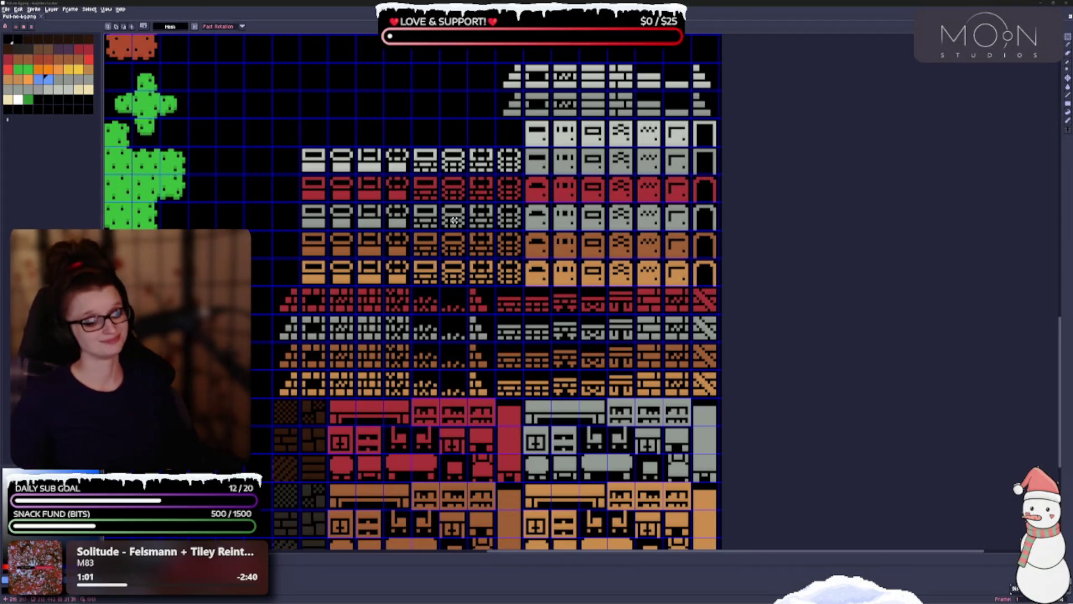
# Save the unchanged tileset sheet with Ctrl+S, then look over the terrain and house tiles.
pyautogui.moveTo(454, 221); pyautogui.dragTo(522, 159)
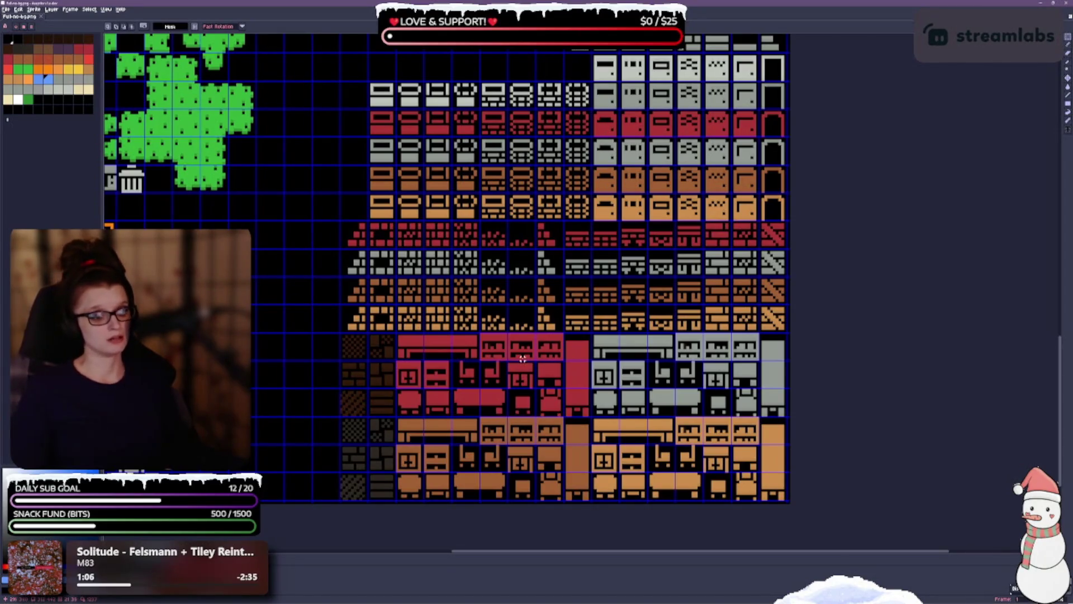
pyautogui.hotkey('ctrl', 's')
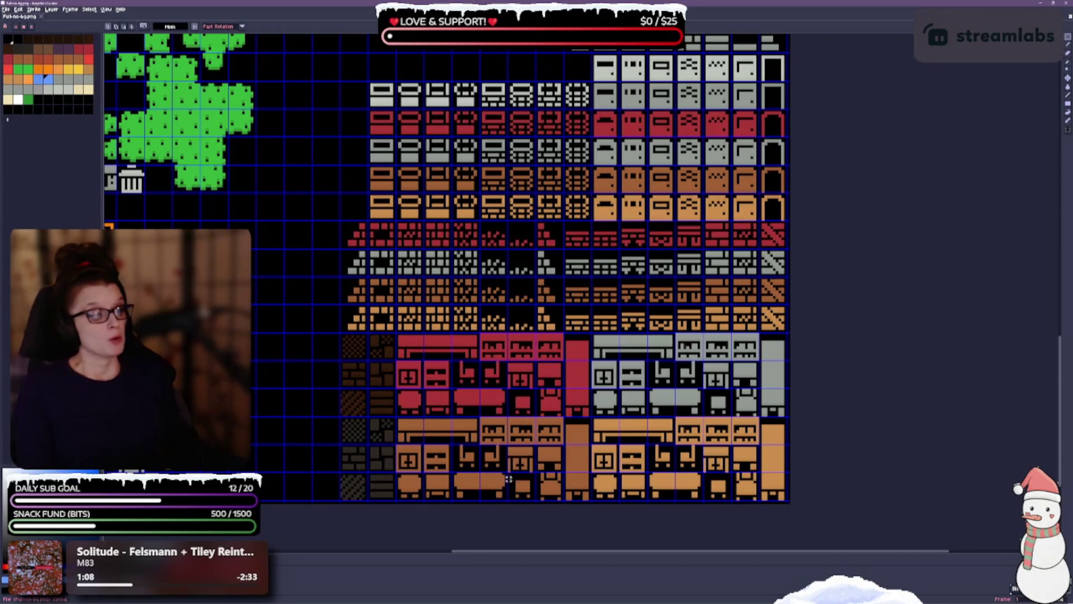
pyautogui.moveTo(482, 409); pyautogui.dragTo(741, 300)
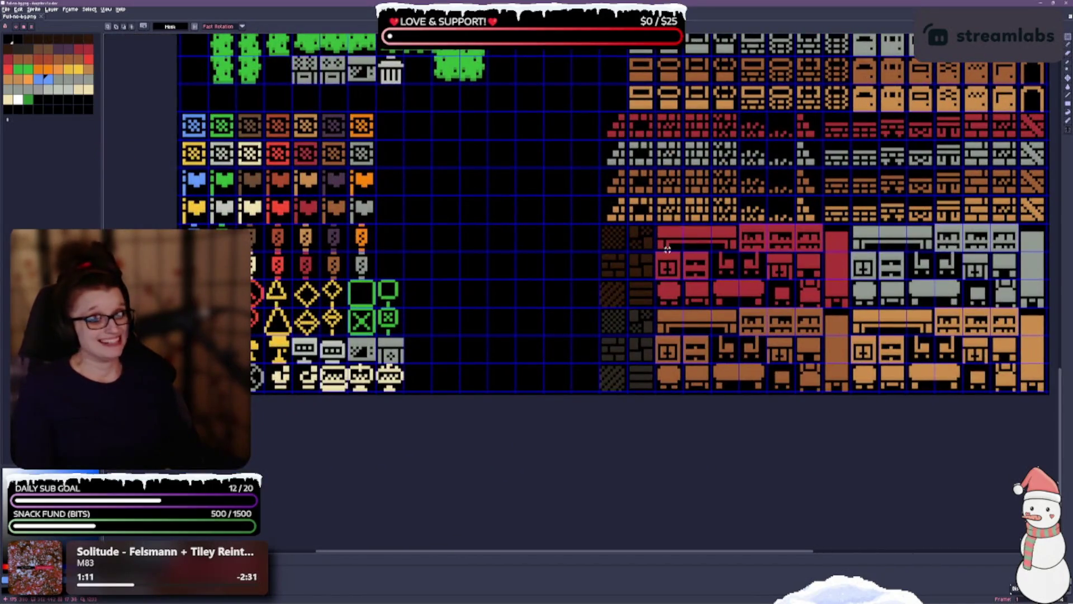
pyautogui.scroll(-3, 595, 236)
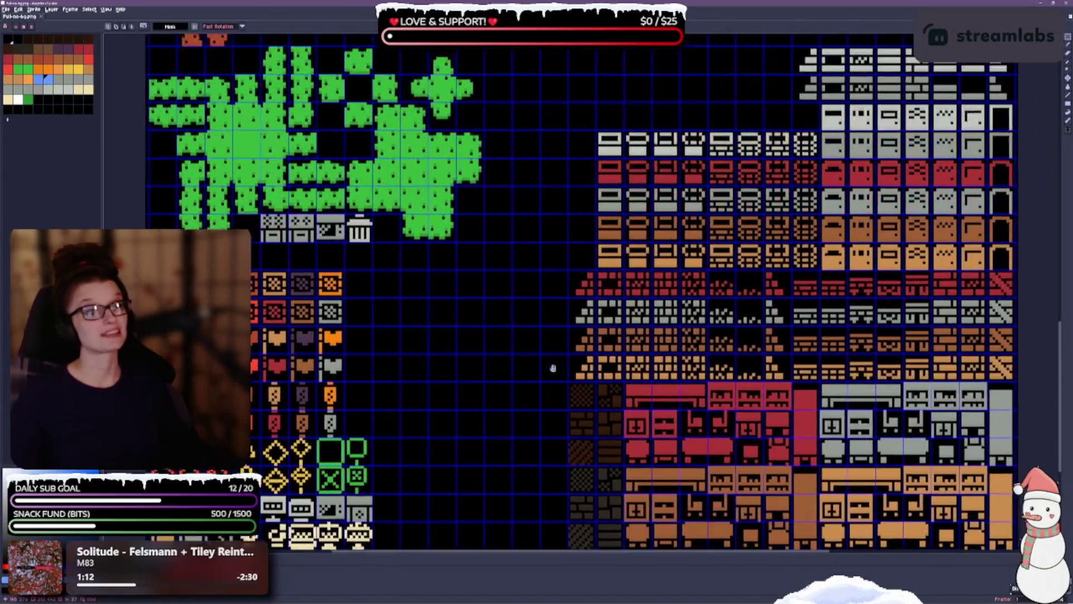
pyautogui.scroll(3, 580, 249)
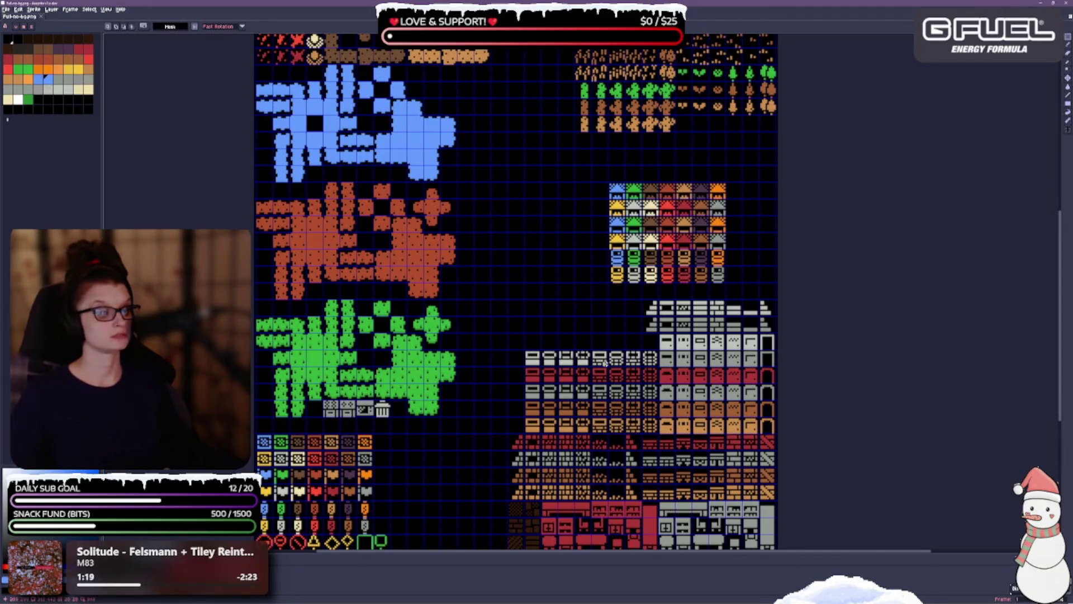
pyautogui.scroll(1, 599, 308)
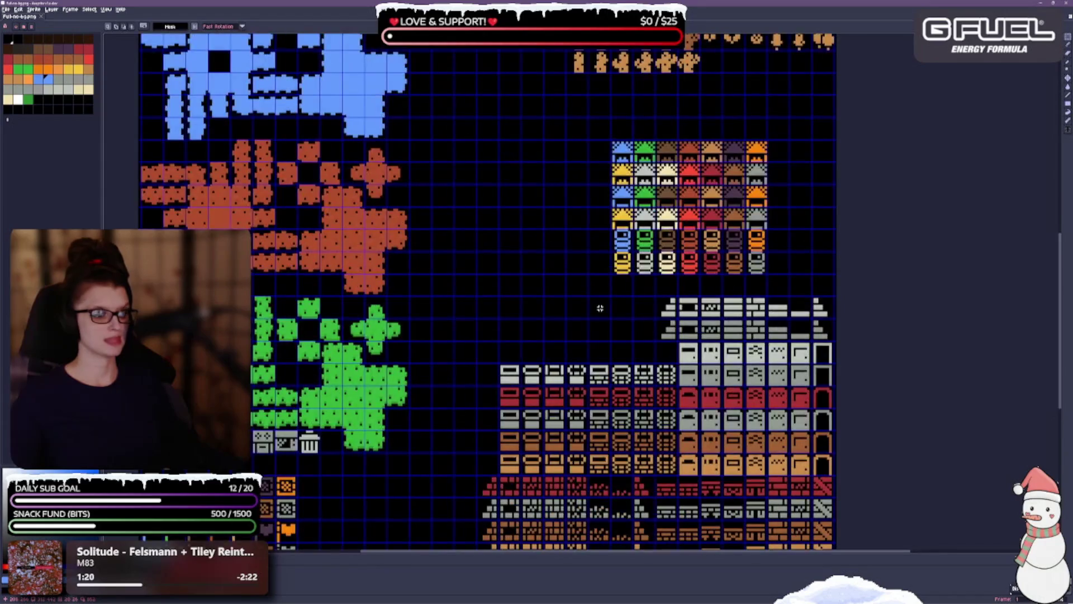
pyautogui.moveTo(590, 306)
pyautogui.mouseDown()
pyautogui.moveTo(554, 390)
pyautogui.moveTo(551, 202)
pyautogui.moveTo(579, 167)
pyautogui.moveTo(785, 202)
pyautogui.mouseUp()
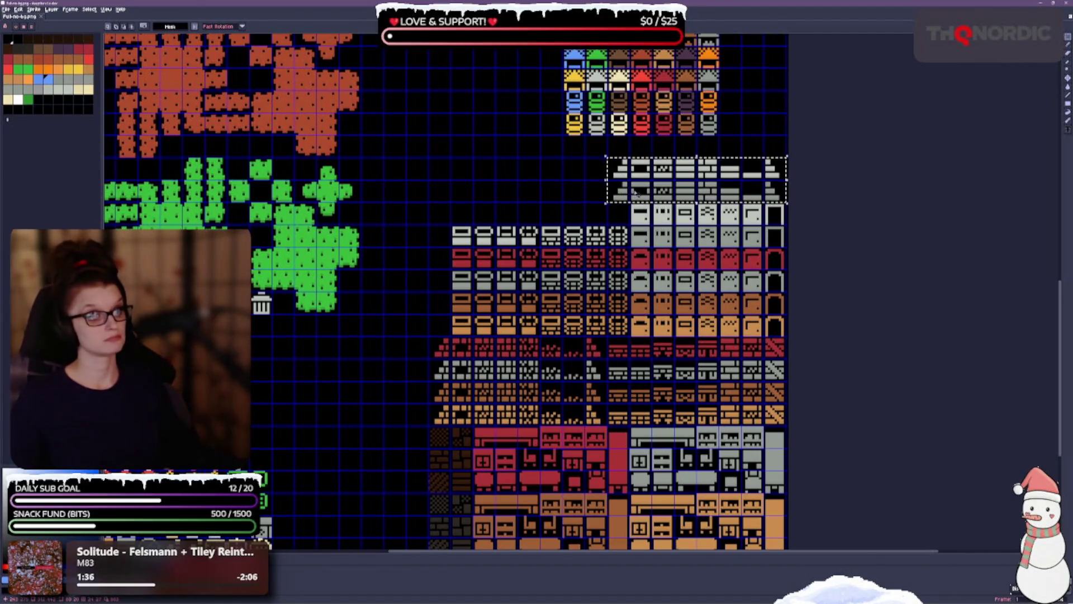
# Move the grey roof strip left so it sits above the left grey house tiles.
pyautogui.moveTo(618, 206)
pyautogui.mouseDown()
pyautogui.moveTo(438, 206)
pyautogui.moveTo(482, 211)
pyautogui.mouseUp()
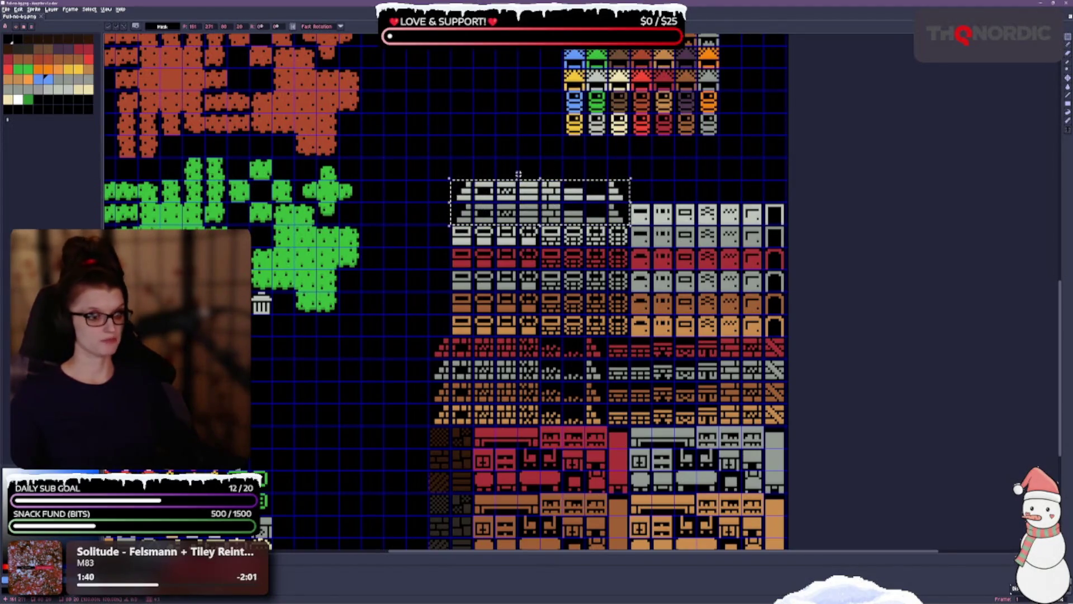
pyautogui.scroll(-5, 613, 298)
pyautogui.scroll(2, 613, 298)
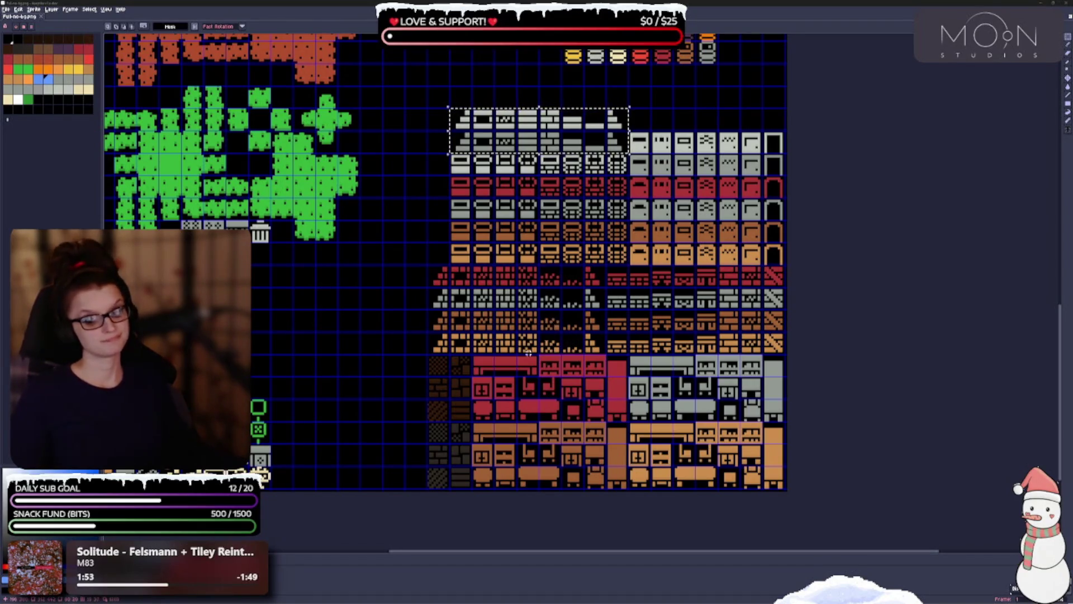
pyautogui.scroll(5, 528, 354)
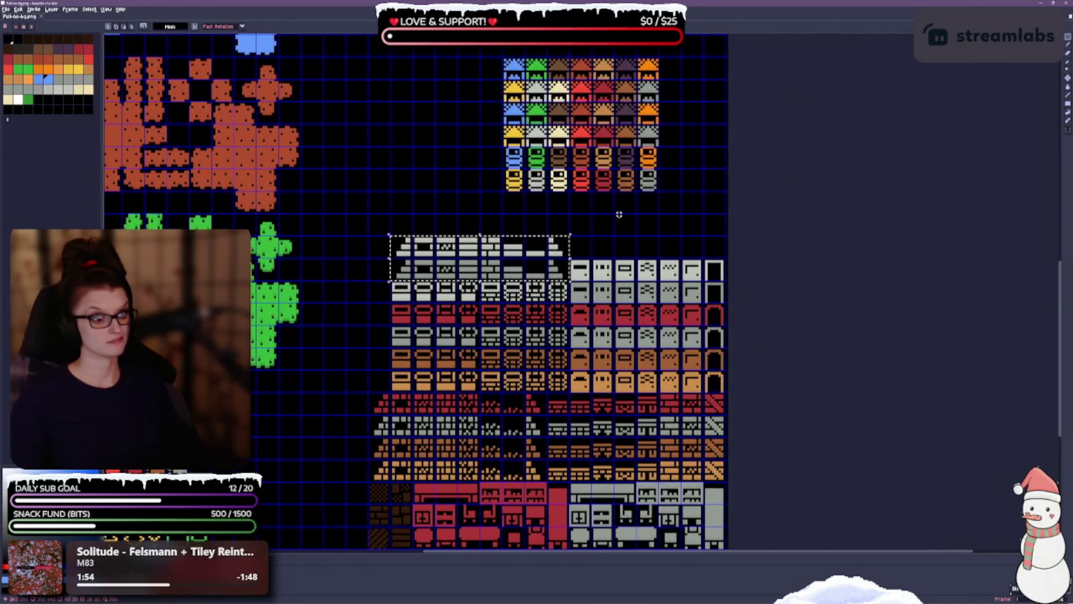
pyautogui.hotkey('ctrl', 'd')
# Move the coloured roof and door block, with its top roof row, onto the right facade column.
pyautogui.moveTo(699, 192); pyautogui.dragTo(687, 232)
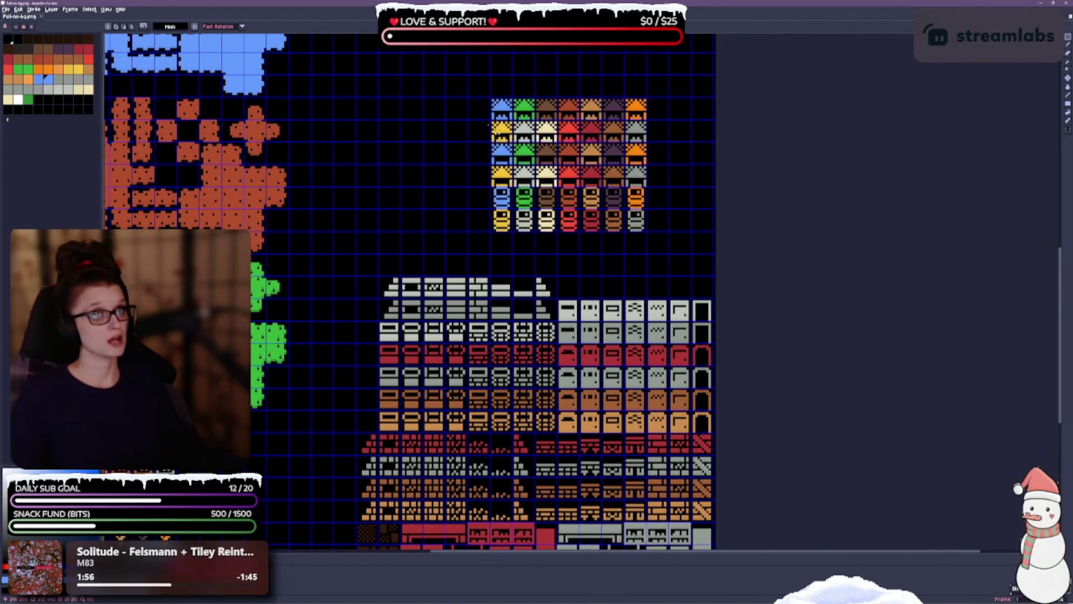
pyautogui.moveTo(491, 118)
pyautogui.mouseDown()
pyautogui.moveTo(585, 211)
pyautogui.moveTo(647, 232)
pyautogui.mouseUp()
pyautogui.moveTo(491, 98)
pyautogui.mouseDown()
pyautogui.moveTo(626, 108)
pyautogui.moveTo(648, 119)
pyautogui.mouseUp()
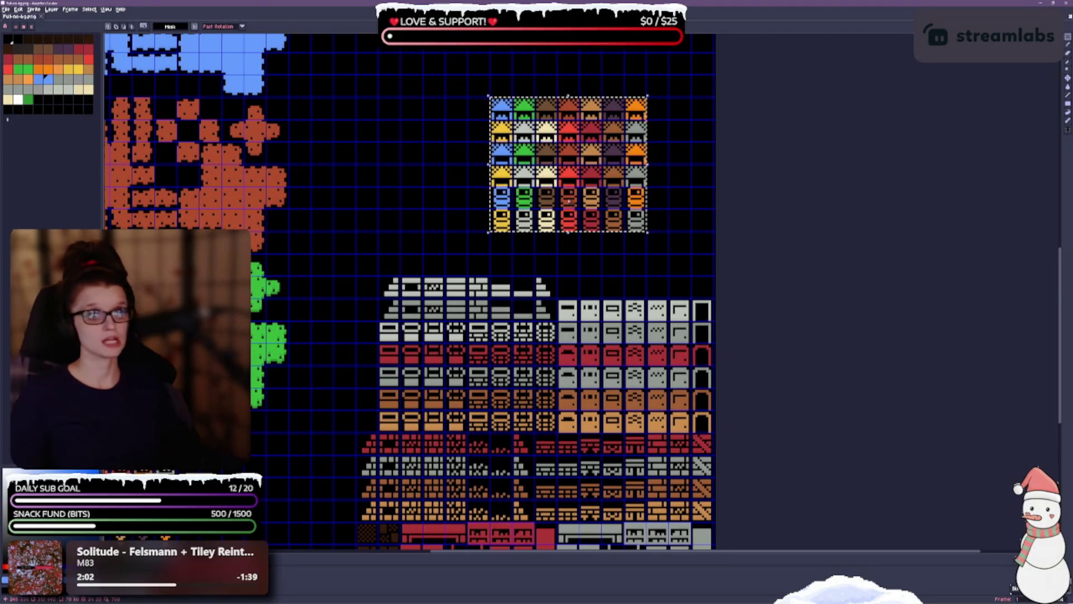
pyautogui.moveTo(569, 198)
pyautogui.mouseDown()
pyautogui.moveTo(592, 198)
pyautogui.moveTo(636, 241)
pyautogui.moveTo(636, 266)
pyautogui.mouseUp()
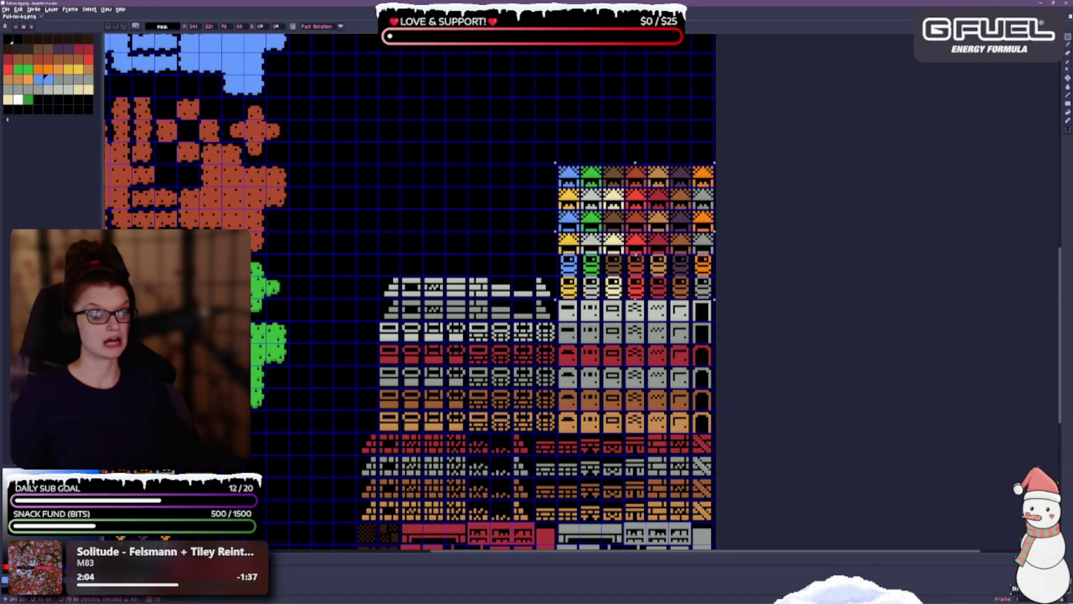
pyautogui.click(496, 173)
pyautogui.moveTo(450, 200)
pyautogui.mouseDown()
pyautogui.moveTo(467, 143)
pyautogui.moveTo(477, 308)
pyautogui.moveTo(556, 170)
pyautogui.mouseUp()
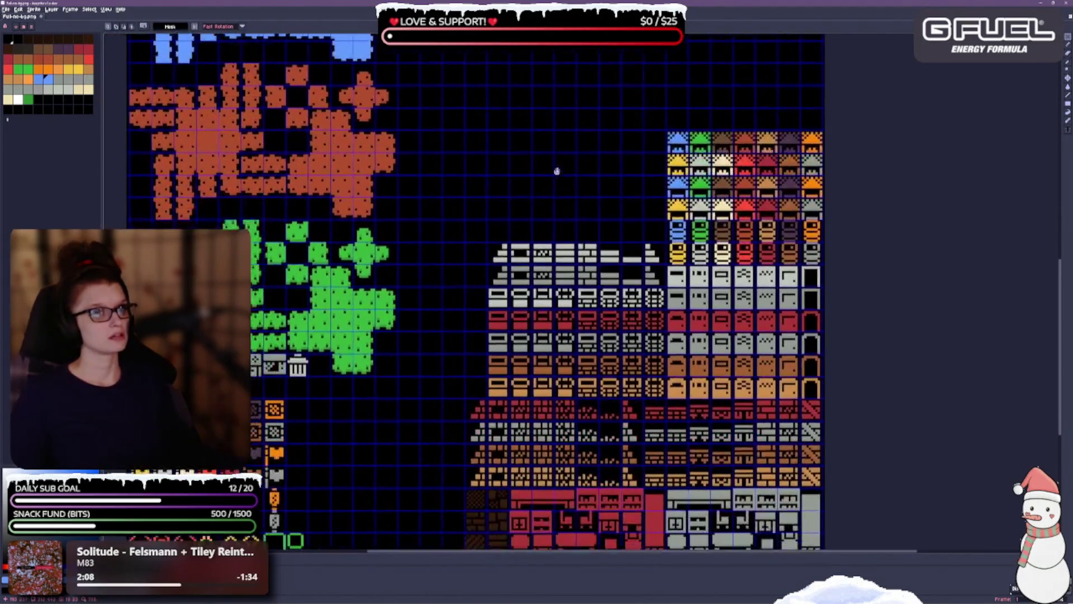
pyautogui.scroll(-1, 391, 414)
pyautogui.moveTo(378, 427)
pyautogui.mouseDown()
pyautogui.moveTo(399, 315)
pyautogui.moveTo(425, 391)
pyautogui.mouseUp()
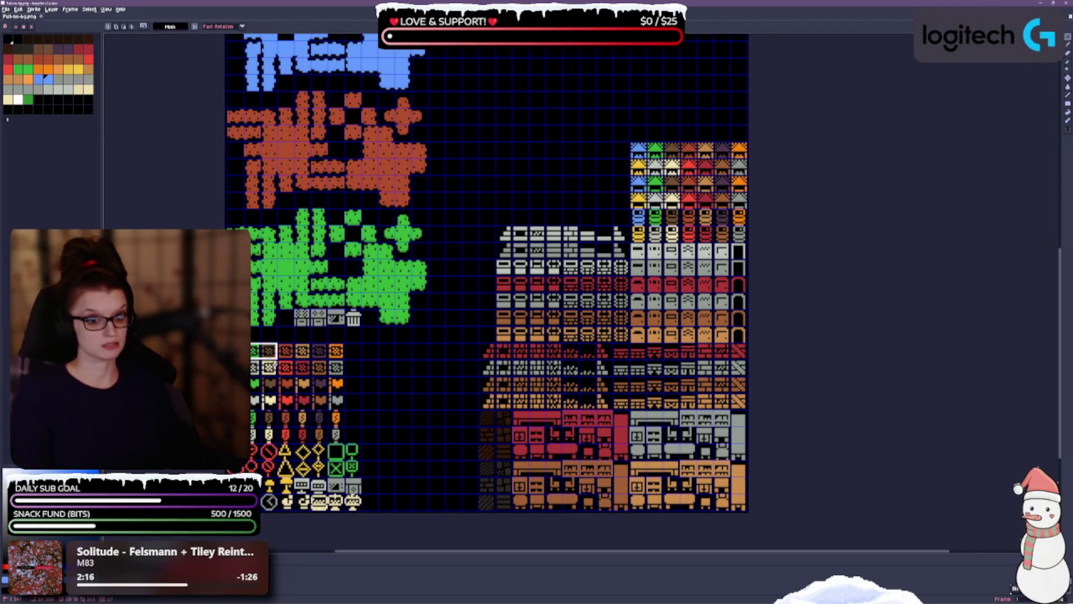
# Move the box, heart and bottle tiles above the roof block, save, and deselect.
pyautogui.moveTo(276, 358)
pyautogui.mouseDown()
pyautogui.moveTo(346, 424)
pyautogui.moveTo(346, 444)
pyautogui.mouseUp()
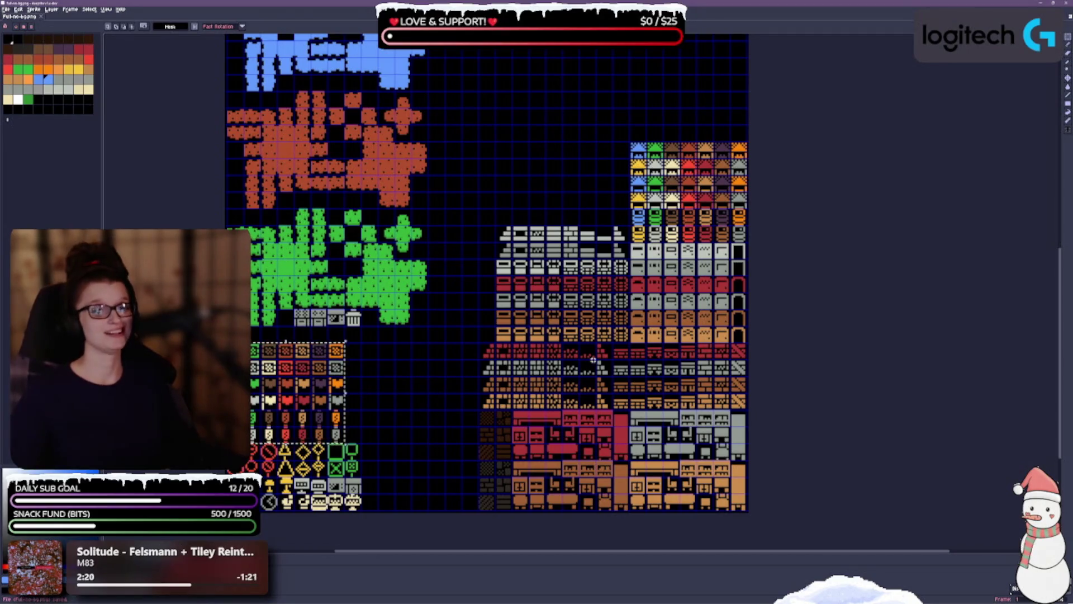
pyautogui.hotkey('ctrl', 's')
pyautogui.moveTo(570, 140)
pyautogui.mouseDown()
pyautogui.moveTo(475, 269)
pyautogui.moveTo(463, 202)
pyautogui.mouseUp()
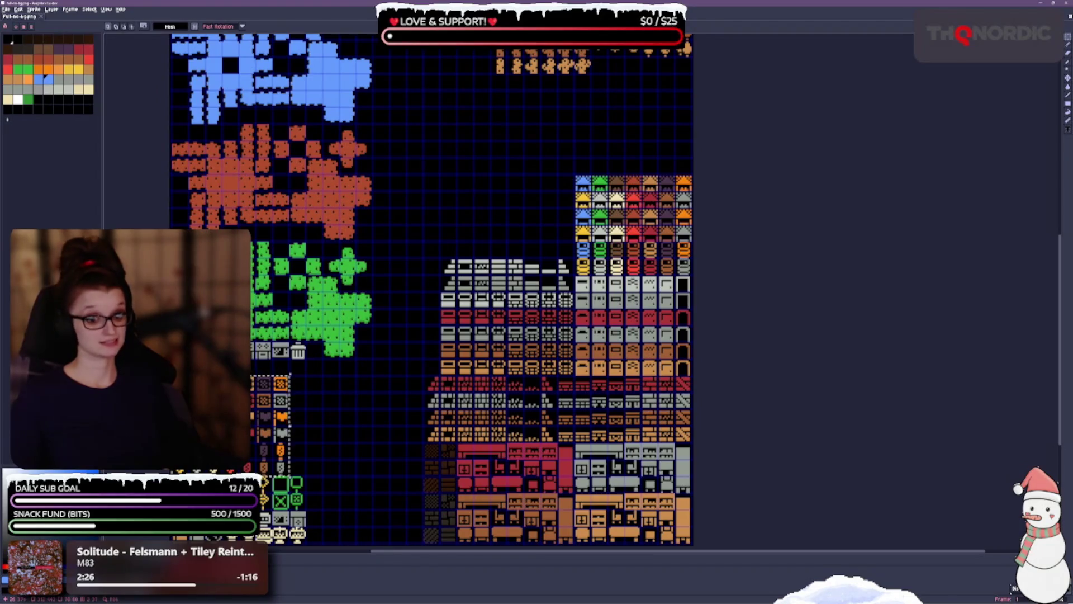
pyautogui.moveTo(208, 438)
pyautogui.mouseDown()
pyautogui.moveTo(396, 247)
pyautogui.moveTo(476, 151)
pyautogui.moveTo(476, 134)
pyautogui.moveTo(612, 134)
pyautogui.moveTo(520, 229)
pyautogui.mouseUp()
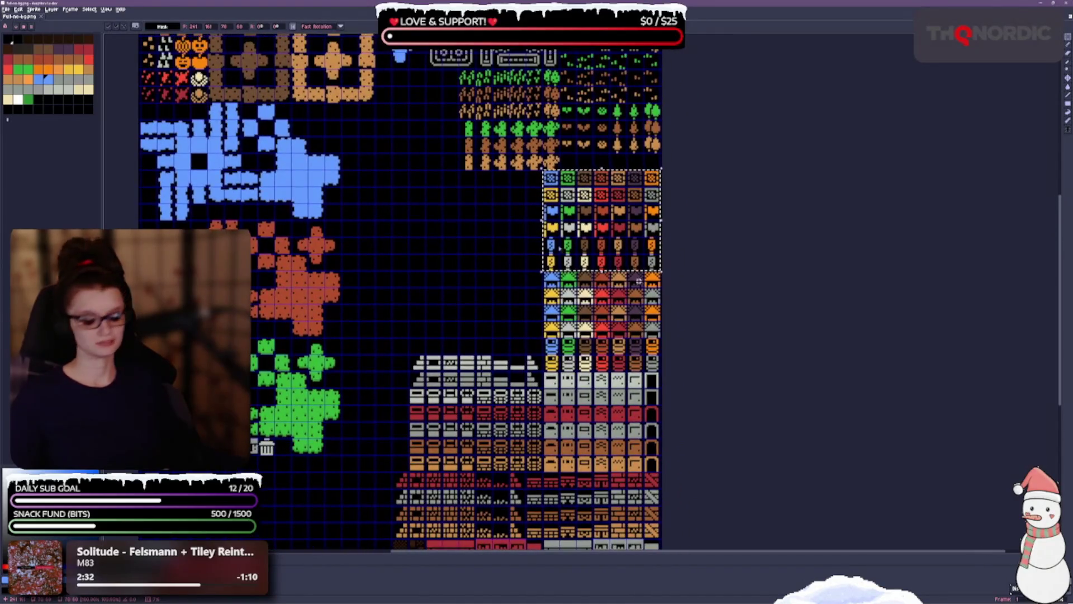
pyautogui.hotkey('ctrl', 's')
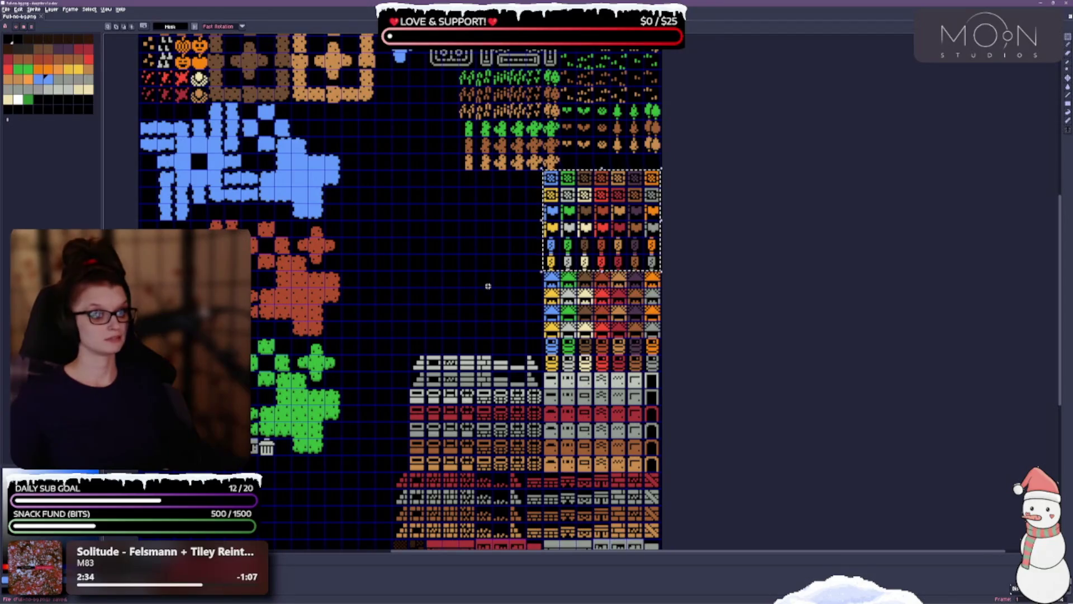
pyautogui.hotkey('ctrl', 'd')
# Pan and zoom around the sheet to review the rearranged tiles.
pyautogui.moveTo(460, 283); pyautogui.dragTo(538, 159)
pyautogui.scroll(-5, 342, 390)
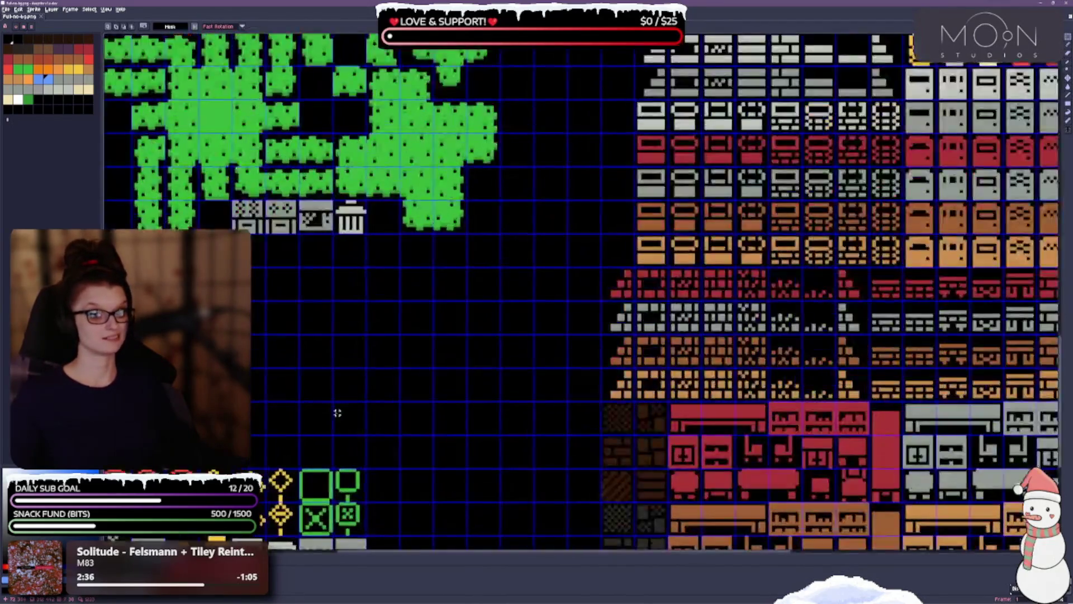
pyautogui.scroll(2, 462, 271)
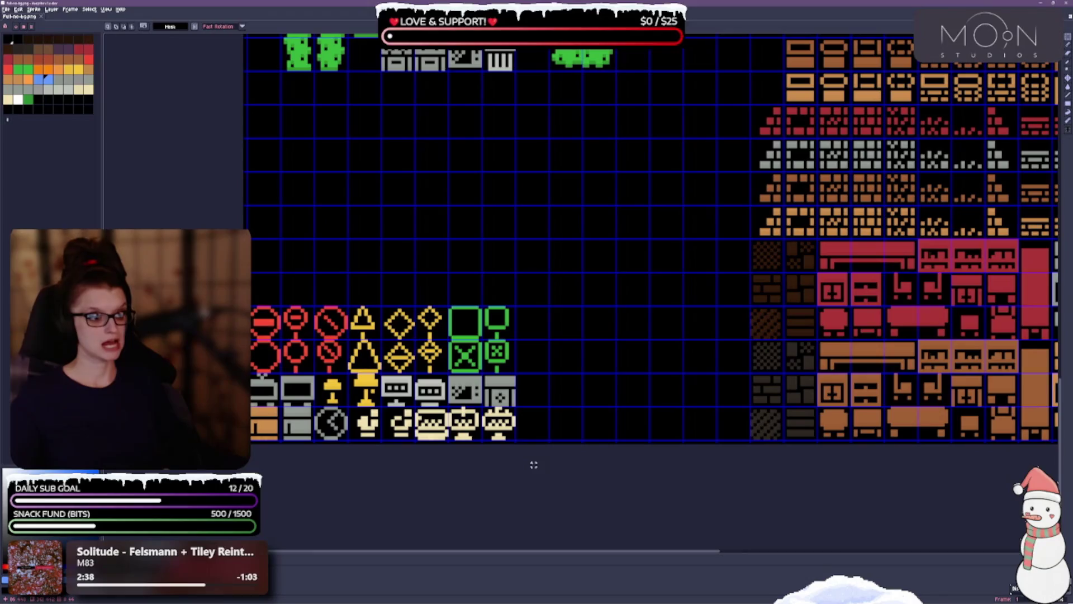
pyautogui.scroll(-3, 450, 350)
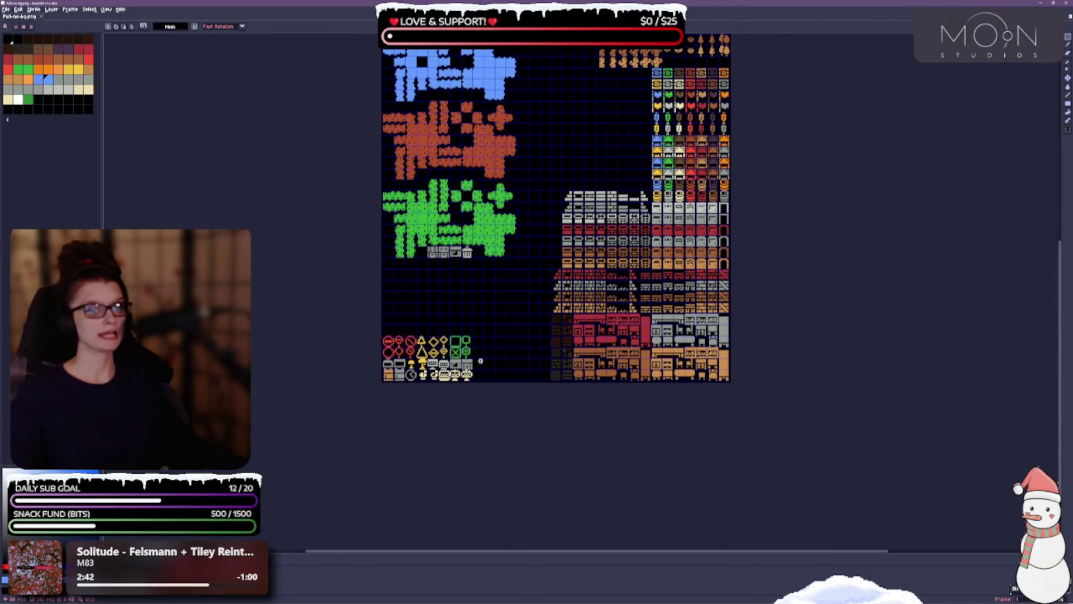
pyautogui.scroll(1, 474, 295)
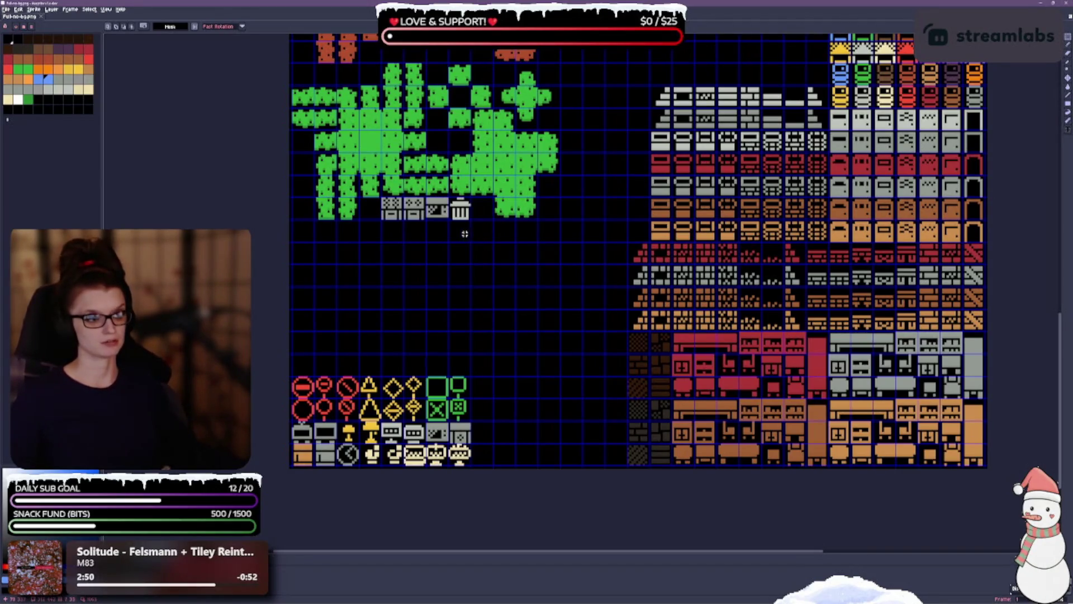
pyautogui.scroll(1, 474, 375)
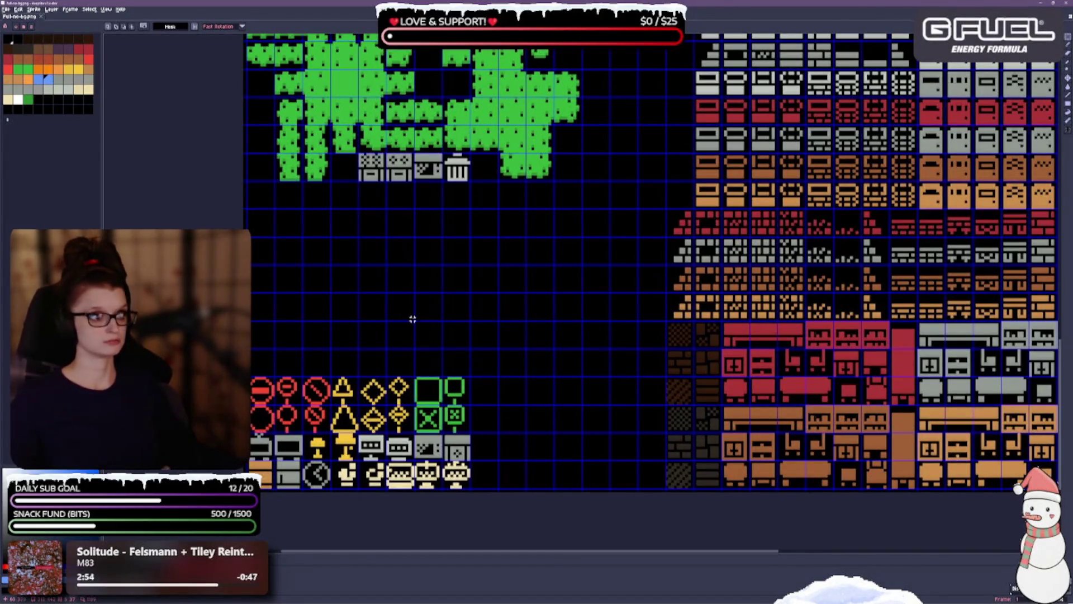
pyautogui.scroll(-3, 492, 253)
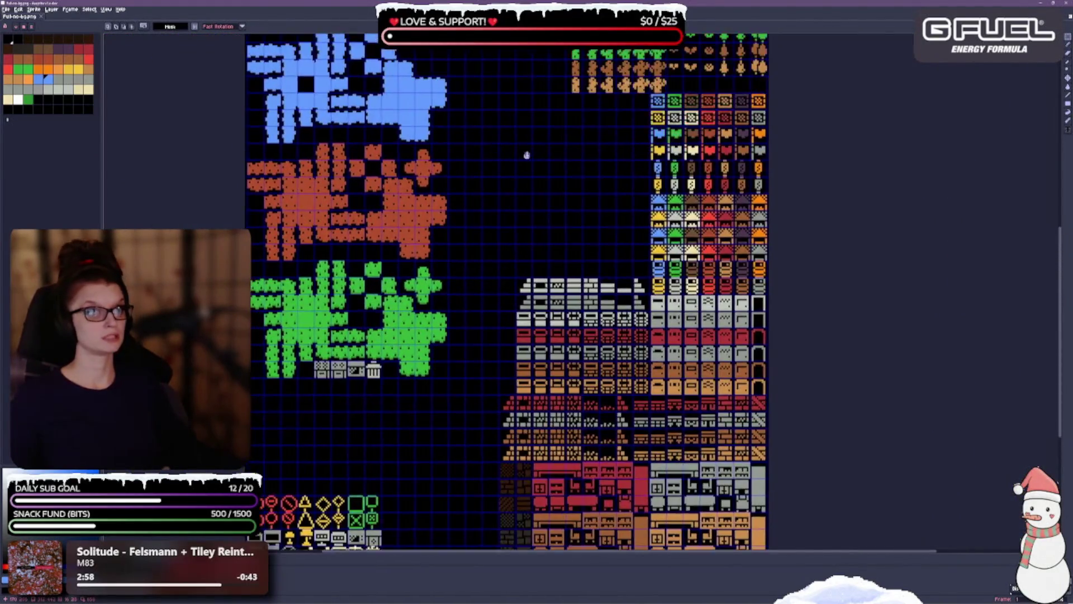
pyautogui.moveTo(522, 155); pyautogui.dragTo(548, 341)
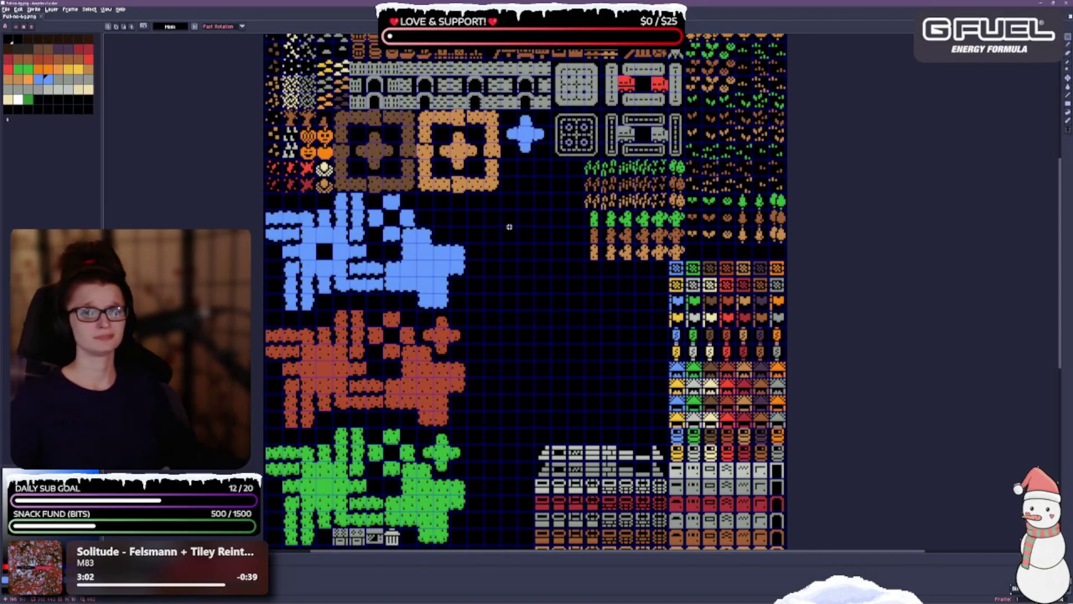
# Move the lone blue cross tile down next to the blue terrain group.
pyautogui.scroll(1, 509, 266)
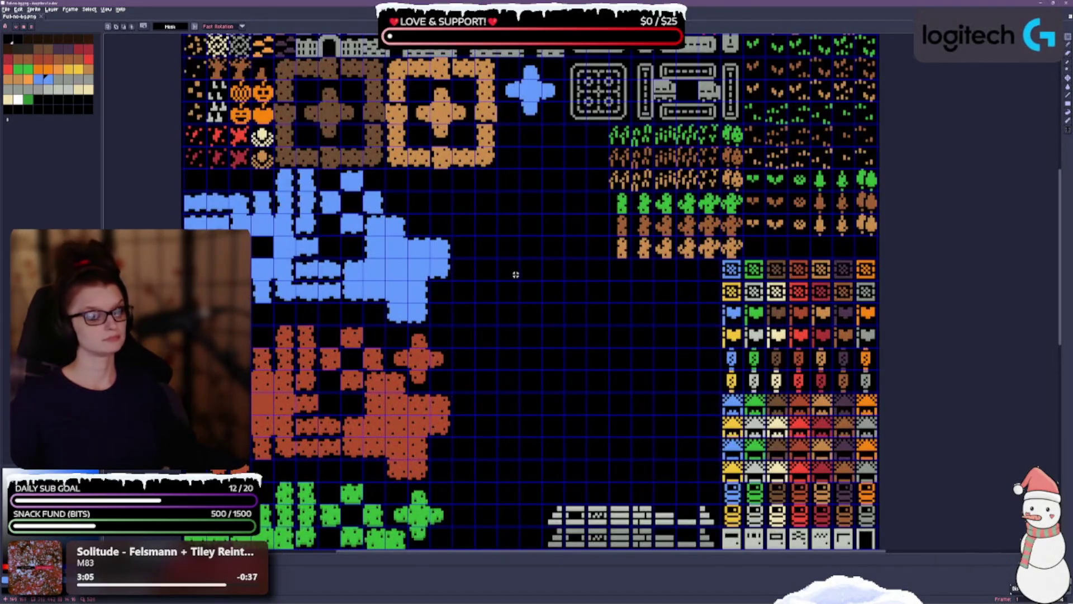
pyautogui.moveTo(519, 56)
pyautogui.mouseDown()
pyautogui.moveTo(554, 124)
pyautogui.moveTo(565, 125)
pyautogui.mouseUp()
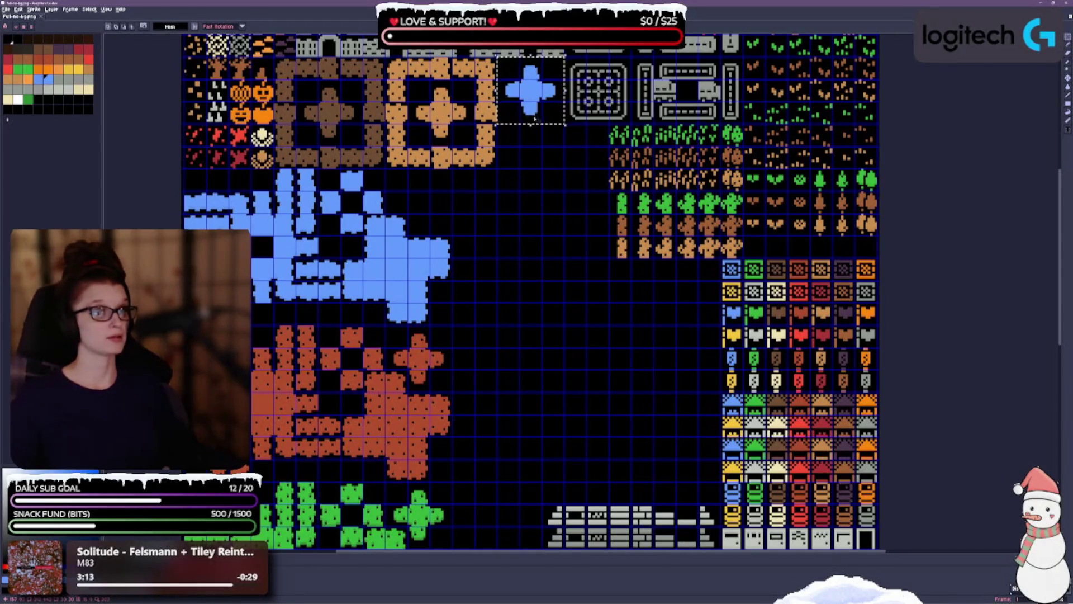
pyautogui.moveTo(546, 96)
pyautogui.mouseDown()
pyautogui.moveTo(480, 209)
pyautogui.moveTo(418, 205)
pyautogui.mouseUp()
pyautogui.click(530, 288)
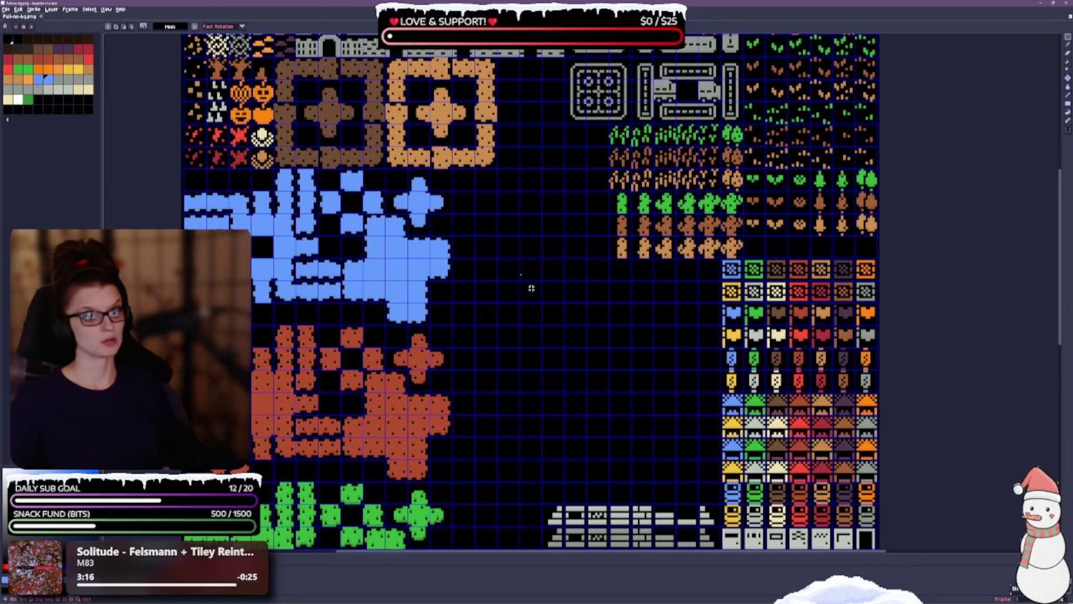
pyautogui.hscroll(4, 522, 336)
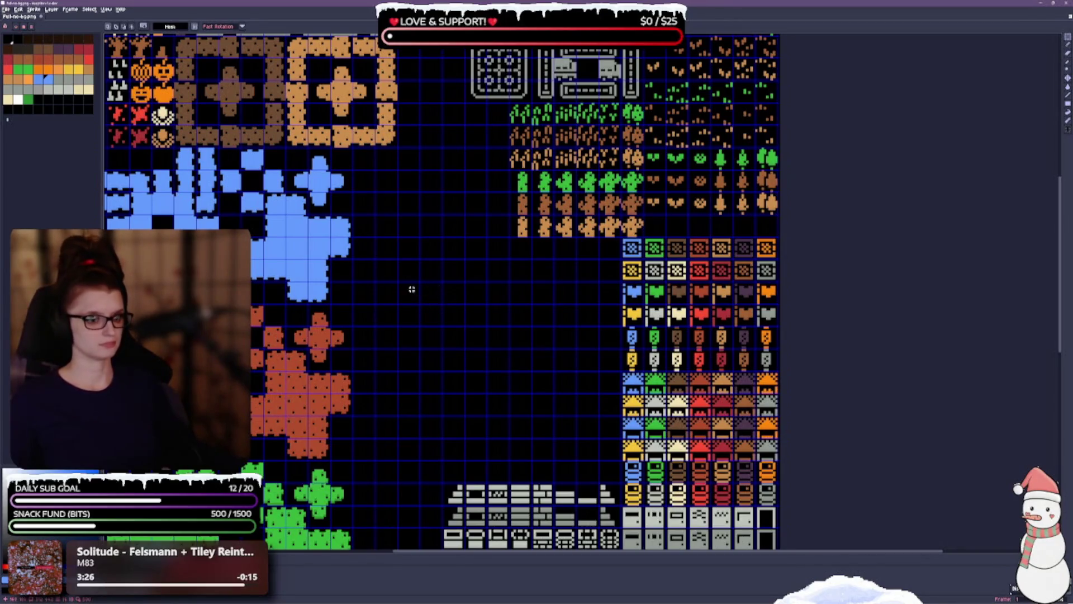
pyautogui.scroll(3, 411, 289)
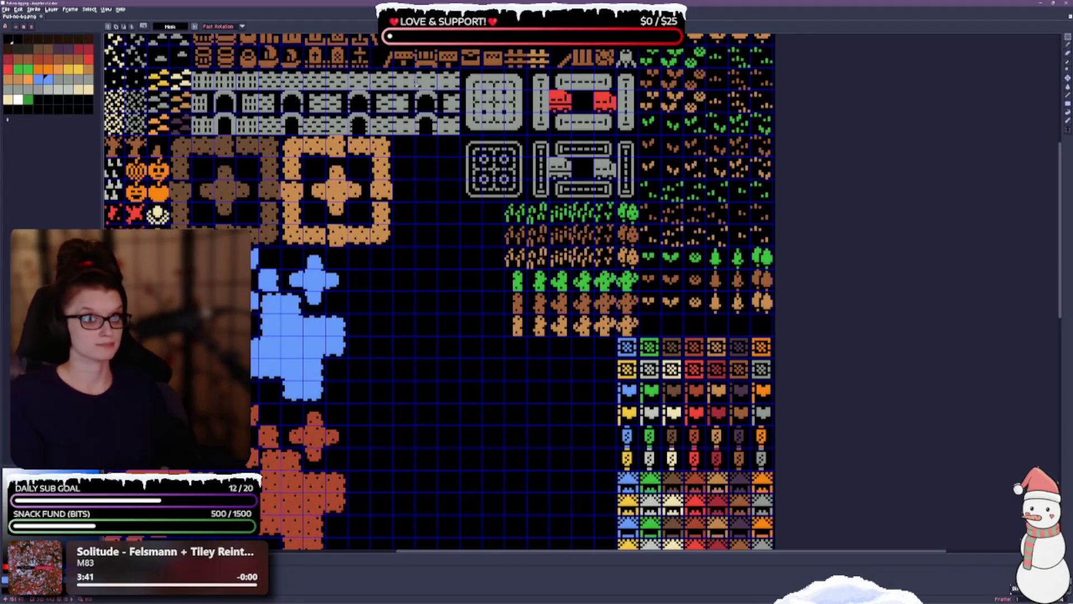
# Move the grey castle wall tiles down into the empty lower area.
pyautogui.moveTo(393, 68)
pyautogui.mouseDown()
pyautogui.moveTo(437, 113)
pyautogui.moveTo(437, 135)
pyautogui.mouseUp()
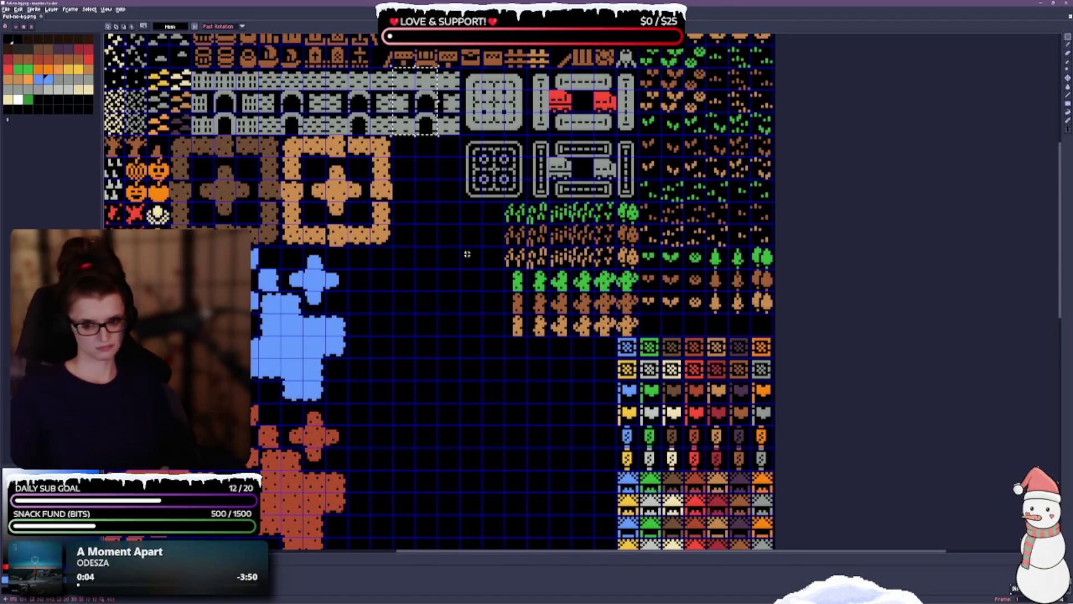
pyautogui.scroll(1, 409, 274)
pyautogui.moveTo(400, 266); pyautogui.dragTo(456, 414)
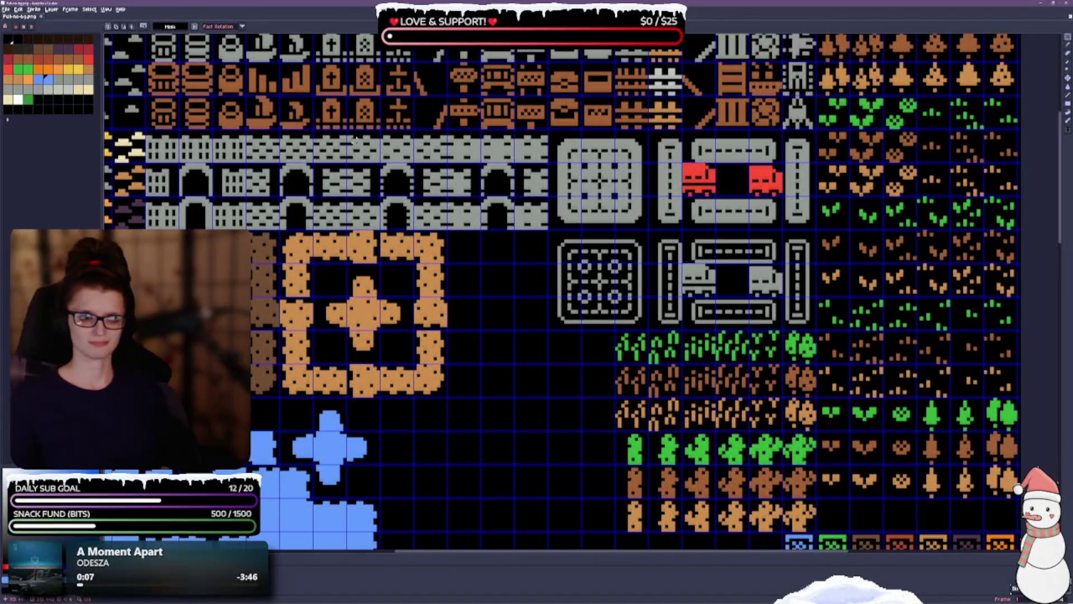
pyautogui.moveTo(355, 140); pyautogui.dragTo(512, 219)
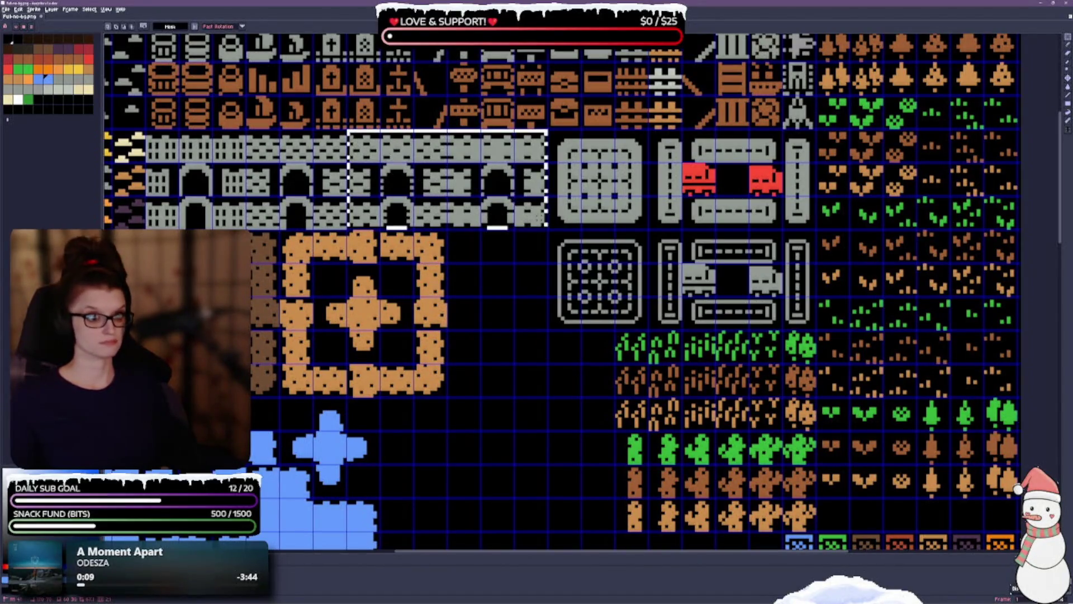
pyautogui.moveTo(517, 364); pyautogui.dragTo(426, 125)
pyautogui.scroll(-1, 410, 175)
pyautogui.moveTo(409, 175); pyautogui.dragTo(440, 262)
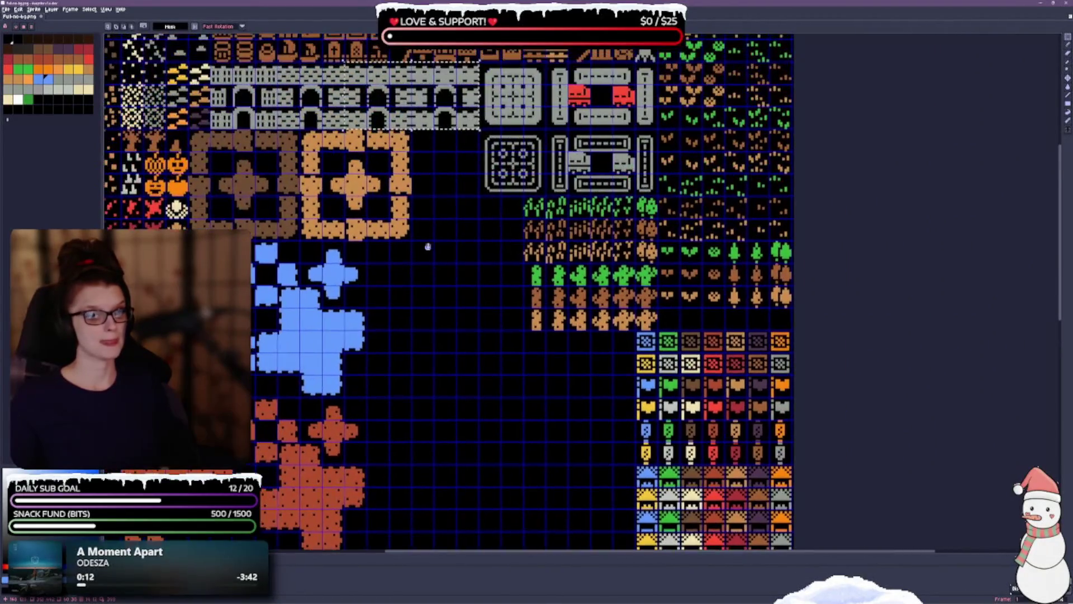
pyautogui.moveTo(414, 98); pyautogui.dragTo(481, 386)
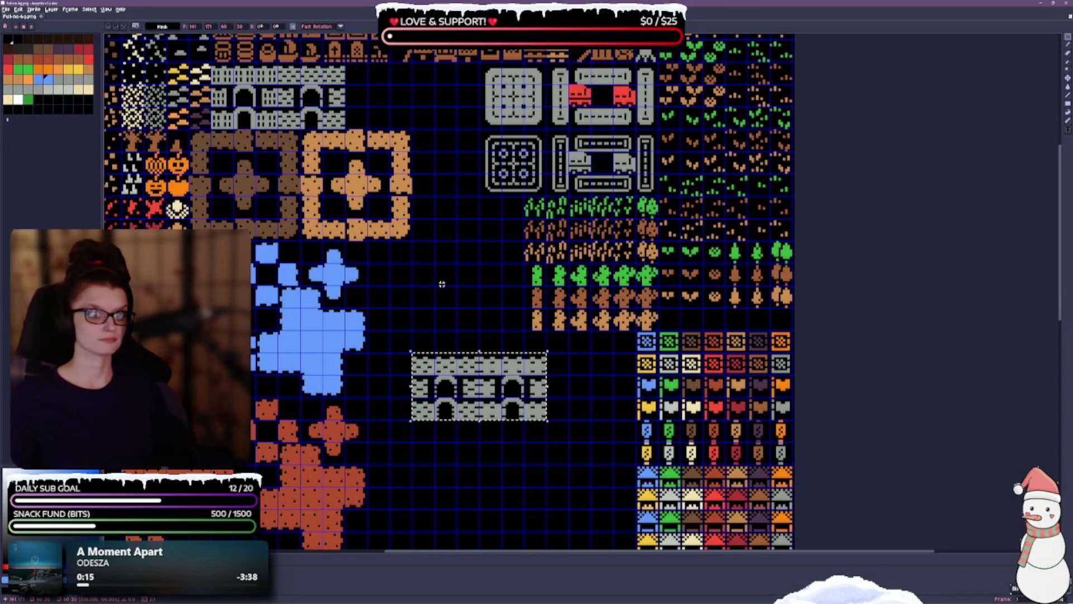
pyautogui.scroll(2, 444, 282)
pyautogui.scroll(-1, 452, 258)
pyautogui.hotkey('ctrl', 'd')
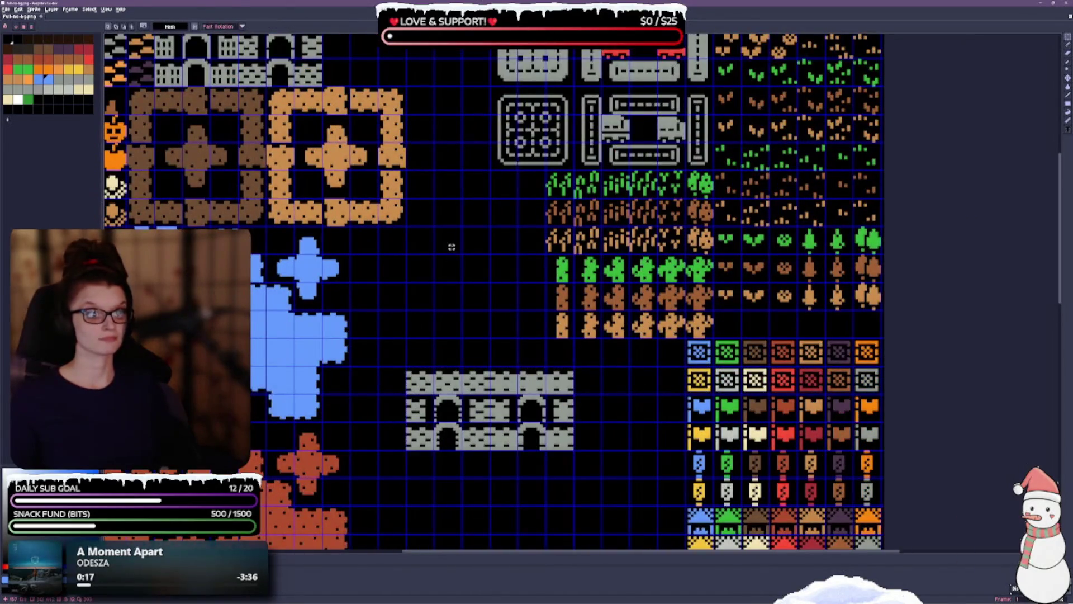
pyautogui.scroll(5, 451, 244)
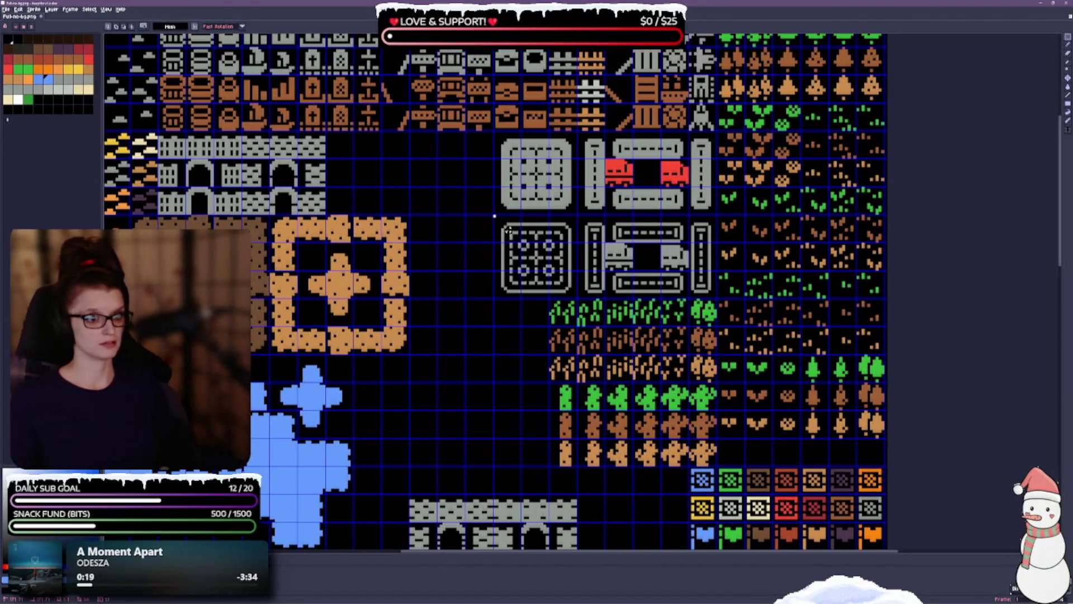
# Move the dotted square road tile up beside the other road pieces.
pyautogui.moveTo(494, 215); pyautogui.dragTo(579, 299)
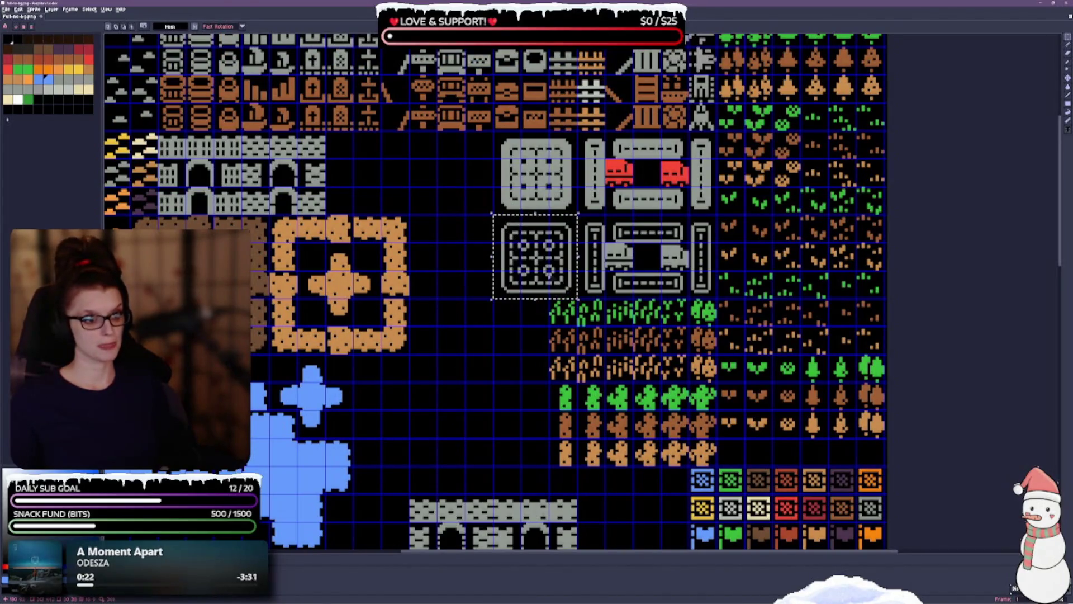
pyautogui.moveTo(535, 257)
pyautogui.mouseDown()
pyautogui.moveTo(456, 201)
pyautogui.moveTo(451, 173)
pyautogui.mouseUp()
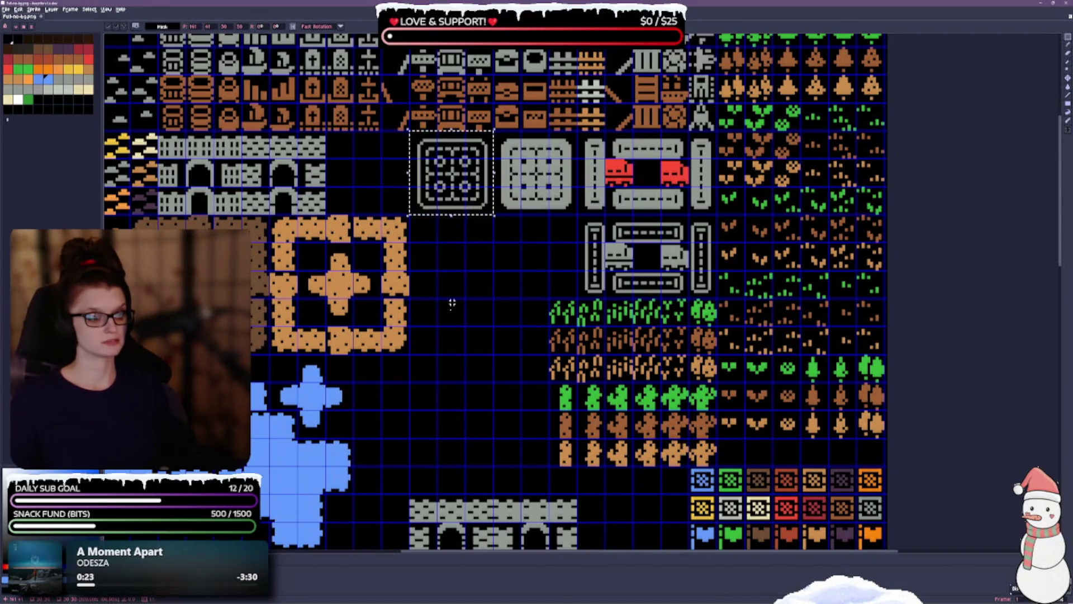
pyautogui.hotkey('ctrl', 'd')
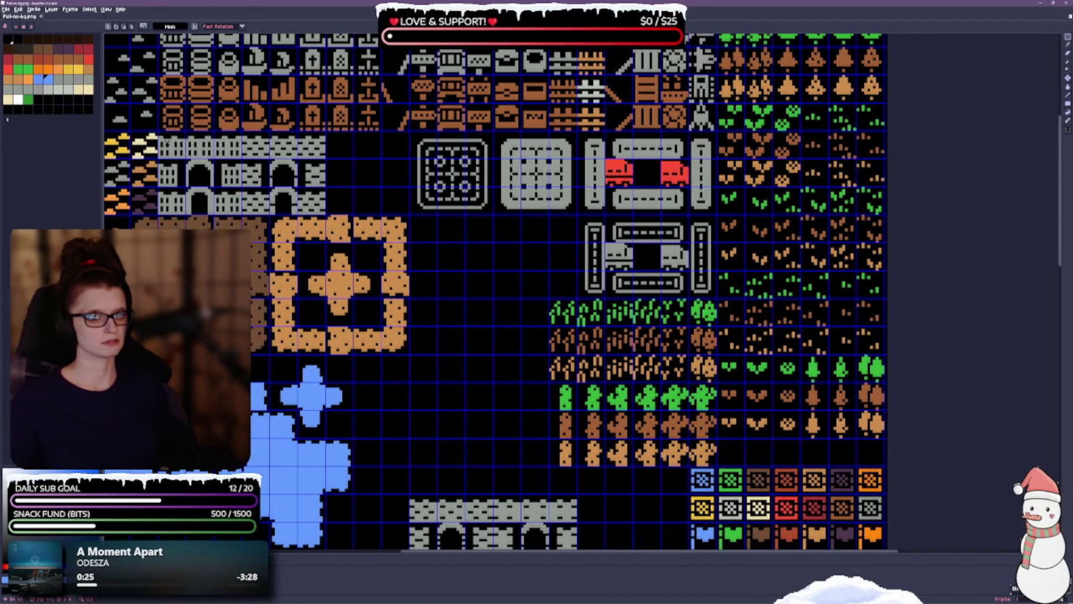
# Stack the remaining castle wall block below the first, then select the lower grey road row.
pyautogui.moveTo(157, 130)
pyautogui.mouseDown()
pyautogui.moveTo(355, 217)
pyautogui.moveTo(328, 215)
pyautogui.mouseUp()
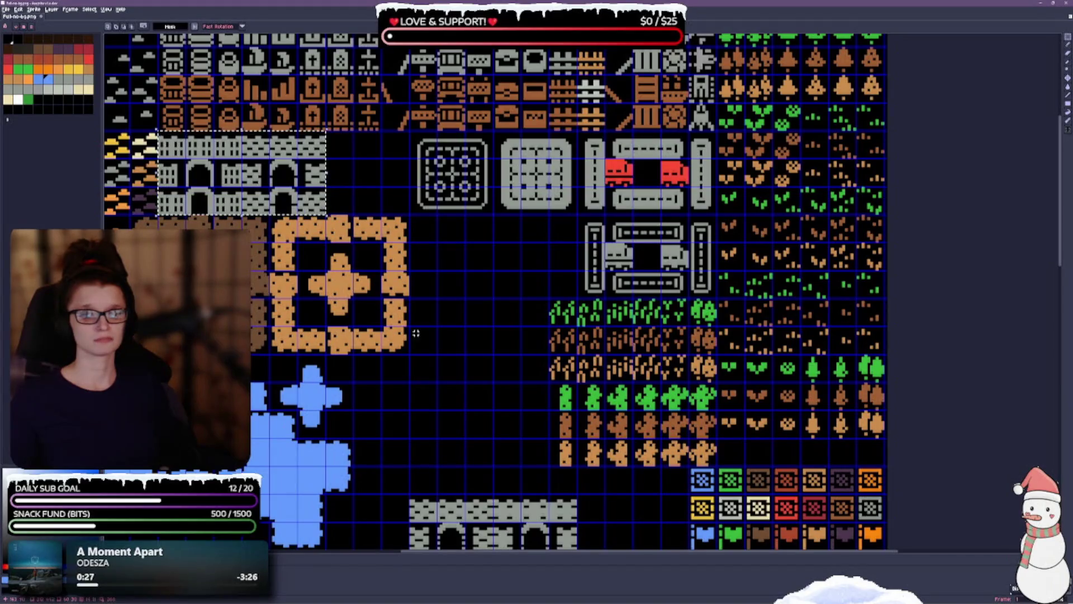
pyautogui.scroll(-2, 416, 333)
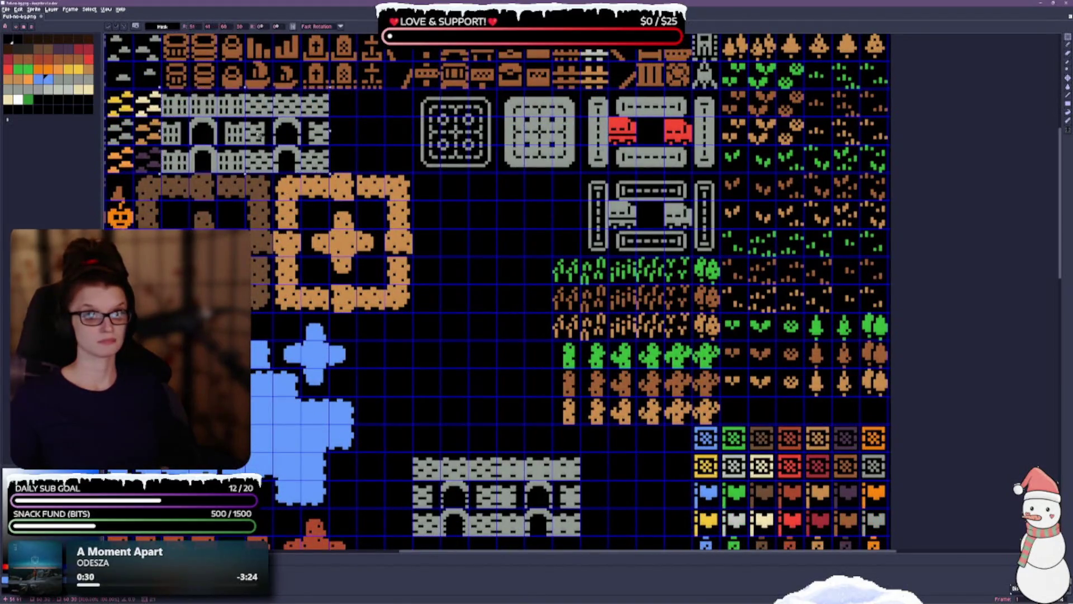
pyautogui.moveTo(260, 134)
pyautogui.mouseDown()
pyautogui.moveTo(424, 302)
pyautogui.moveTo(480, 386)
pyautogui.moveTo(482, 409)
pyautogui.mouseUp()
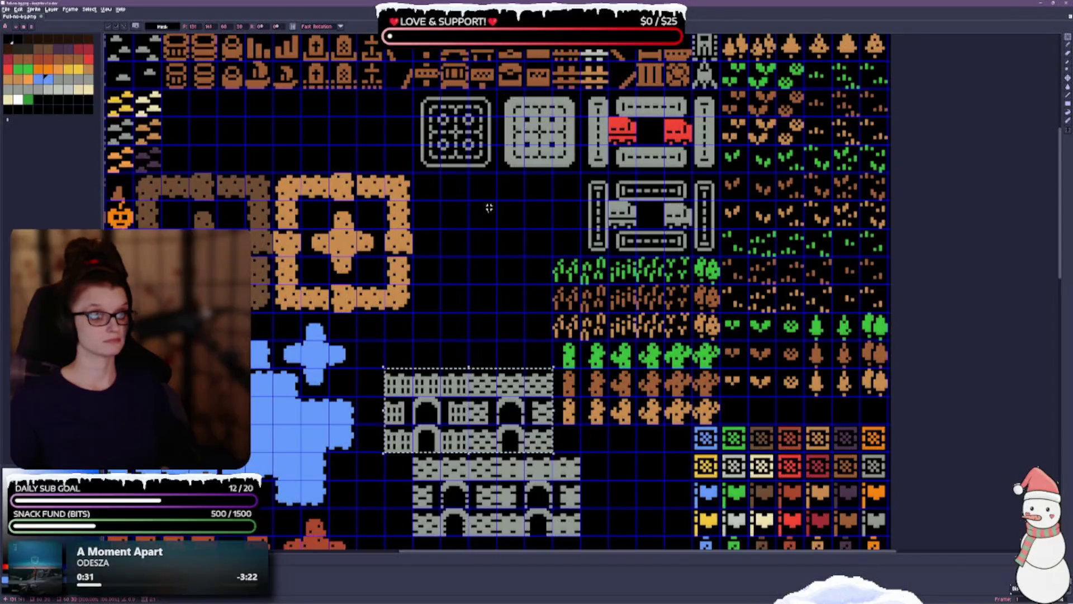
pyautogui.hotkey('ctrl', 'd')
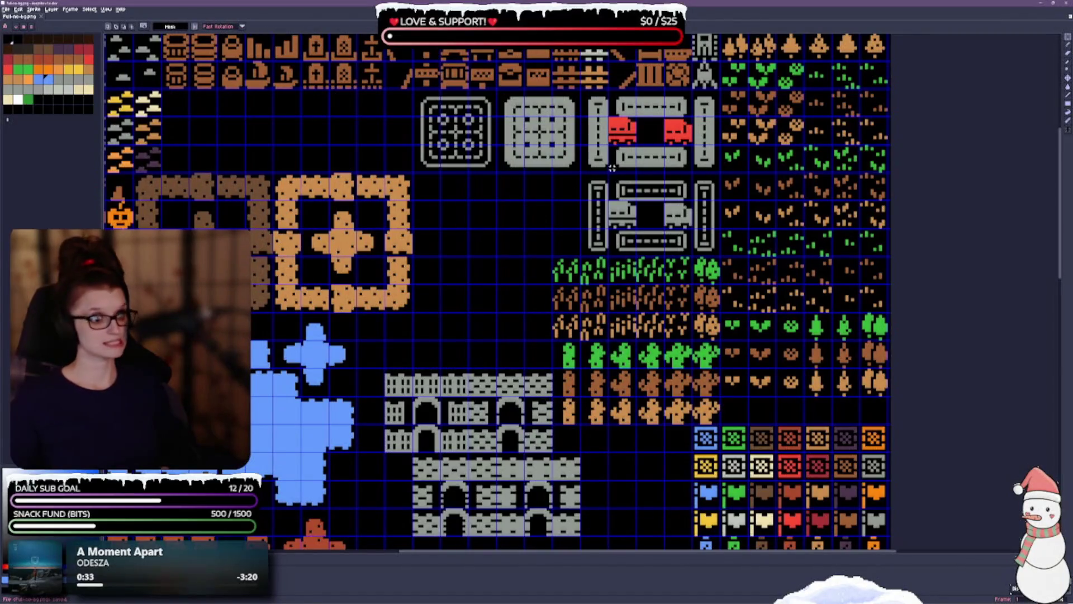
pyautogui.moveTo(590, 177)
pyautogui.mouseDown()
pyautogui.moveTo(668, 257)
pyautogui.moveTo(720, 256)
pyautogui.moveTo(363, 138)
pyautogui.moveTo(385, 161)
pyautogui.mouseUp()
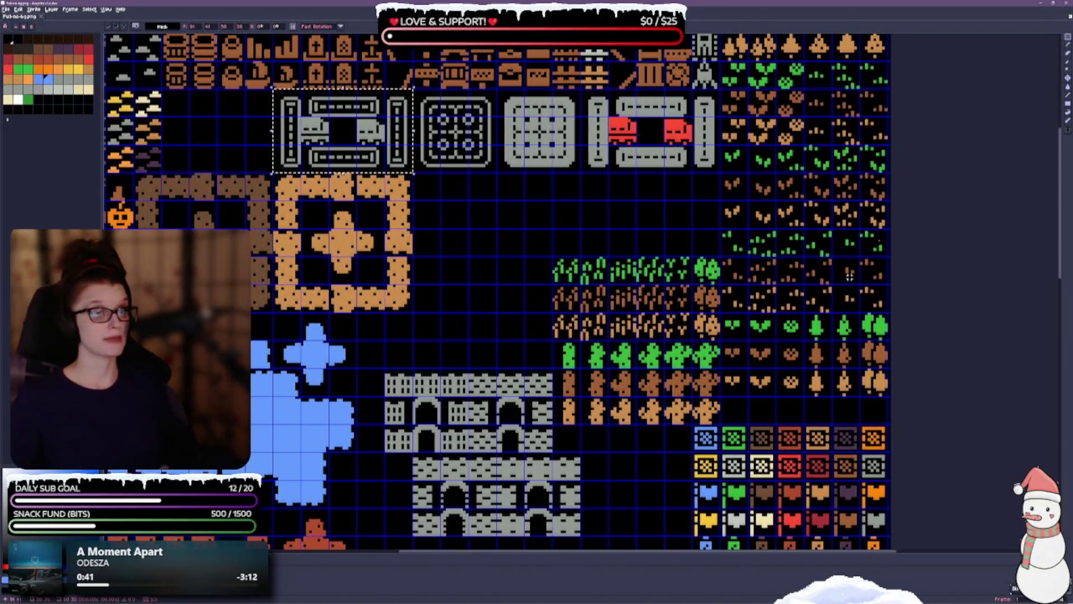
pyautogui.moveTo(524, 203); pyautogui.dragTo(541, 288)
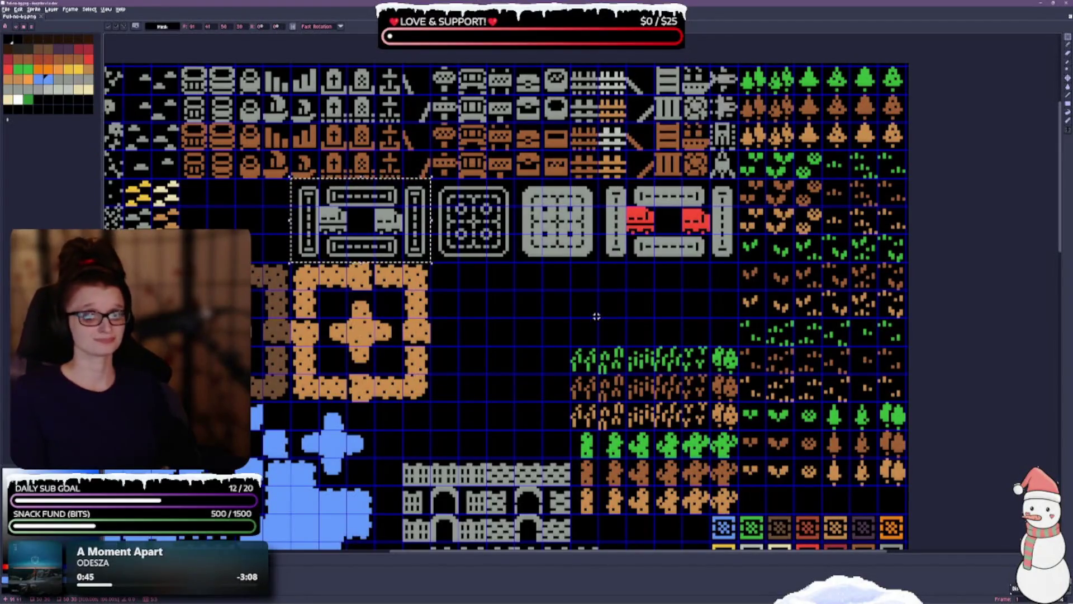
pyautogui.hscroll(-3, 543, 311)
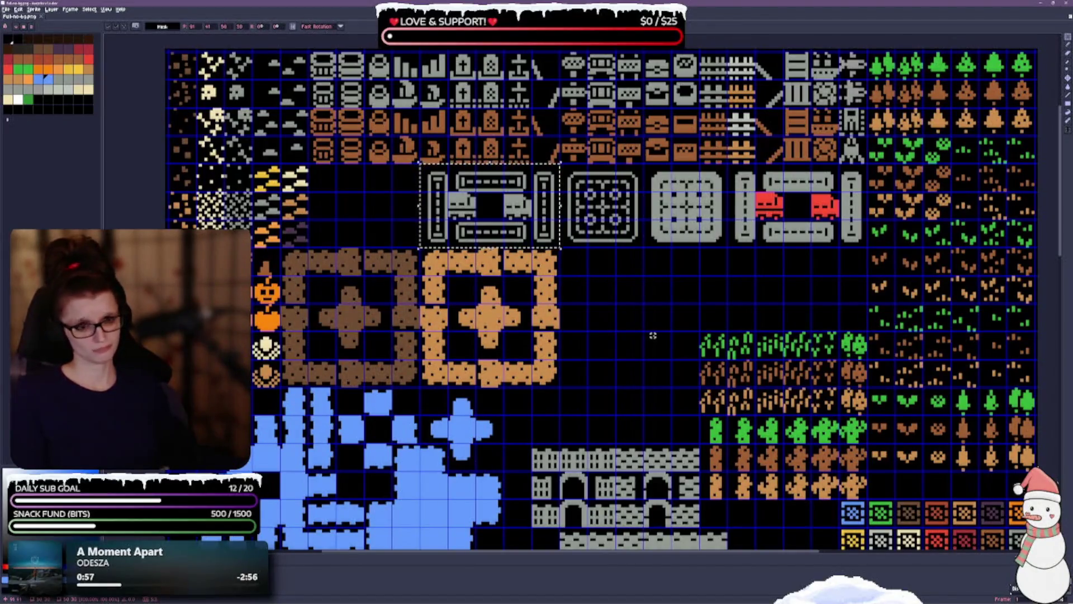
pyautogui.moveTo(619, 306)
pyautogui.mouseDown()
pyautogui.moveTo(602, 338)
pyautogui.moveTo(506, 112)
pyautogui.mouseUp()
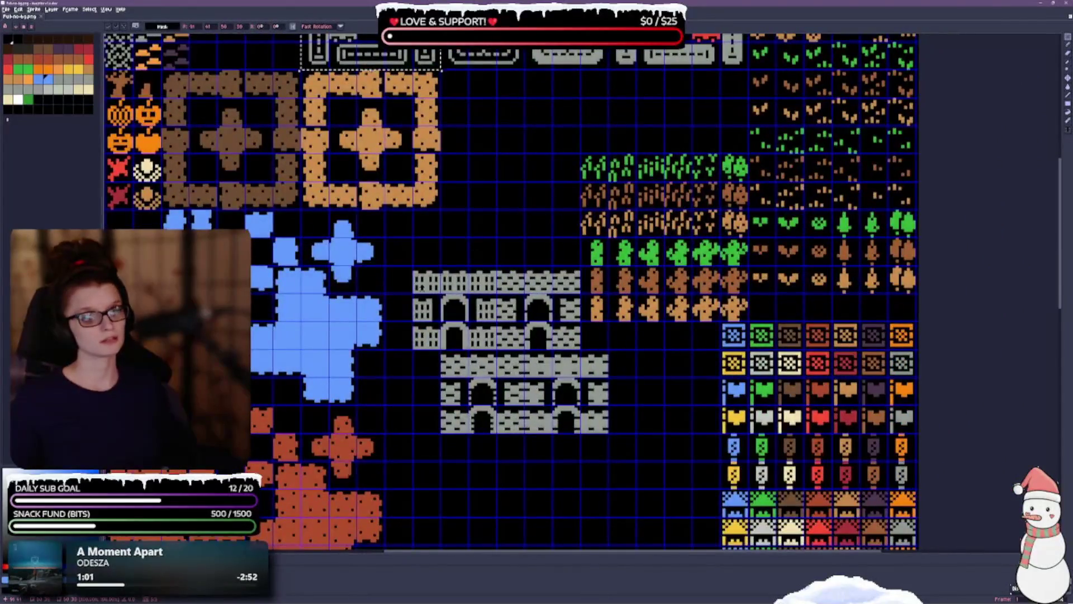
pyautogui.scroll(-10, 479, 316)
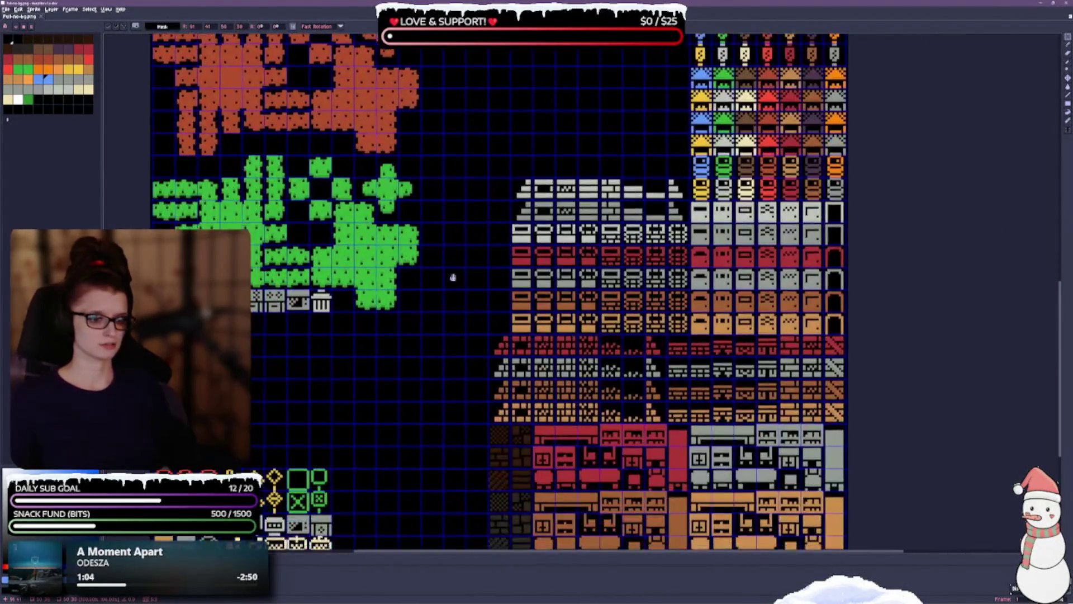
pyautogui.scroll(-3, 422, 440)
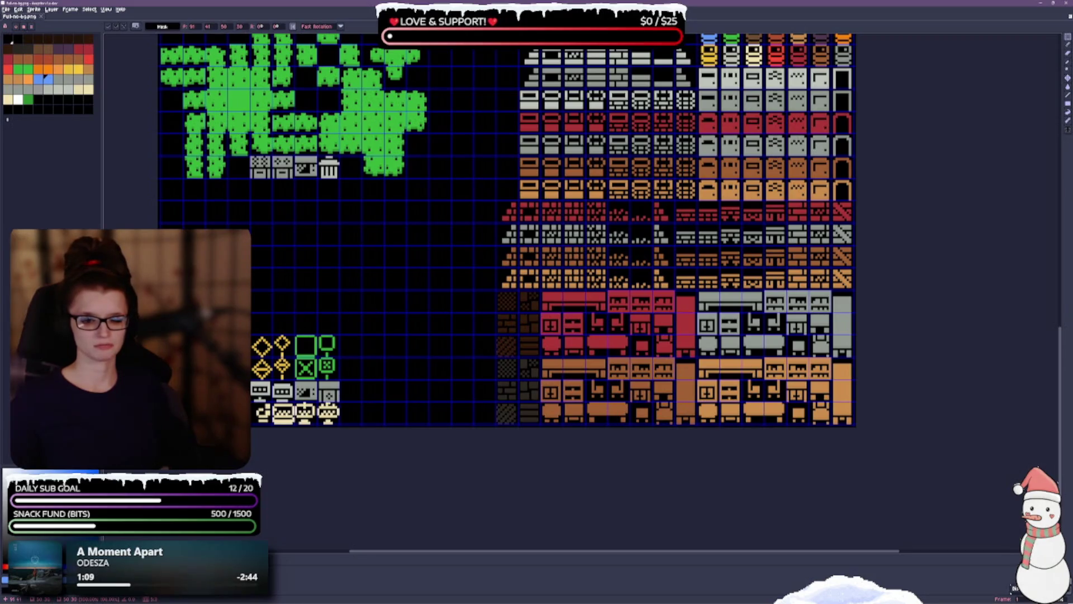
pyautogui.moveTo(252, 335)
pyautogui.mouseDown()
pyautogui.moveTo(297, 380)
pyautogui.moveTo(341, 381)
pyautogui.mouseUp()
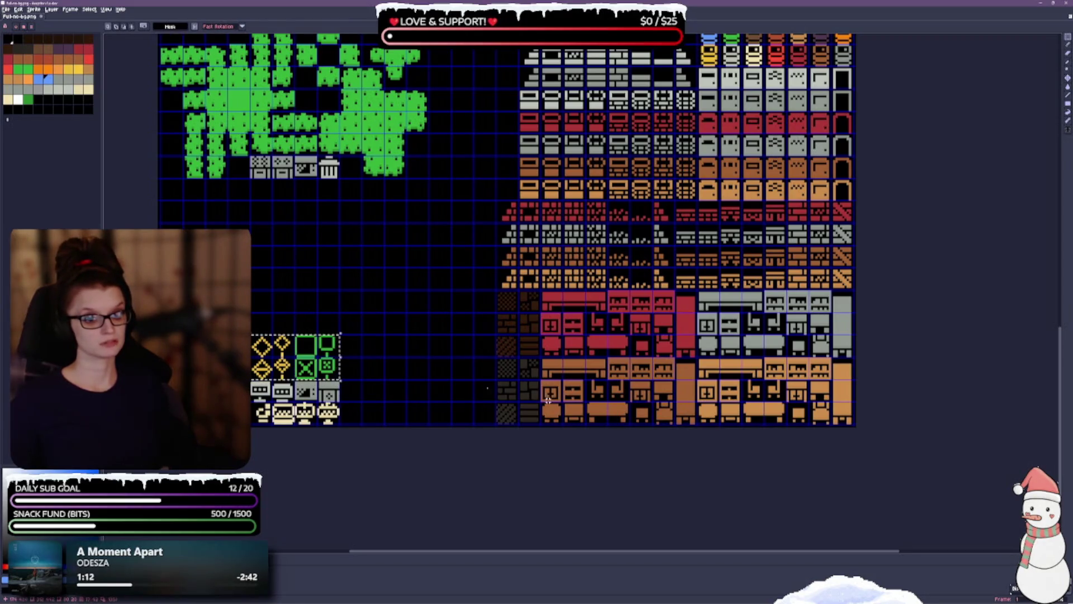
pyautogui.moveTo(427, 223); pyautogui.dragTo(414, 287)
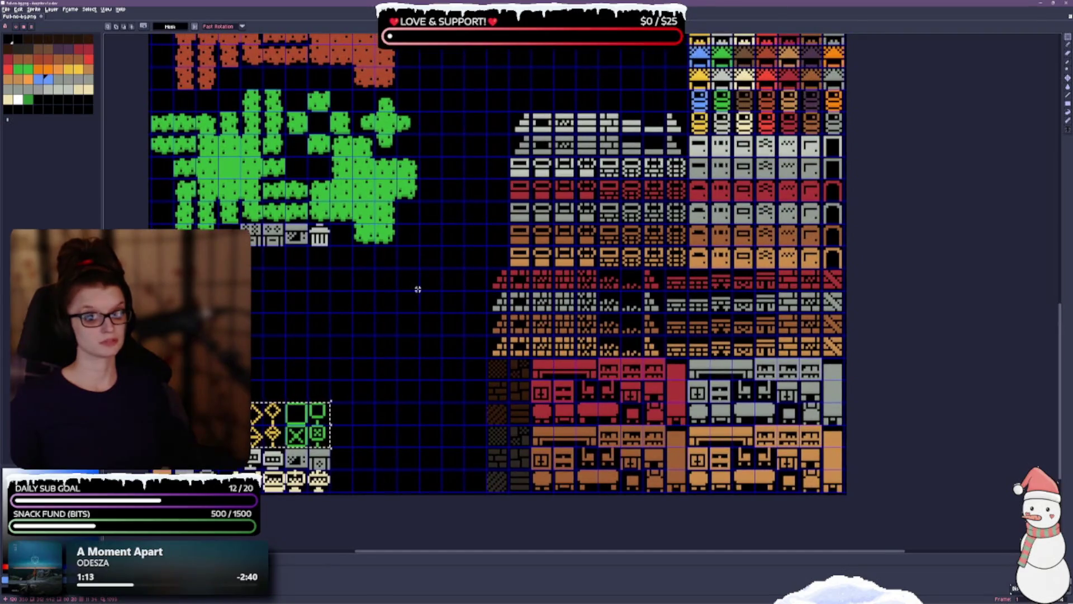
pyautogui.scroll(-2, 418, 289)
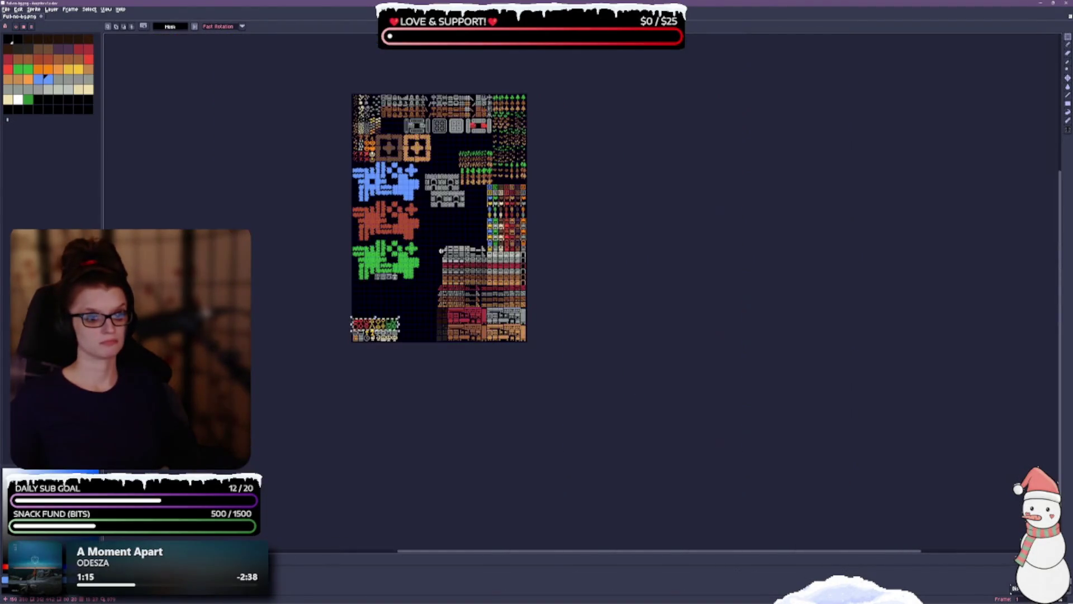
pyautogui.scroll(3, 439, 249)
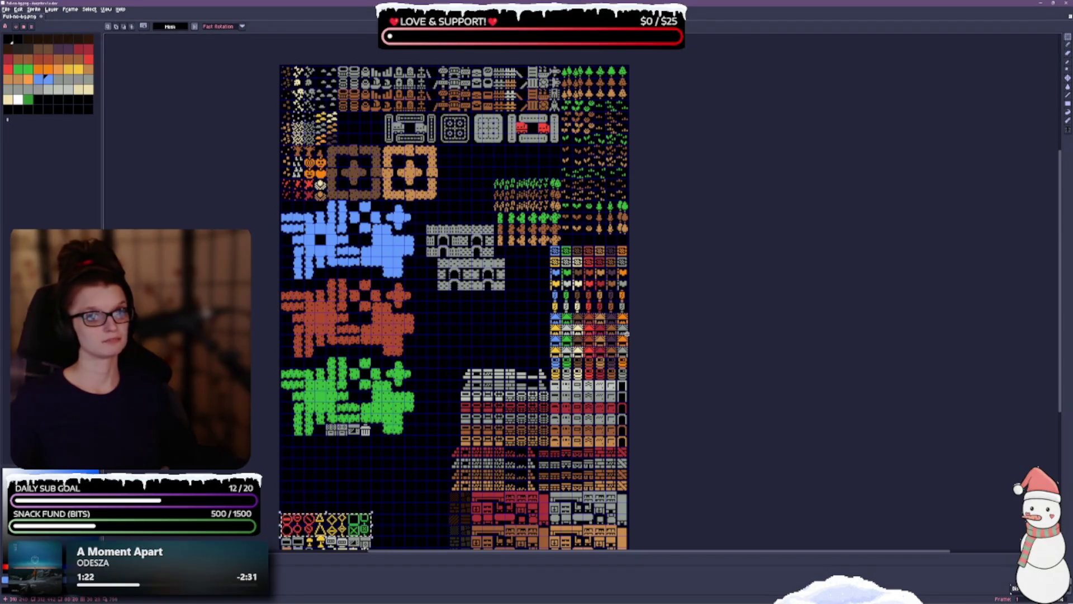
pyautogui.scroll(-2, 435, 380)
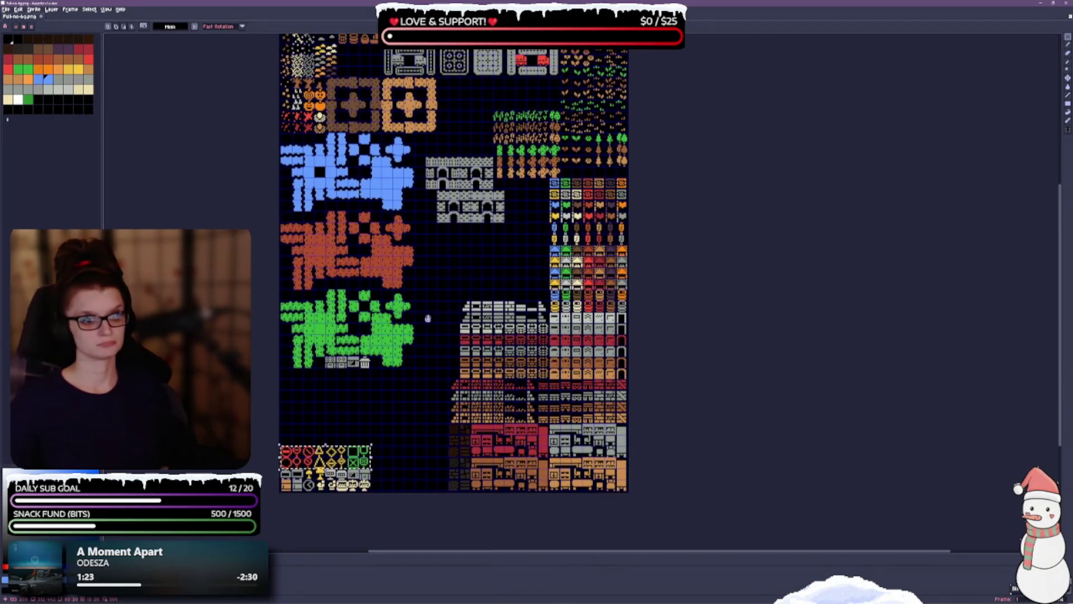
pyautogui.click(382, 467)
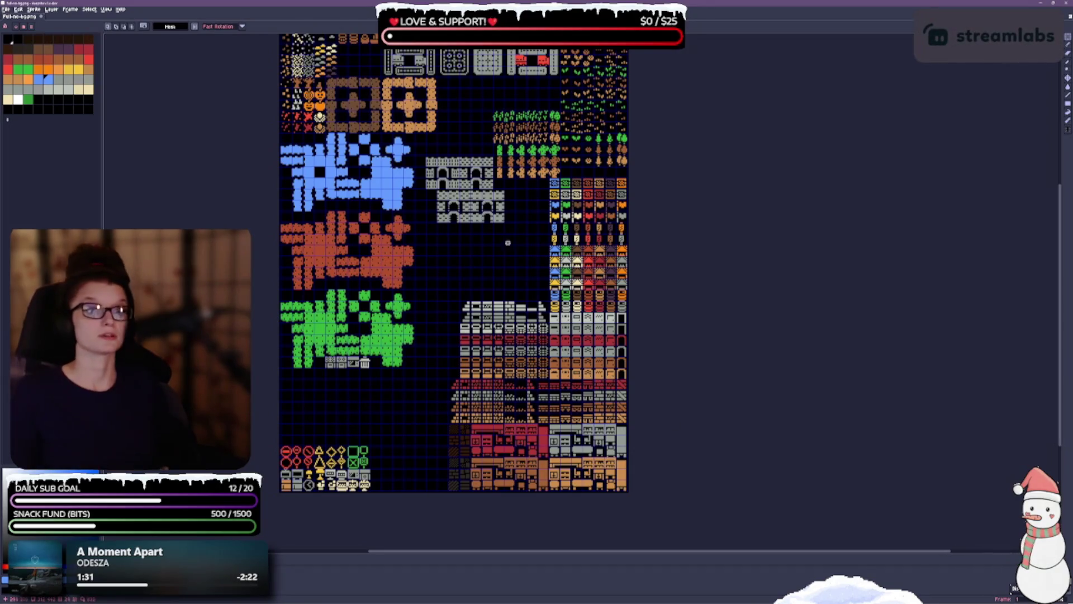
pyautogui.scroll(2, 449, 243)
pyautogui.moveTo(450, 229); pyautogui.dragTo(404, 417)
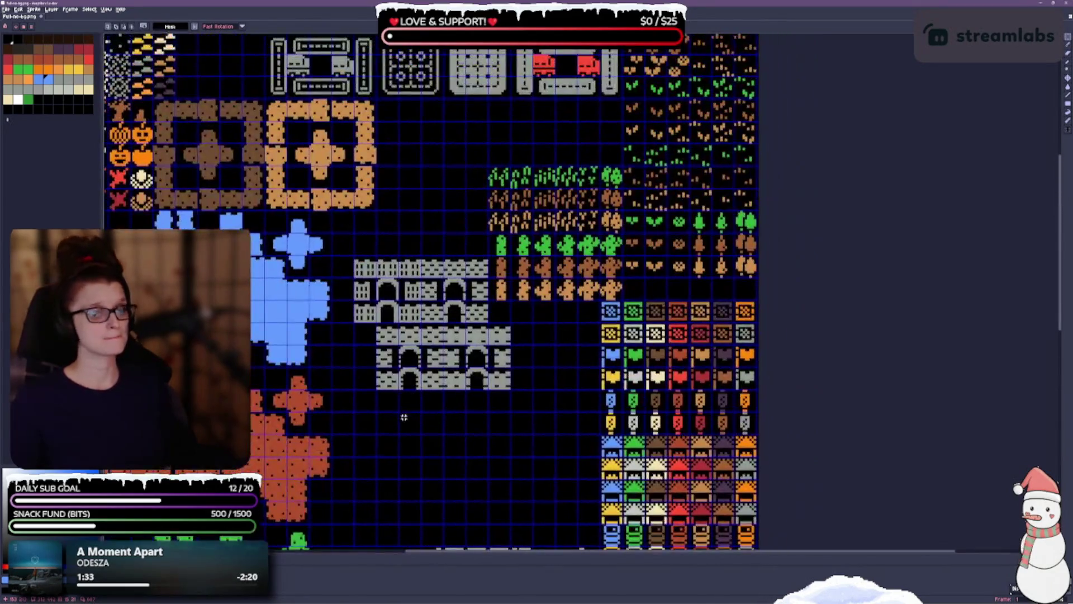
pyautogui.moveTo(415, 225); pyautogui.dragTo(408, 287)
pyautogui.moveTo(436, 225); pyautogui.dragTo(448, 323)
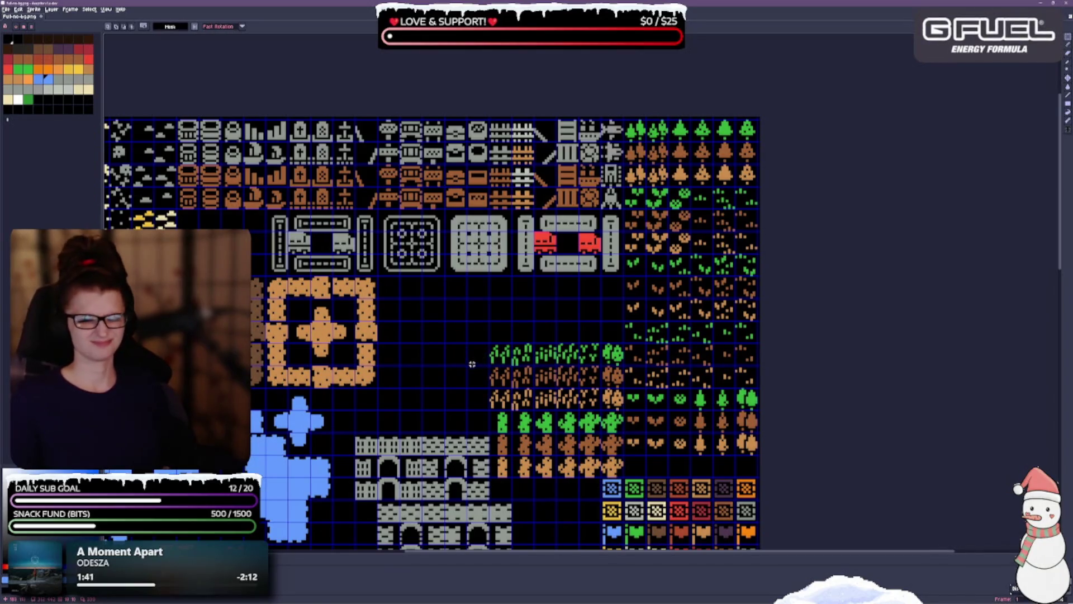
pyautogui.moveTo(408, 346); pyautogui.dragTo(464, 355)
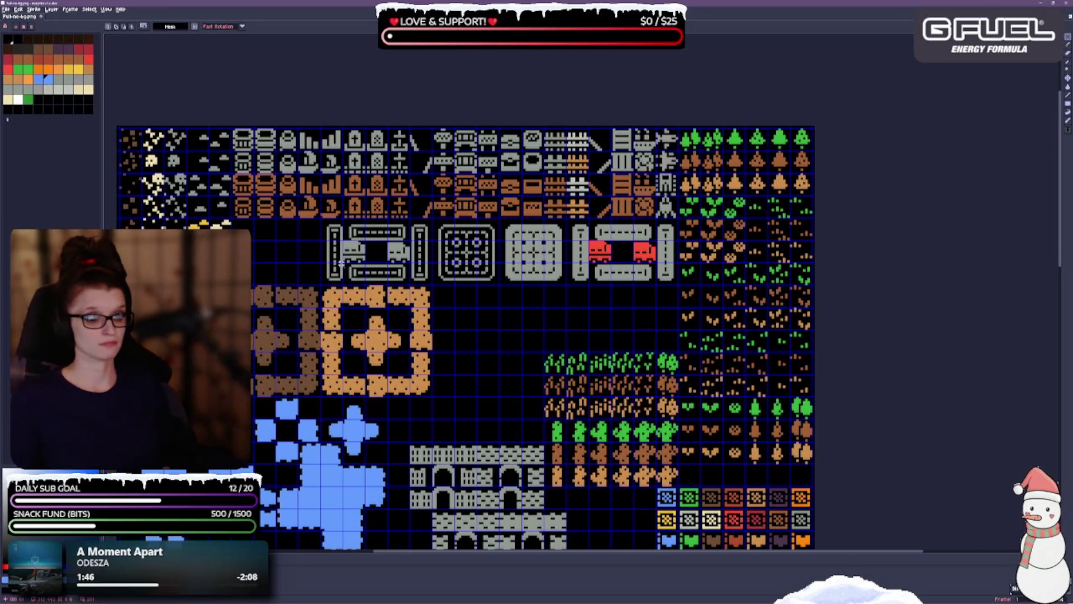
pyautogui.moveTo(323, 222)
pyautogui.mouseDown()
pyautogui.moveTo(440, 265)
pyautogui.moveTo(678, 285)
pyautogui.mouseUp()
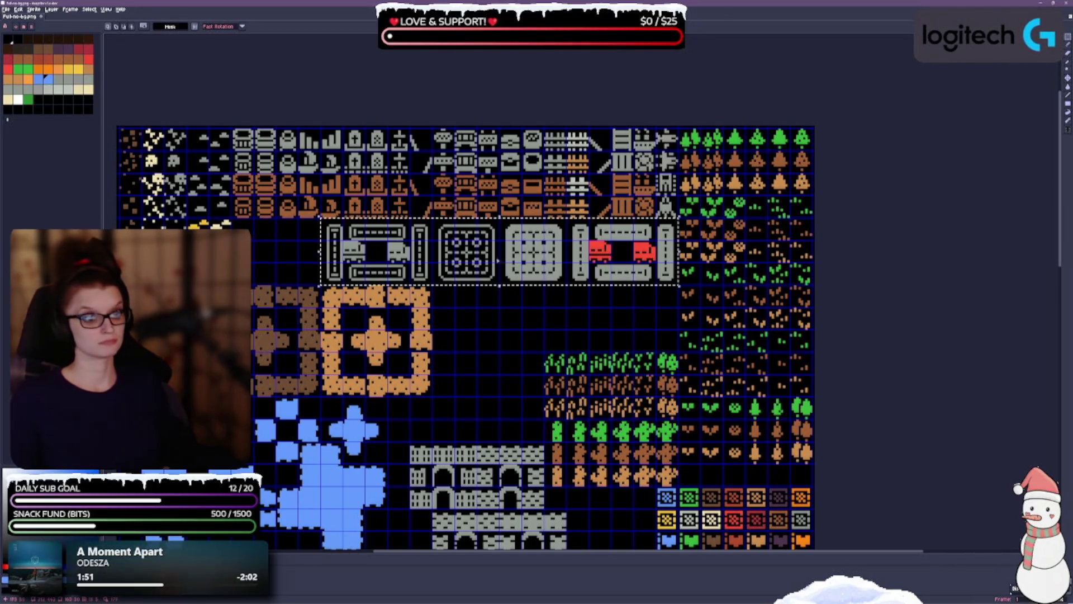
pyautogui.moveTo(535, 261); pyautogui.dragTo(446, 261)
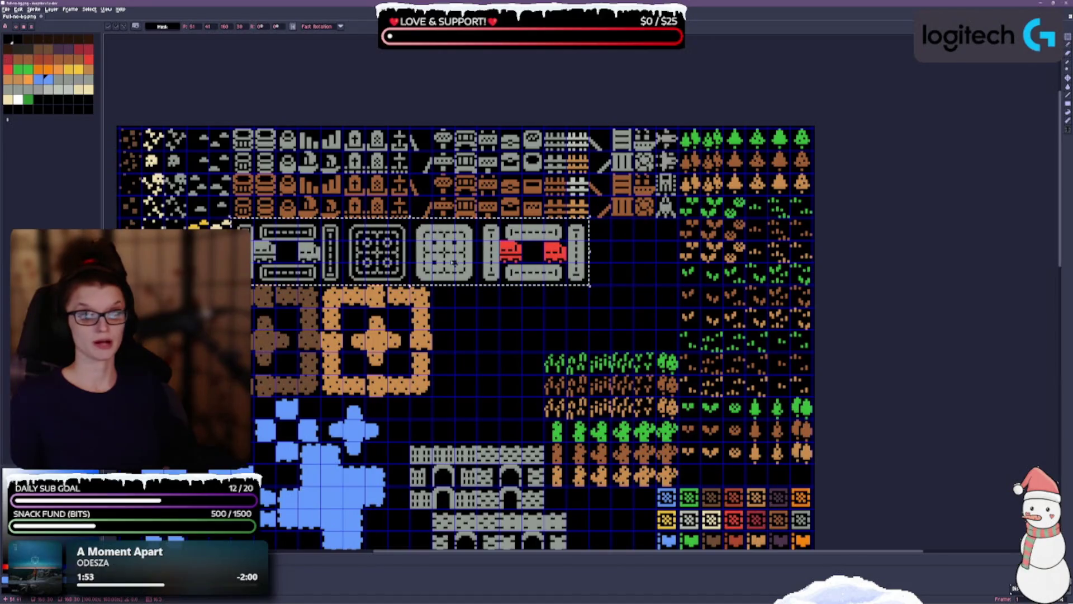
pyautogui.click(607, 316)
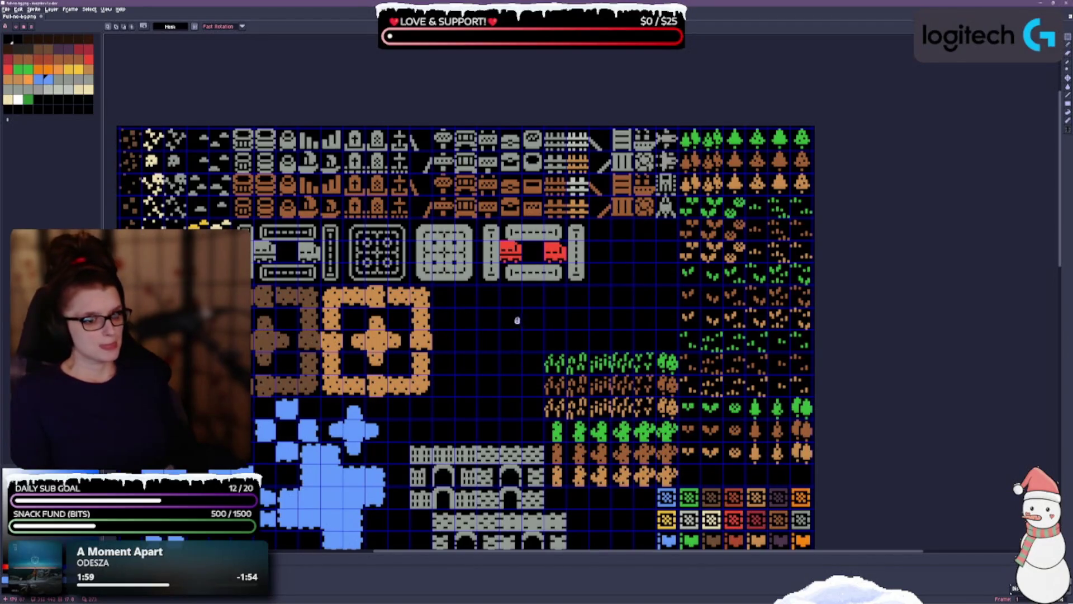
pyautogui.moveTo(517, 320); pyautogui.dragTo(496, 272)
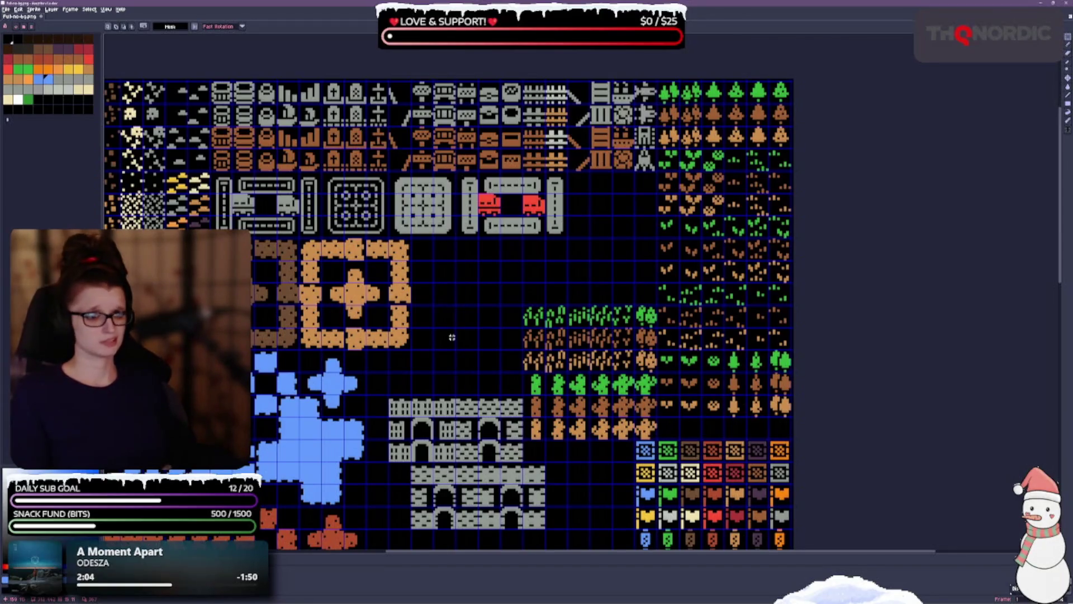
pyautogui.moveTo(474, 324); pyautogui.dragTo(466, 326)
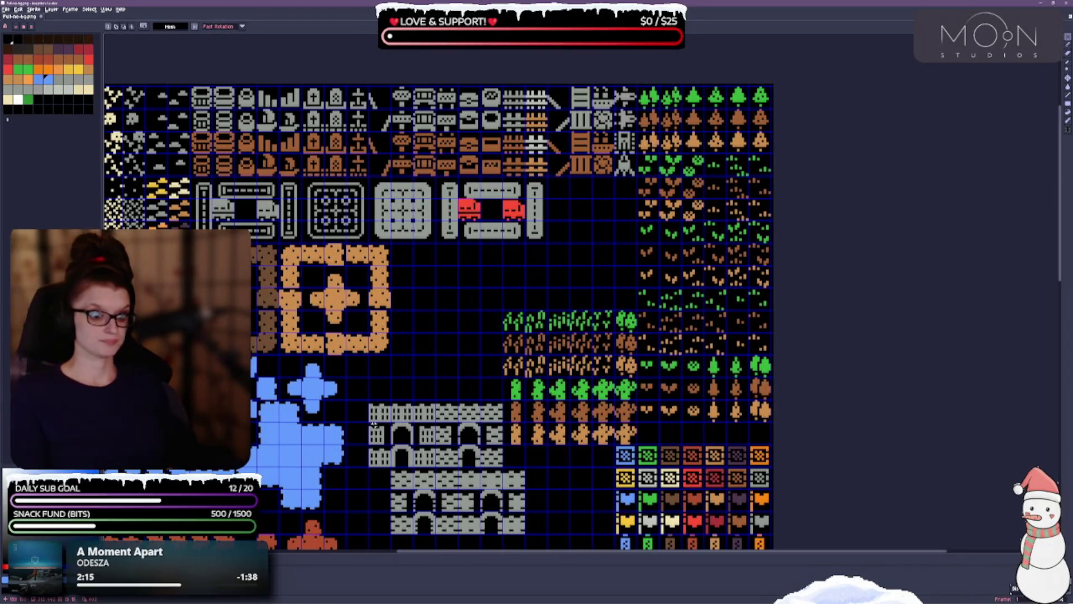
# Move the castle gate block up to end the road row, and shift the crop rows up-left.
pyautogui.moveTo(369, 401); pyautogui.dragTo(436, 466)
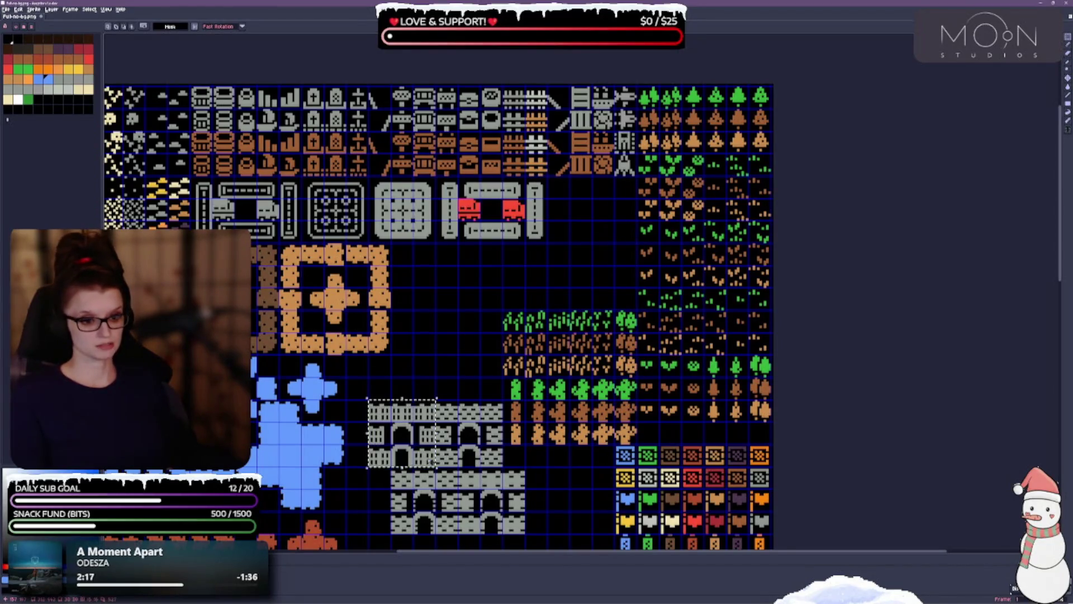
pyautogui.moveTo(403, 428)
pyautogui.mouseDown()
pyautogui.moveTo(533, 345)
pyautogui.moveTo(580, 211)
pyautogui.moveTo(604, 210)
pyautogui.mouseUp()
pyautogui.scroll(-3, 565, 269)
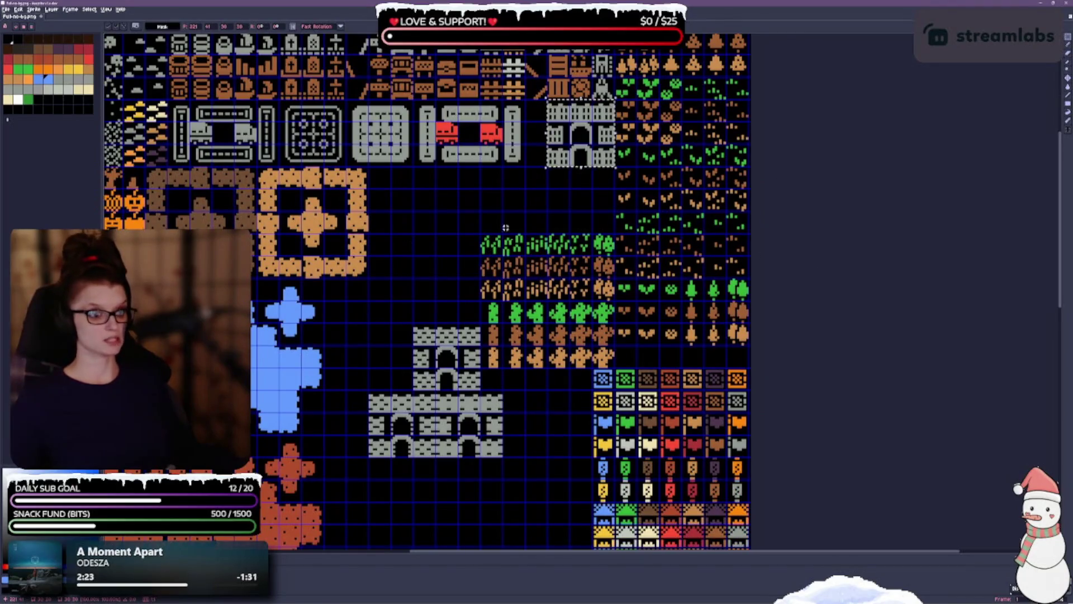
pyautogui.scroll(-1, 506, 188)
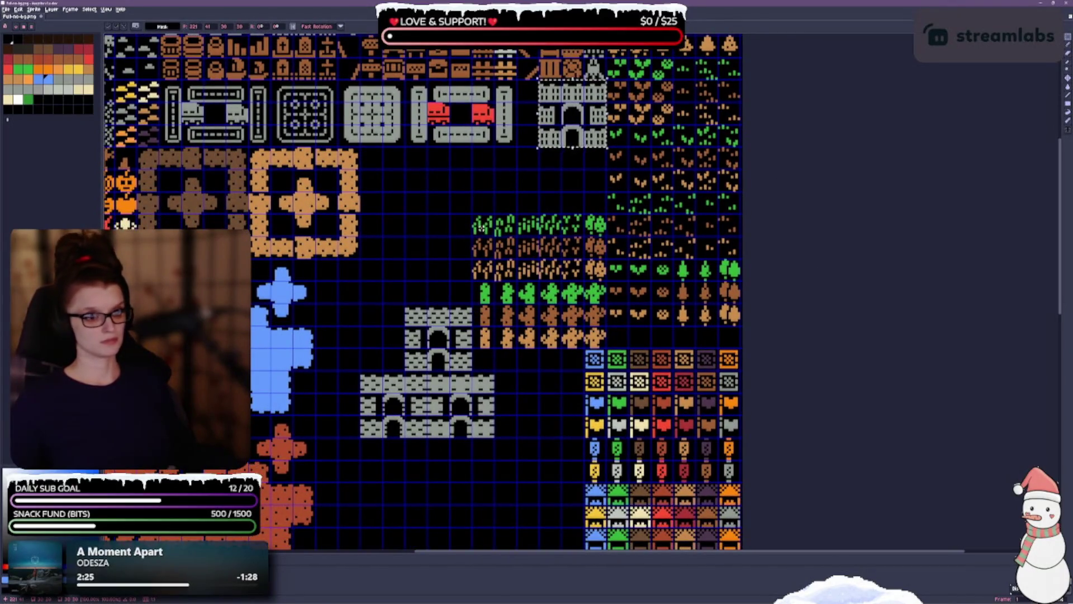
pyautogui.moveTo(474, 215)
pyautogui.mouseDown()
pyautogui.moveTo(565, 283)
pyautogui.moveTo(607, 350)
pyautogui.moveTo(486, 255)
pyautogui.moveTo(461, 256)
pyautogui.mouseUp()
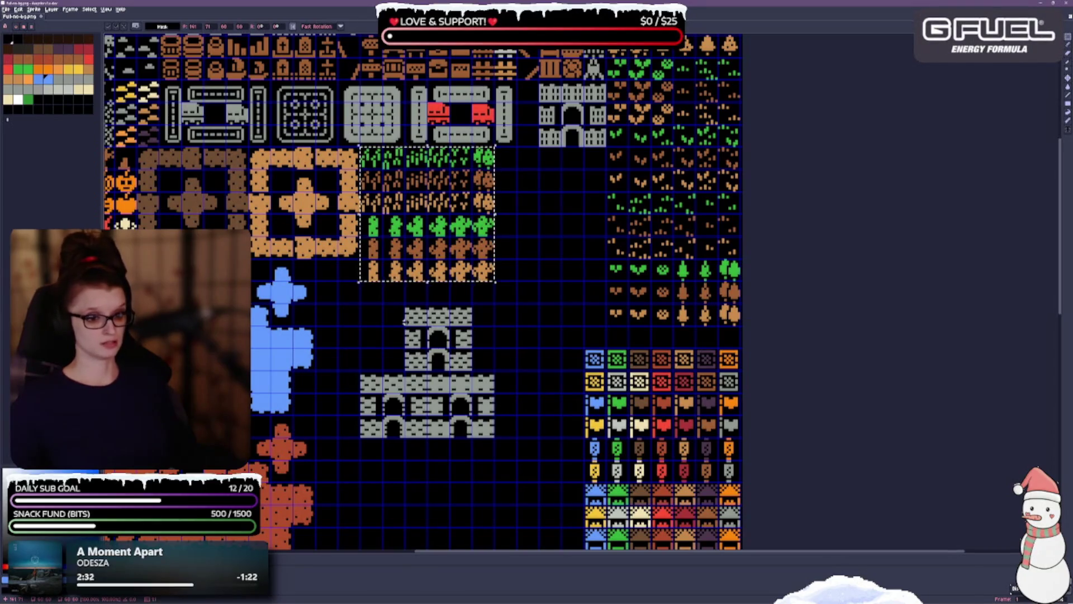
# Stack the small castle tower under the top castle piece, then select part of the wide wall.
pyautogui.moveTo(403, 303)
pyautogui.mouseDown()
pyautogui.moveTo(453, 372)
pyautogui.moveTo(474, 373)
pyautogui.mouseUp()
pyautogui.moveTo(439, 338)
pyautogui.mouseDown()
pyautogui.moveTo(573, 182)
pyautogui.moveTo(567, 218)
pyautogui.moveTo(545, 218)
pyautogui.moveTo(568, 196)
pyautogui.mouseUp()
pyautogui.click(564, 273)
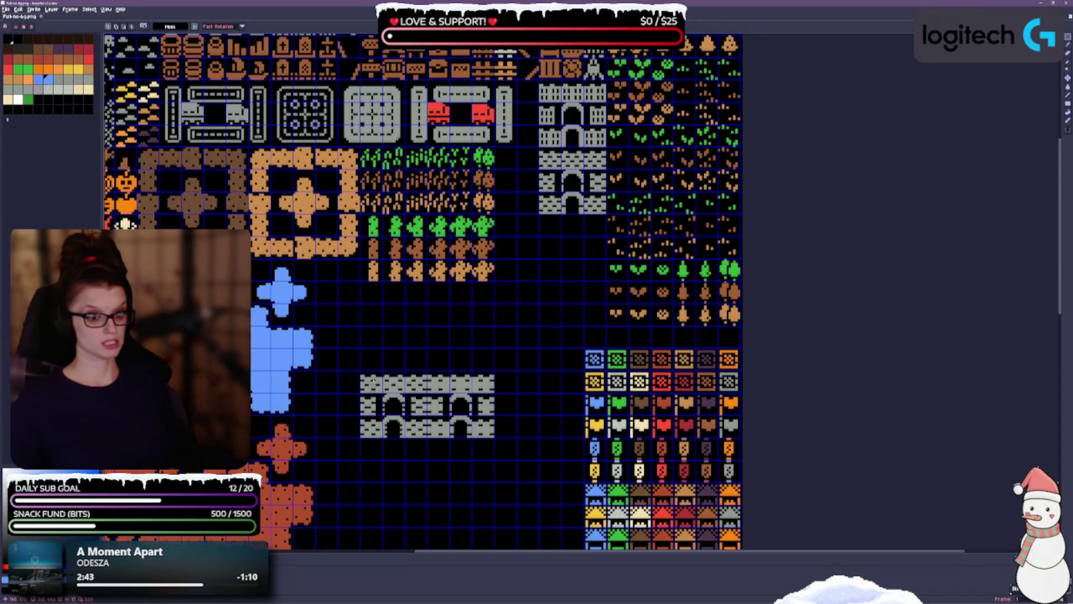
pyautogui.moveTo(360, 370)
pyautogui.mouseDown()
pyautogui.moveTo(388, 418)
pyautogui.moveTo(427, 437)
pyautogui.moveTo(391, 415)
pyautogui.moveTo(561, 302)
pyautogui.moveTo(553, 271)
pyautogui.mouseUp()
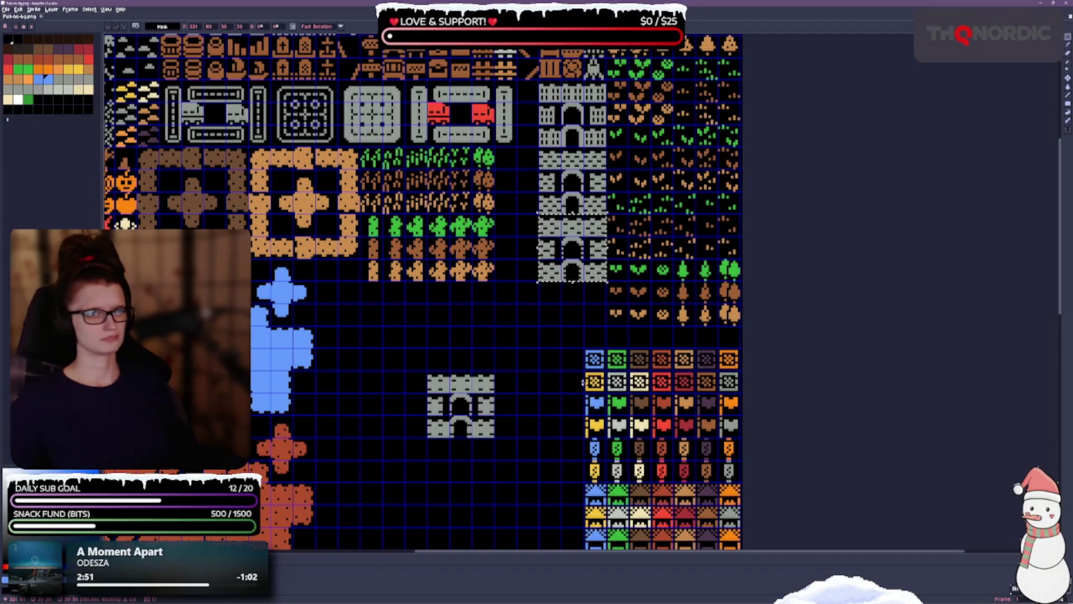
pyautogui.hscroll(-3, 431, 311)
pyautogui.scroll(2, 431, 311)
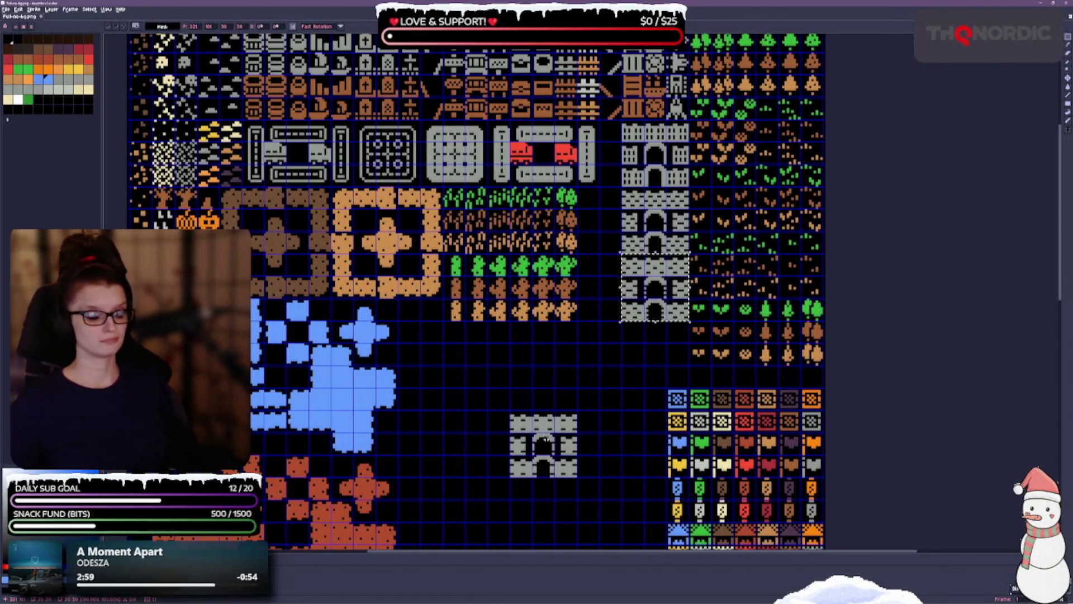
pyautogui.moveTo(628, 367); pyautogui.dragTo(578, 344)
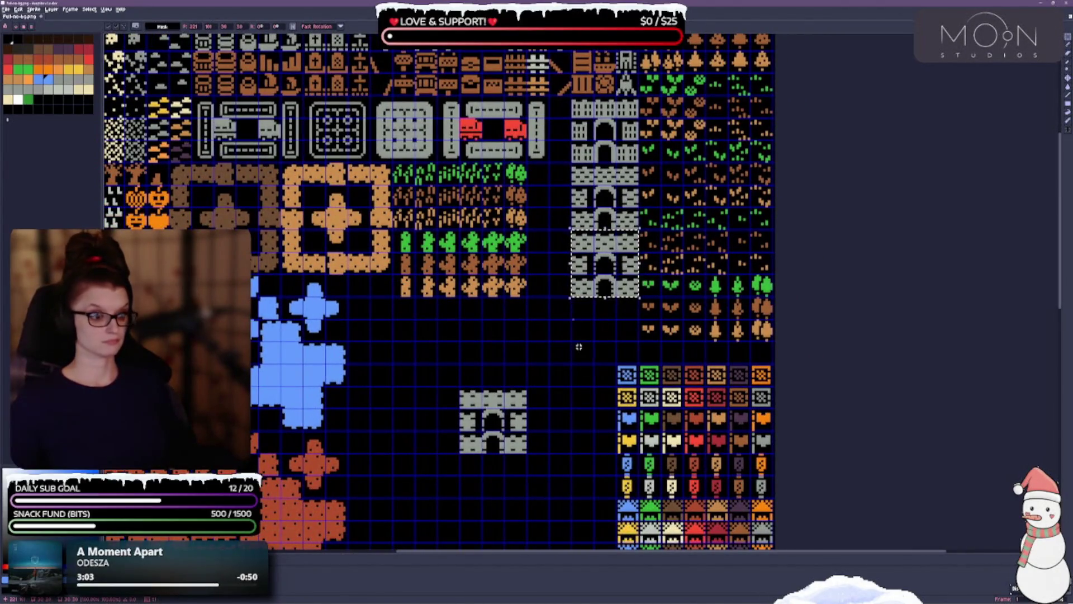
pyautogui.scroll(-2, 575, 345)
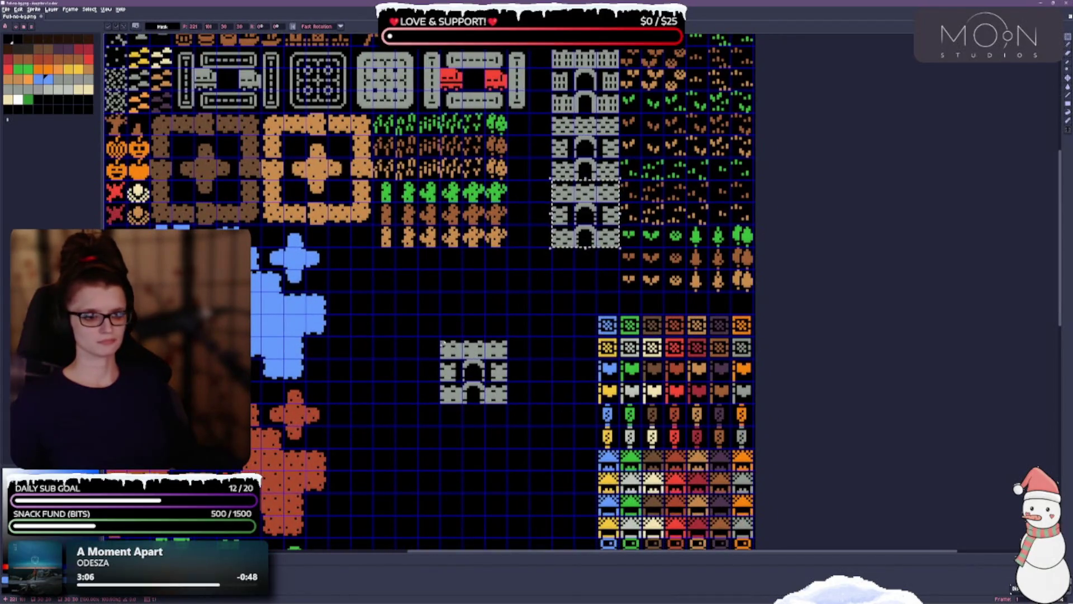
# Move the leftover castle tile onto the bottom of the castle column.
pyautogui.hotkey('ctrl', 'd')
pyautogui.moveTo(457, 365)
pyautogui.mouseDown()
pyautogui.moveTo(484, 384)
pyautogui.moveTo(486, 404)
pyautogui.mouseUp()
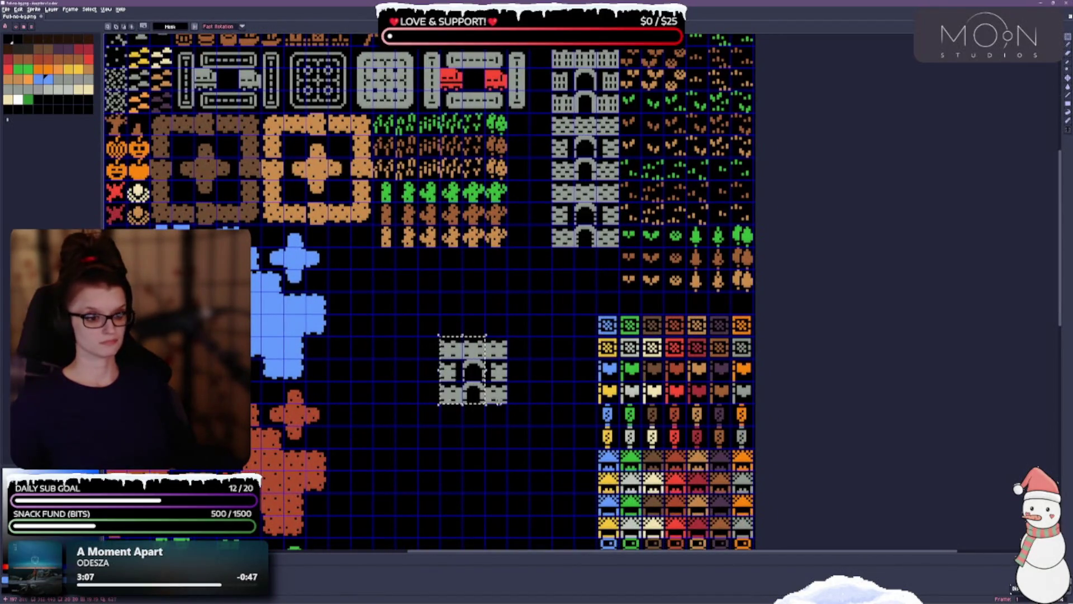
pyautogui.moveTo(439, 335); pyautogui.dragTo(507, 404)
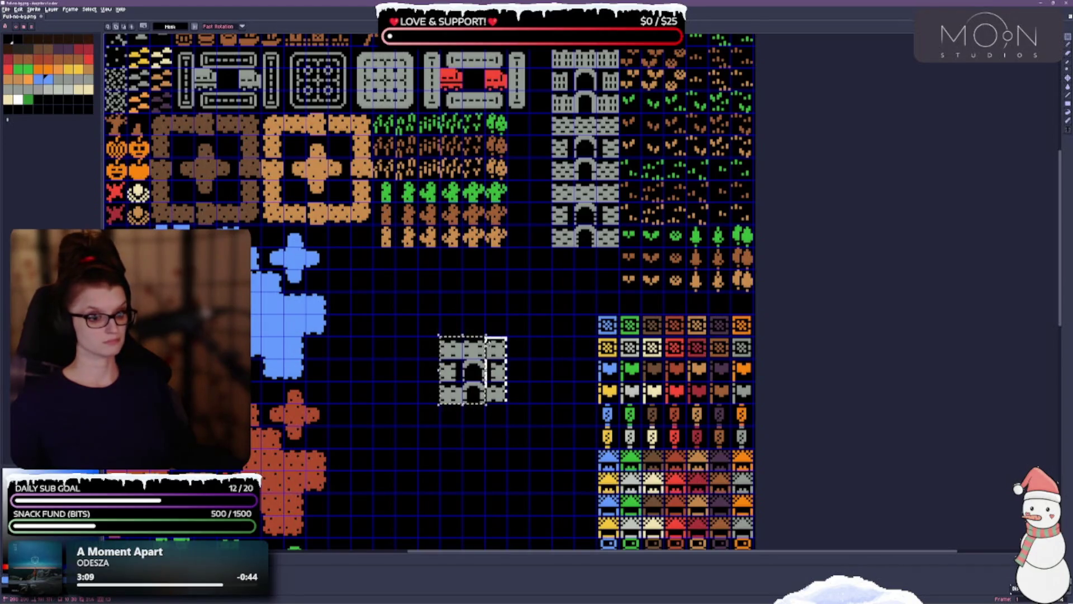
pyautogui.moveTo(474, 369); pyautogui.dragTo(586, 280)
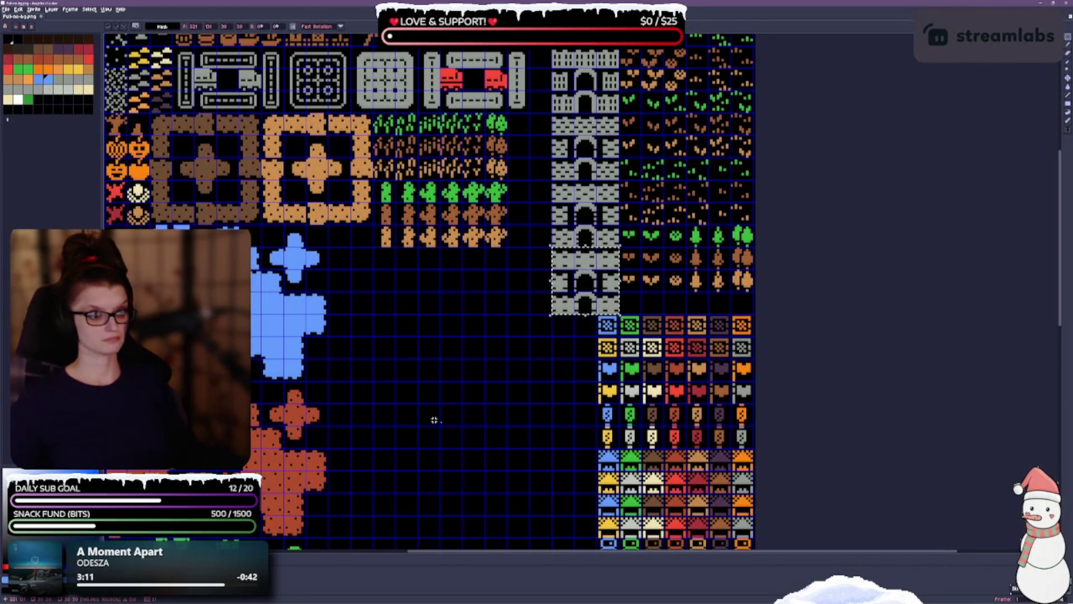
pyautogui.hotkey('ctrl', 'd')
# Move the row of small grey prop tiles into the bottom row beside the cream props.
pyautogui.moveTo(481, 362); pyautogui.dragTo(474, 482)
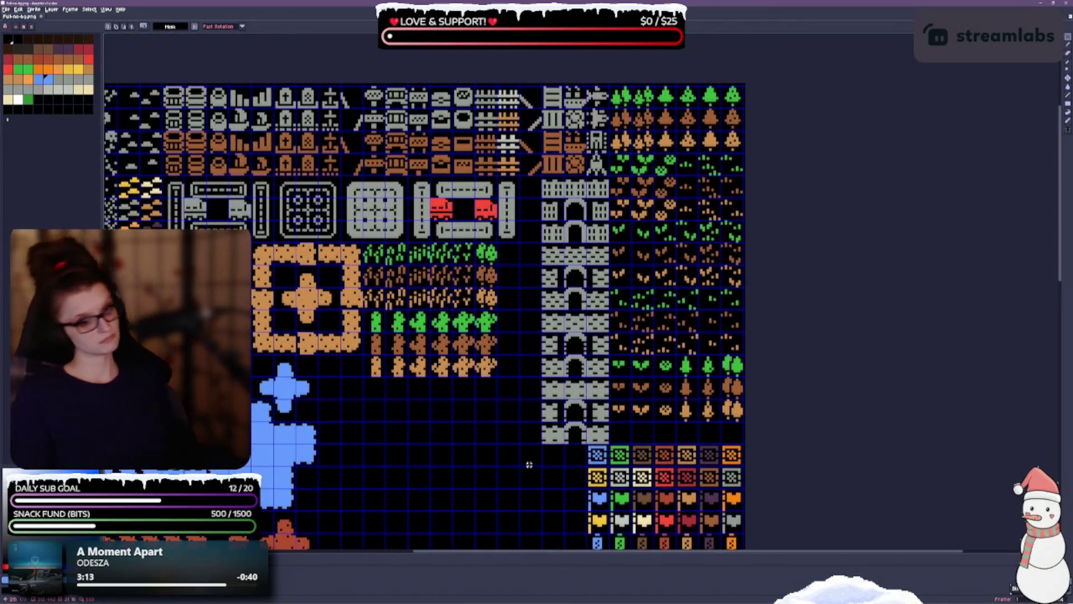
pyautogui.moveTo(457, 435); pyautogui.dragTo(442, 368)
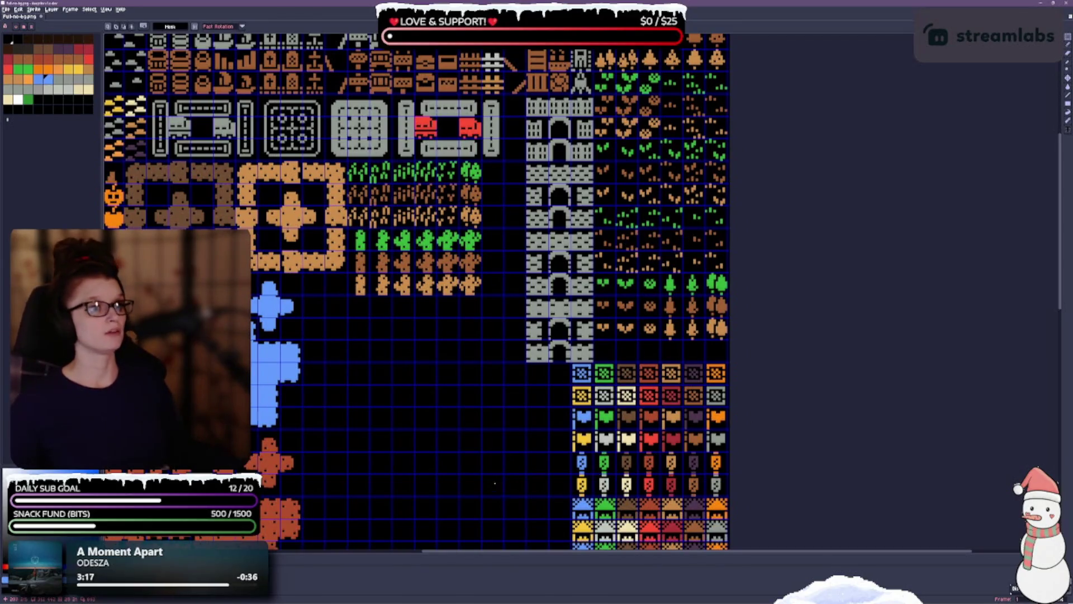
pyautogui.moveTo(495, 483); pyautogui.dragTo(494, 324)
pyautogui.moveTo(470, 411); pyautogui.dragTo(498, 223)
pyautogui.scroll(-1, 371, 436)
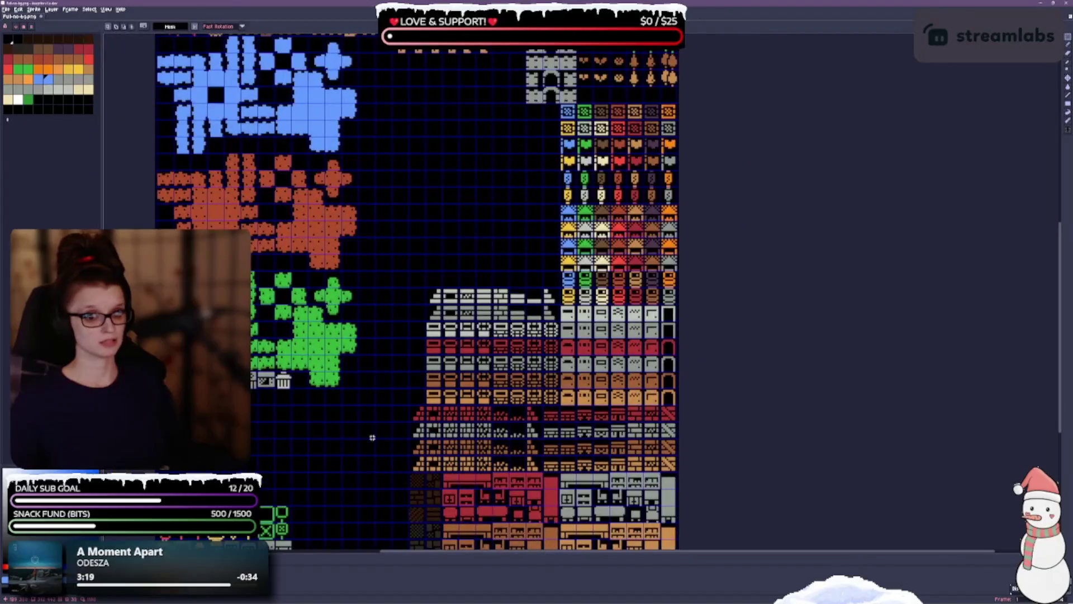
pyautogui.moveTo(371, 436); pyautogui.dragTo(388, 285)
pyautogui.scroll(1, 354, 355)
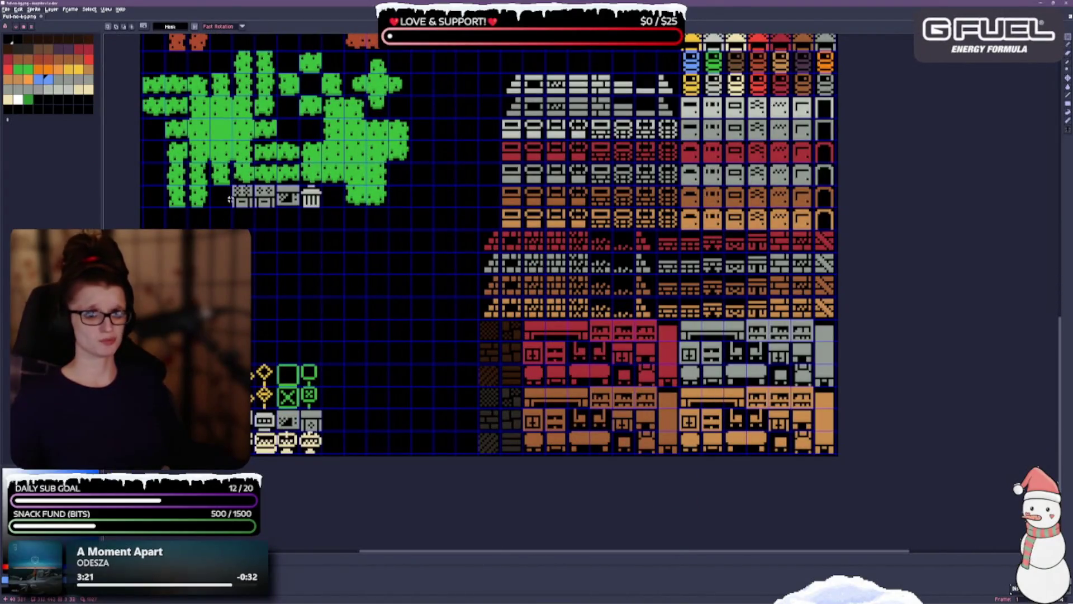
pyautogui.moveTo(231, 185)
pyautogui.mouseDown()
pyautogui.moveTo(257, 207)
pyautogui.moveTo(330, 203)
pyautogui.moveTo(411, 289)
pyautogui.moveTo(400, 443)
pyautogui.mouseUp()
pyautogui.hotkey('ctrl', 'd')
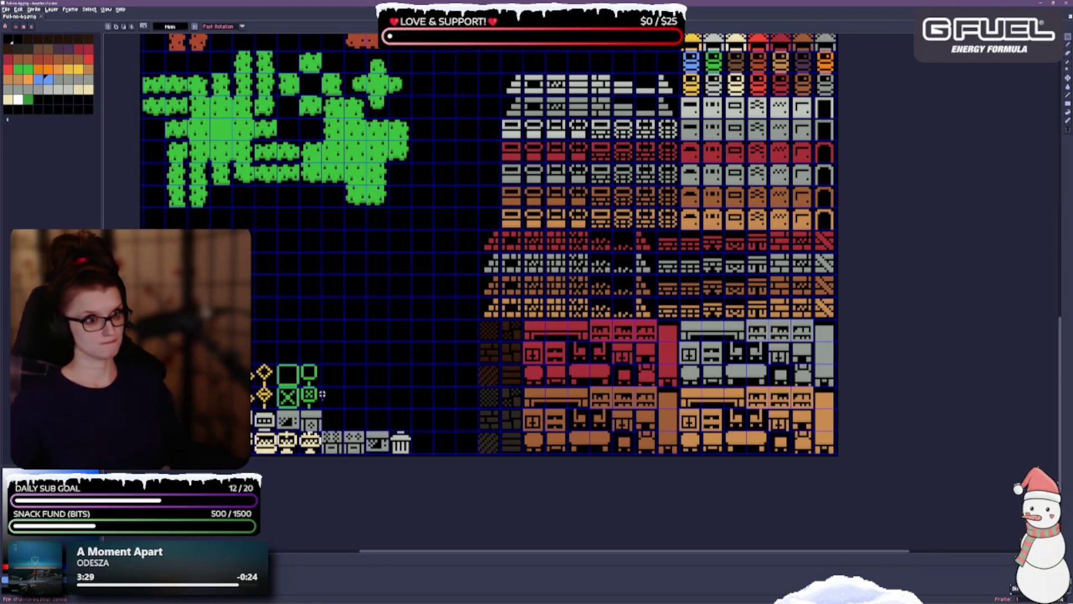
pyautogui.scroll(-5, 294, 391)
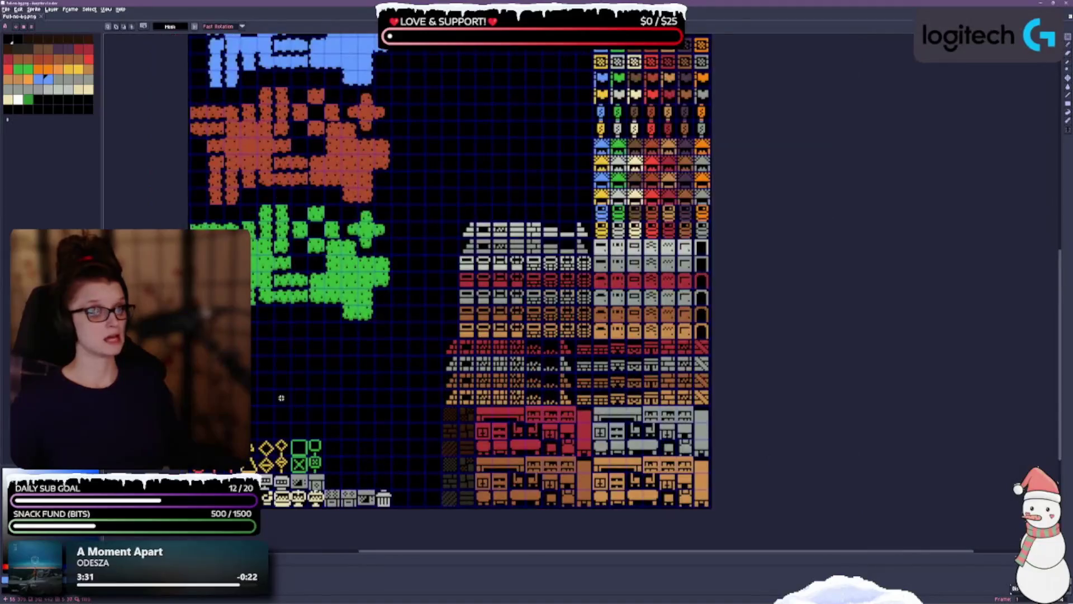
pyautogui.scroll(3, 298, 397)
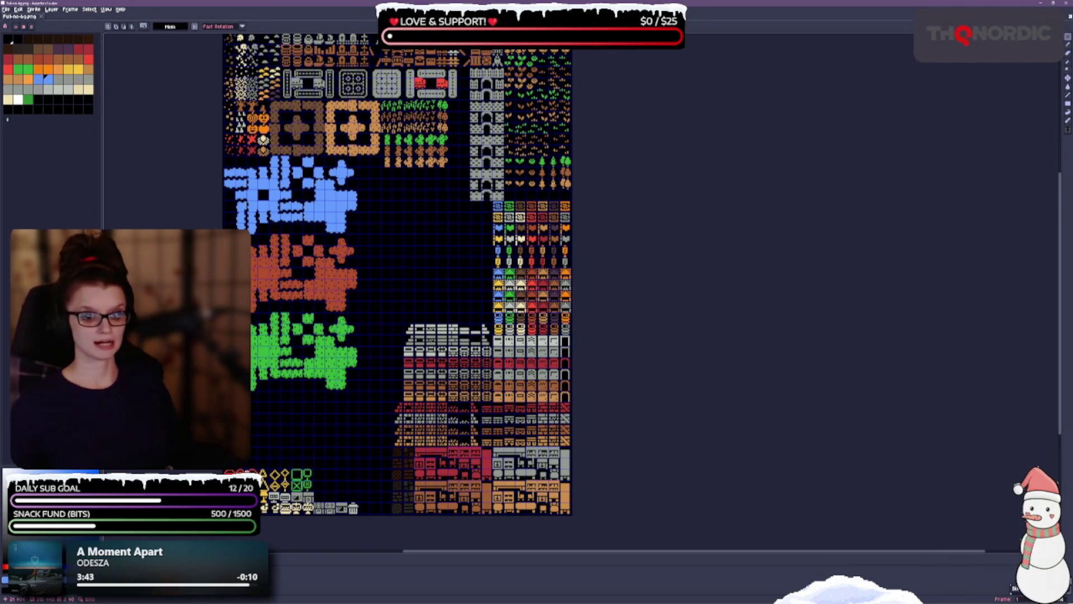
pyautogui.scroll(1, 249, 464)
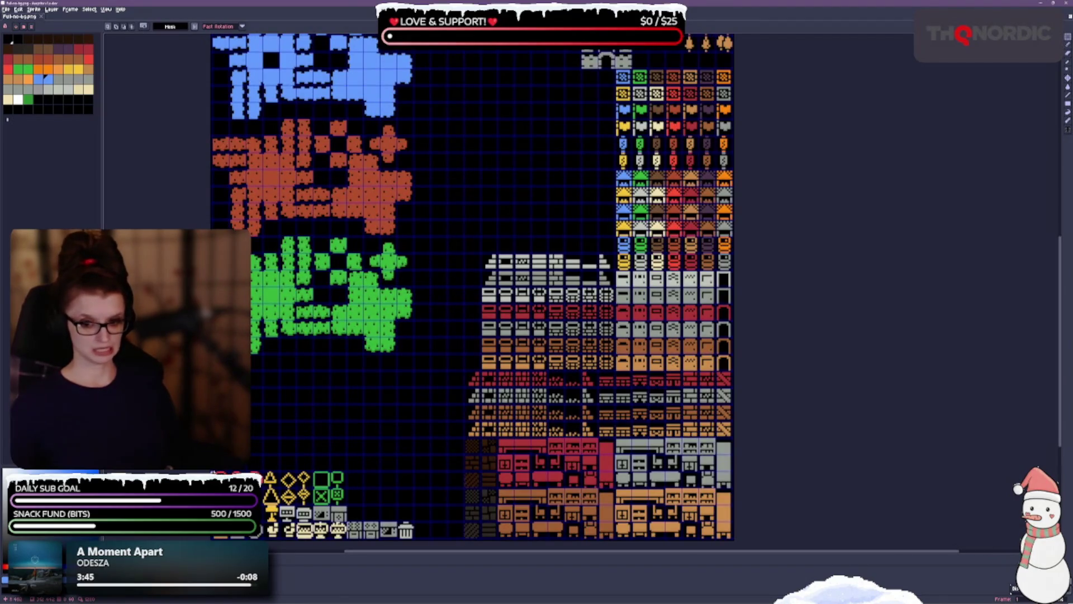
# Move the red, yellow and green sign tiles from the bottom left up below the crops.
pyautogui.moveTo(213, 469)
pyautogui.mouseDown()
pyautogui.moveTo(302, 507)
pyautogui.moveTo(349, 508)
pyautogui.mouseUp()
pyautogui.moveTo(254, 479)
pyautogui.mouseDown()
pyautogui.moveTo(505, 144)
pyautogui.moveTo(488, 95)
pyautogui.mouseUp()
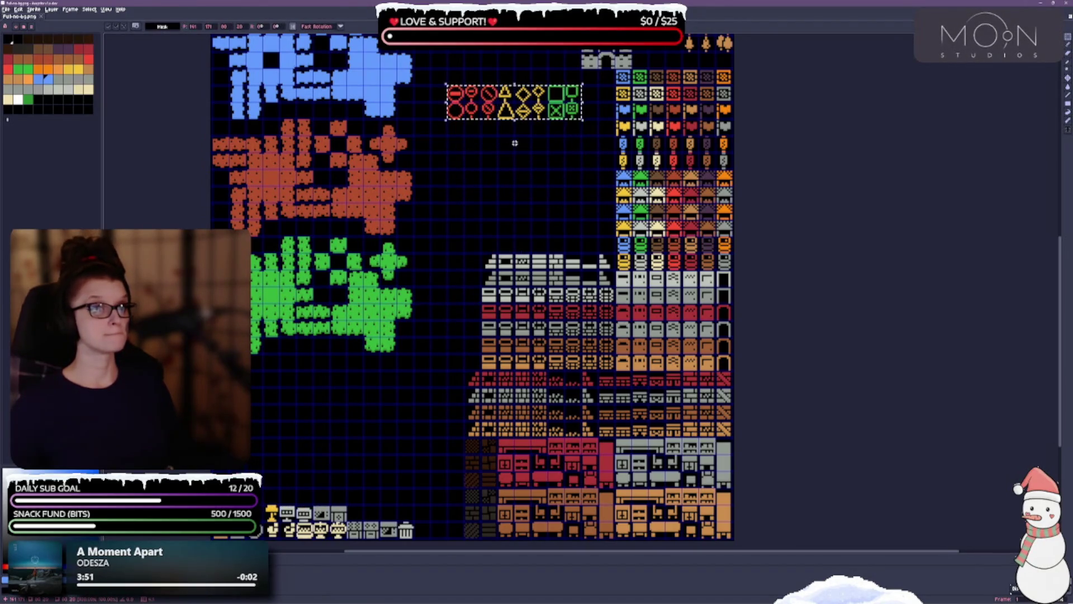
pyautogui.scroll(3, 493, 258)
pyautogui.scroll(2, 493, 258)
pyautogui.scroll(3, 481, 251)
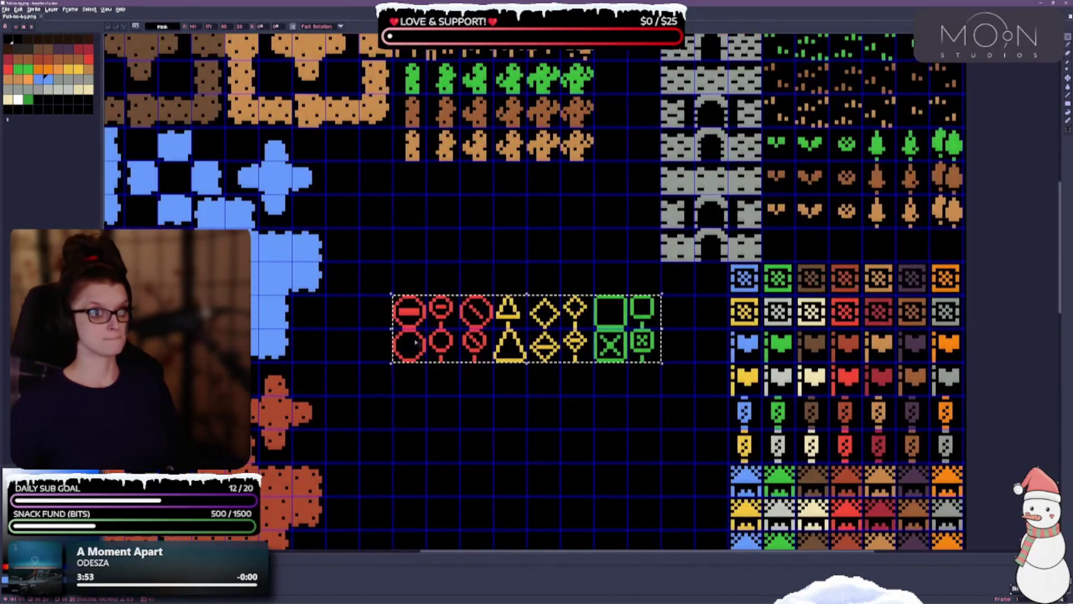
pyautogui.scroll(2, 424, 342)
pyautogui.scroll(1, 429, 340)
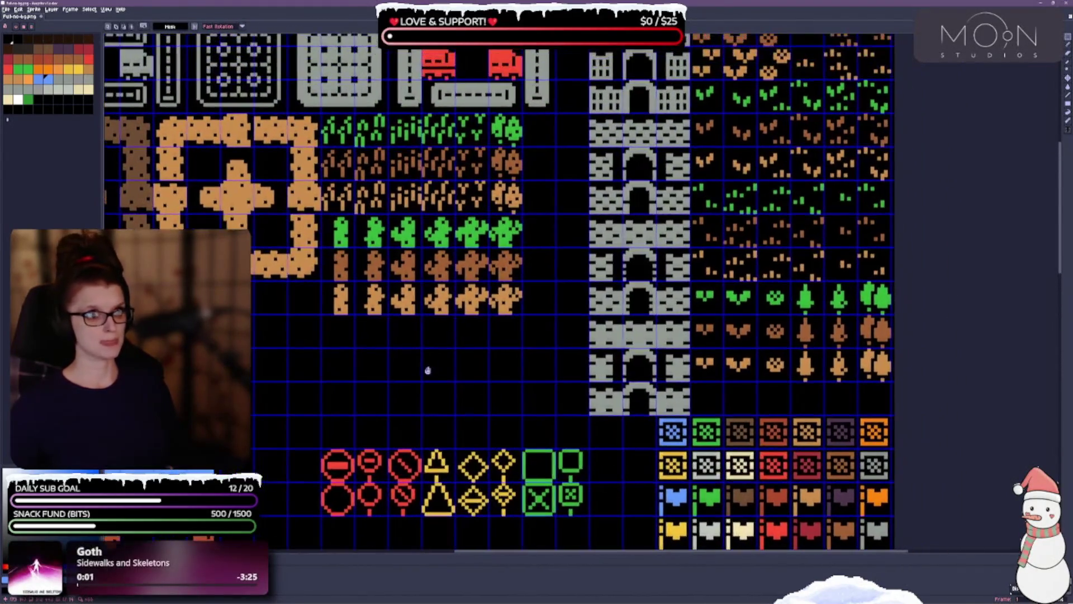
pyautogui.scroll(-1, 424, 352)
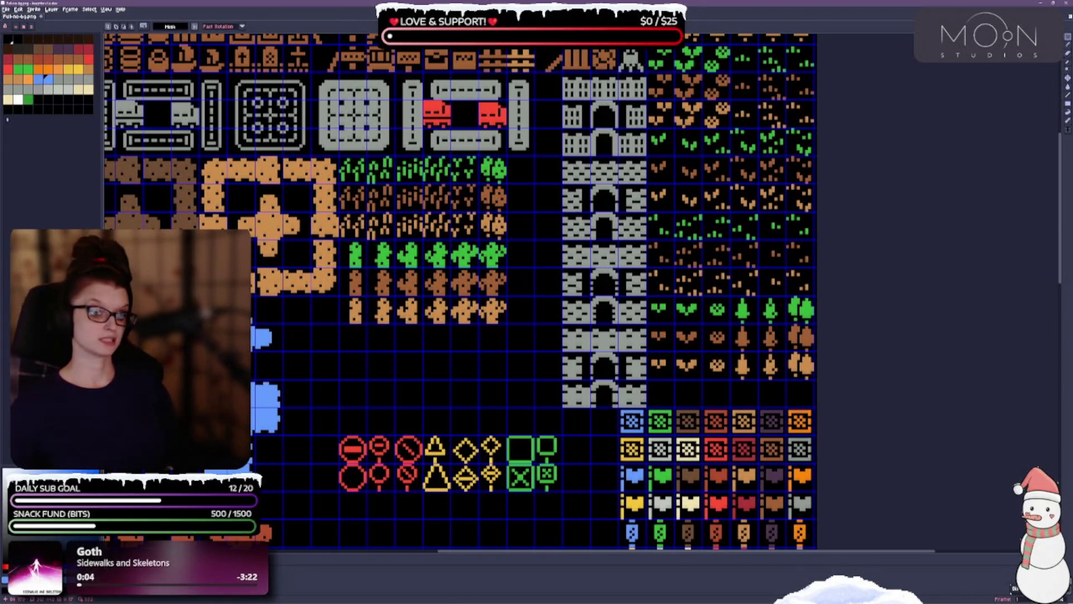
# Line up the red sign icons in one column beside the castle tiles.
pyautogui.moveTo(344, 453)
pyautogui.mouseDown()
pyautogui.moveTo(356, 480)
pyautogui.moveTo(391, 363)
pyautogui.moveTo(523, 170)
pyautogui.moveTo(550, 167)
pyautogui.moveTo(551, 107)
pyautogui.mouseUp()
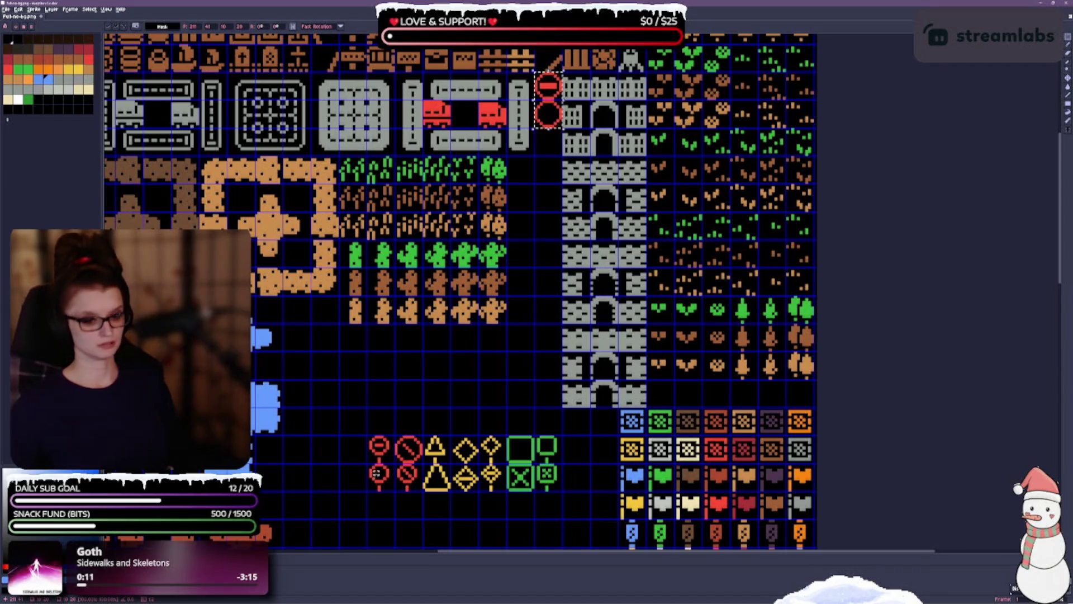
pyautogui.moveTo(378, 444)
pyautogui.mouseDown()
pyautogui.moveTo(389, 484)
pyautogui.moveTo(382, 471)
pyautogui.mouseUp()
pyautogui.moveTo(519, 222); pyautogui.dragTo(547, 167)
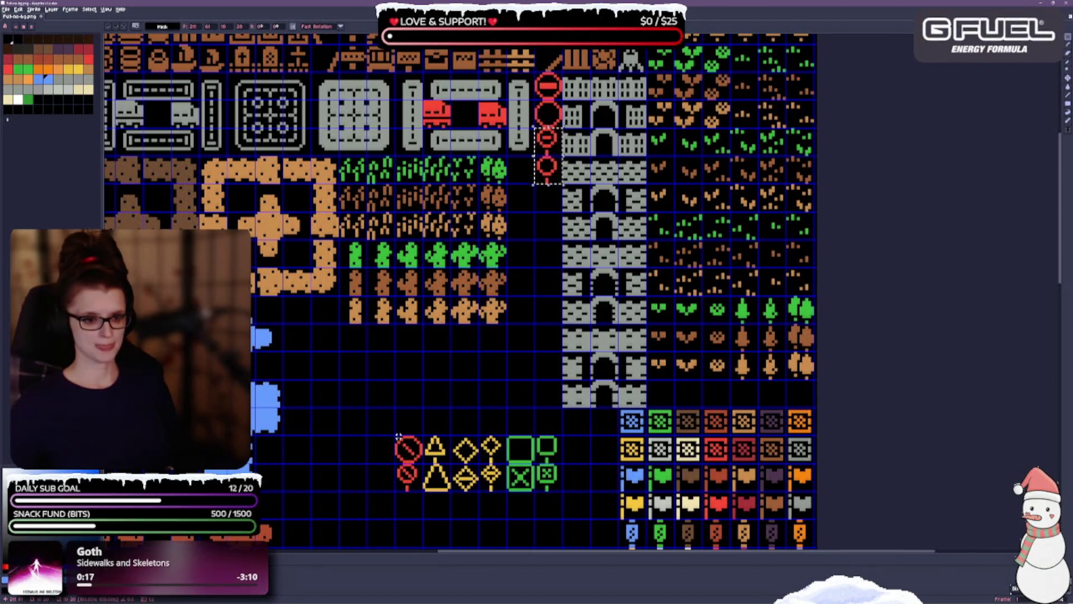
pyautogui.moveTo(395, 435)
pyautogui.mouseDown()
pyautogui.moveTo(424, 494)
pyautogui.moveTo(492, 296)
pyautogui.moveTo(547, 238)
pyautogui.moveTo(548, 209)
pyautogui.mouseUp()
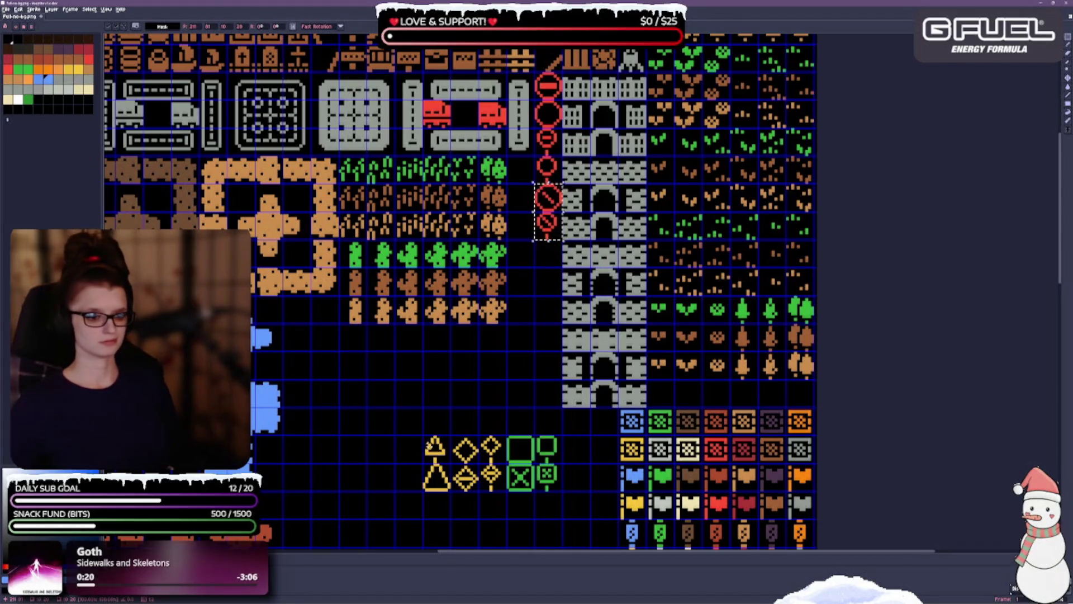
# Add the yellow triangle and diamond signs to the column below the red signs.
pyautogui.moveTo(423, 436)
pyautogui.mouseDown()
pyautogui.moveTo(450, 465)
pyautogui.moveTo(450, 491)
pyautogui.moveTo(548, 297)
pyautogui.mouseUp()
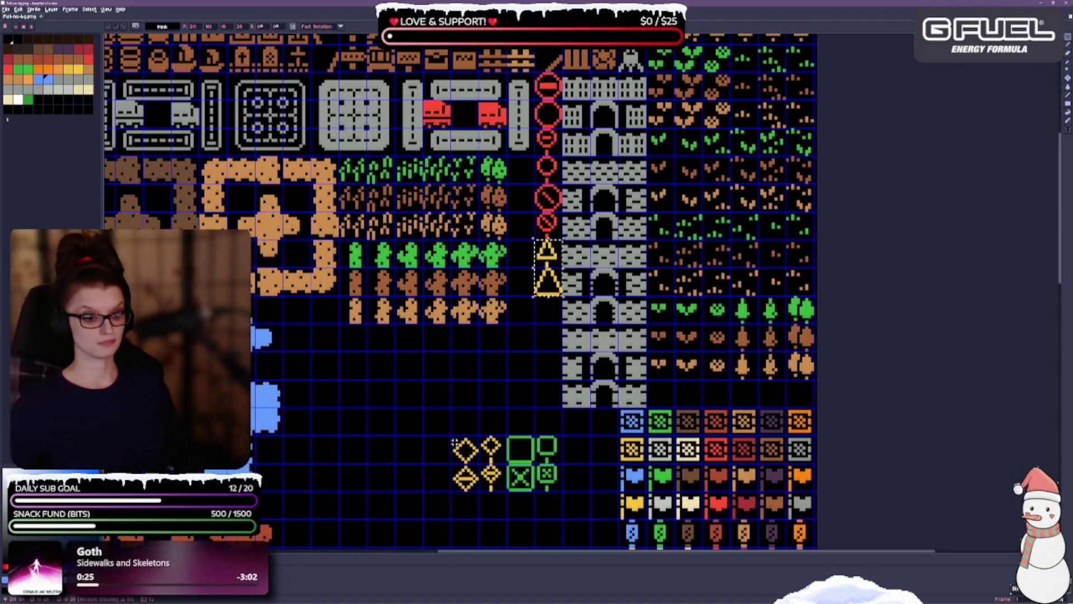
pyautogui.moveTo(452, 436)
pyautogui.mouseDown()
pyautogui.moveTo(479, 491)
pyautogui.moveTo(522, 375)
pyautogui.moveTo(547, 352)
pyautogui.mouseUp()
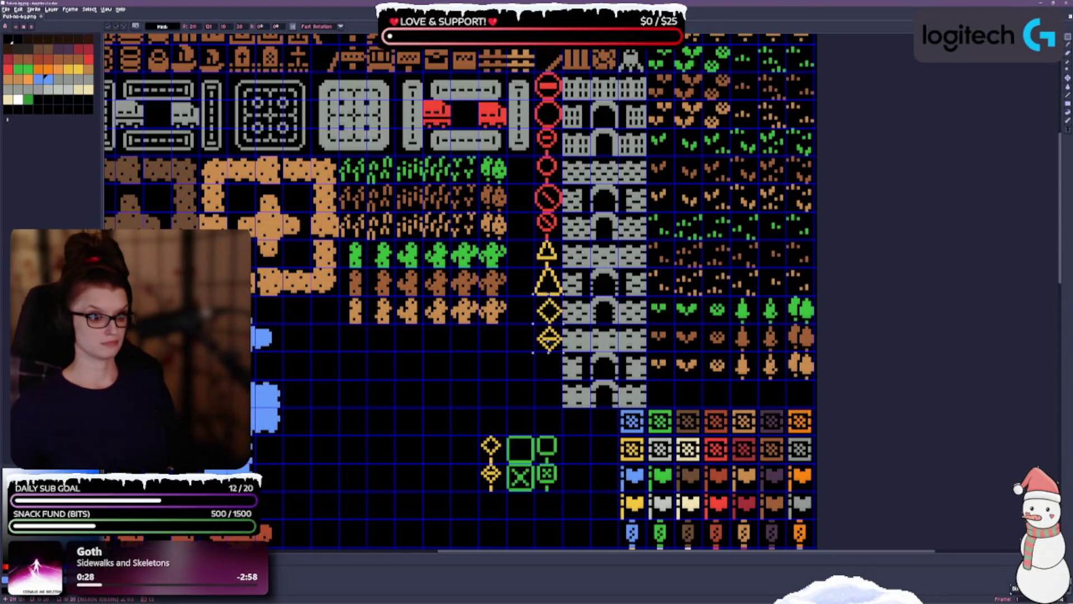
pyautogui.moveTo(546, 351)
pyautogui.mouseDown()
pyautogui.moveTo(520, 351)
pyautogui.moveTo(520, 211)
pyautogui.moveTo(519, 351)
pyautogui.moveTo(547, 351)
pyautogui.mouseUp()
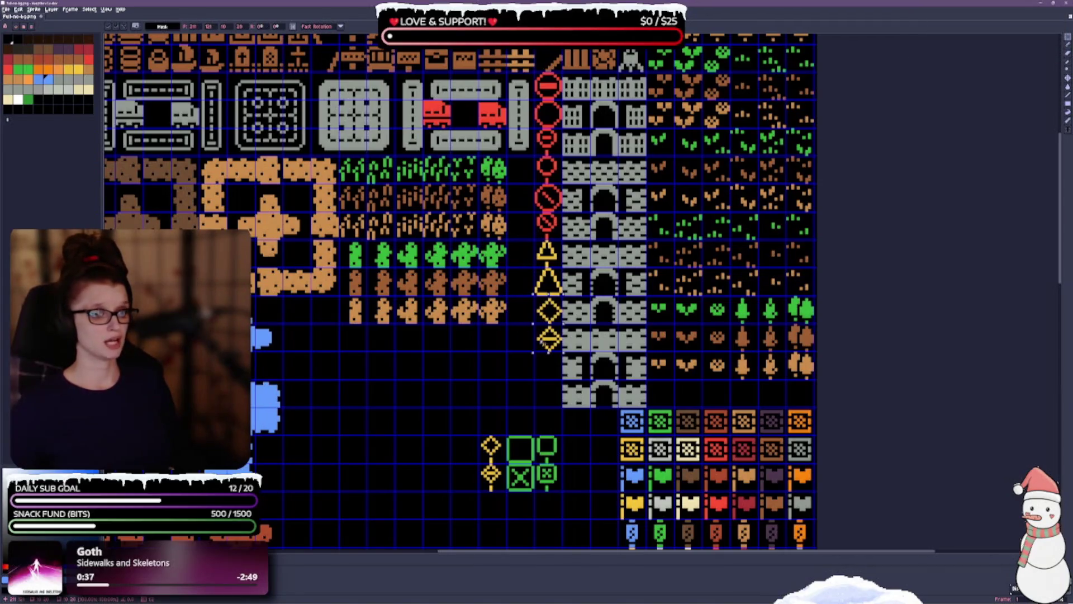
pyautogui.scroll(3, 450, 341)
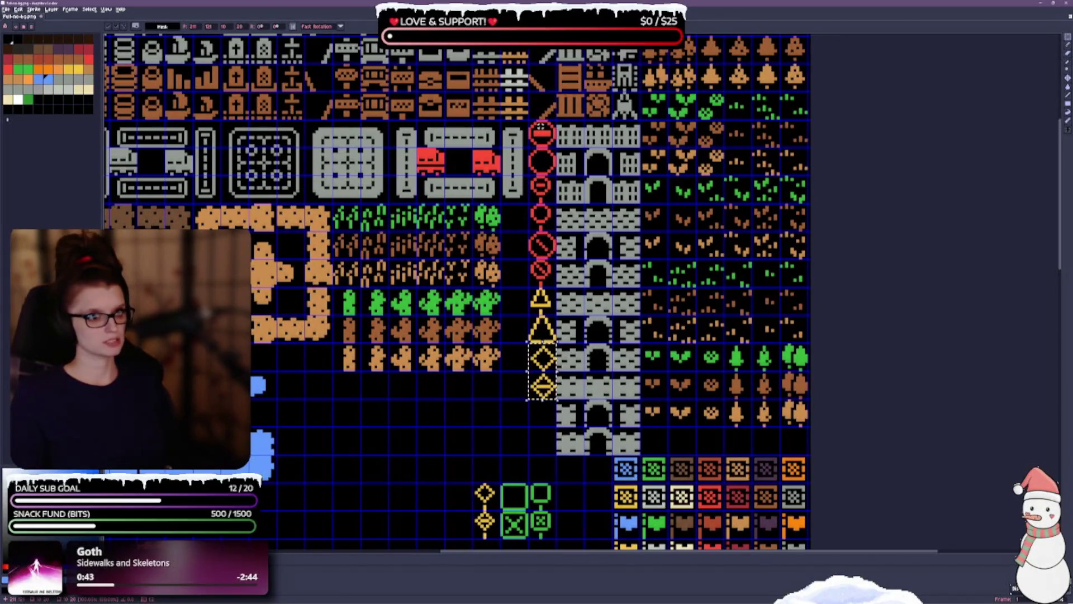
# Move the sign column, then move the two red slashed-circle signs up beside the brown plants.
pyautogui.moveTo(533, 122)
pyautogui.mouseDown()
pyautogui.moveTo(548, 263)
pyautogui.moveTo(546, 413)
pyautogui.mouseUp()
pyautogui.press('Return')
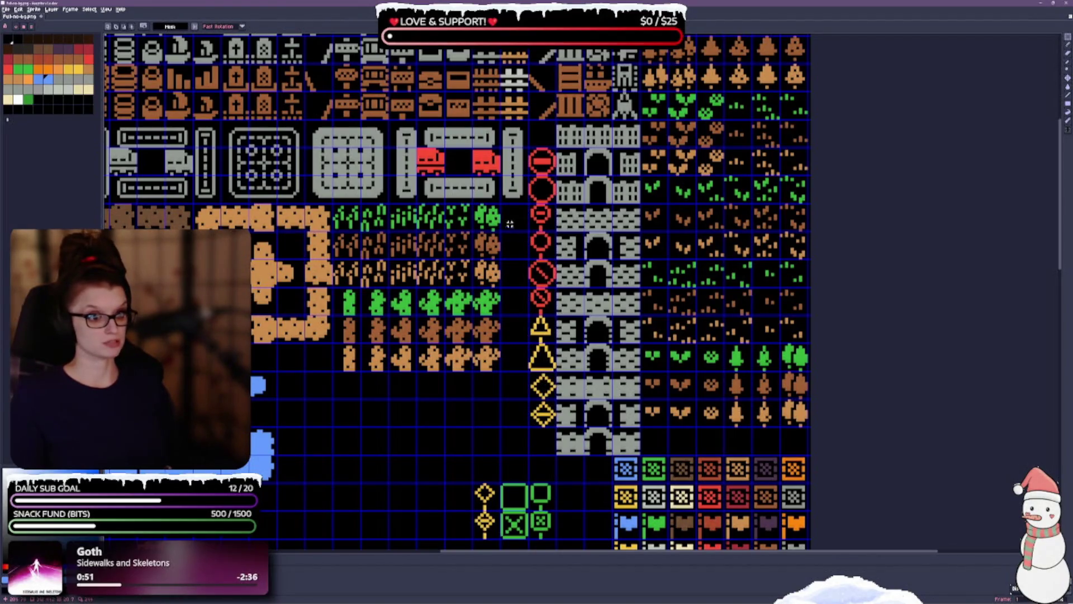
pyautogui.moveTo(528, 258)
pyautogui.mouseDown()
pyautogui.moveTo(542, 290)
pyautogui.moveTo(558, 290)
pyautogui.moveTo(558, 317)
pyautogui.moveTo(530, 282)
pyautogui.moveTo(528, 230)
pyautogui.mouseUp()
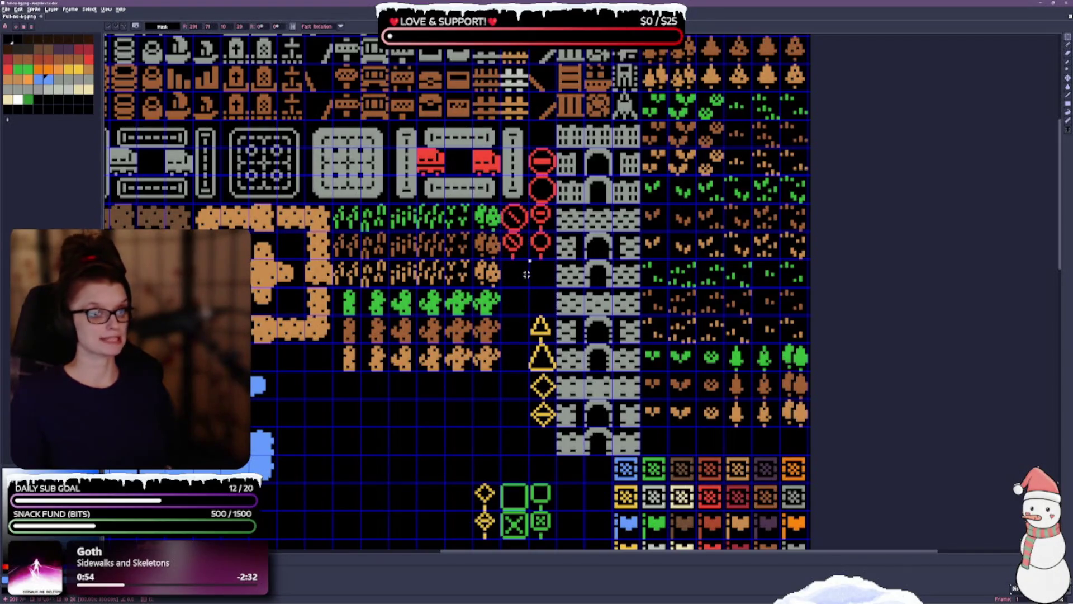
pyautogui.press('Return')
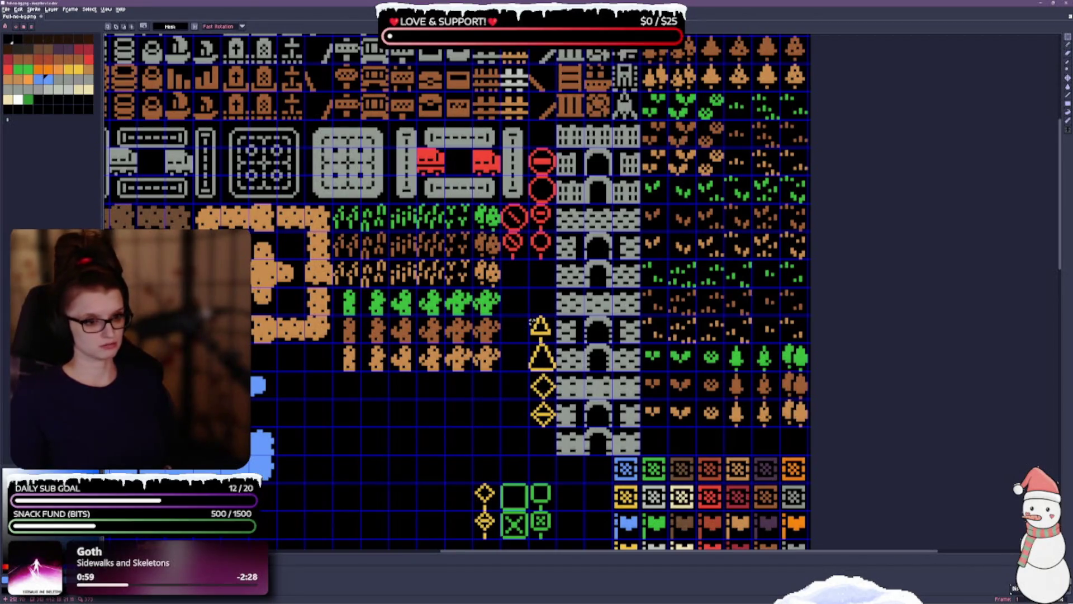
# Move the yellow signs and the bottom yellow diamonds up beside the plants, then deselect.
pyautogui.moveTo(531, 321); pyautogui.dragTo(545, 429)
pyautogui.moveTo(542, 391); pyautogui.dragTo(542, 336)
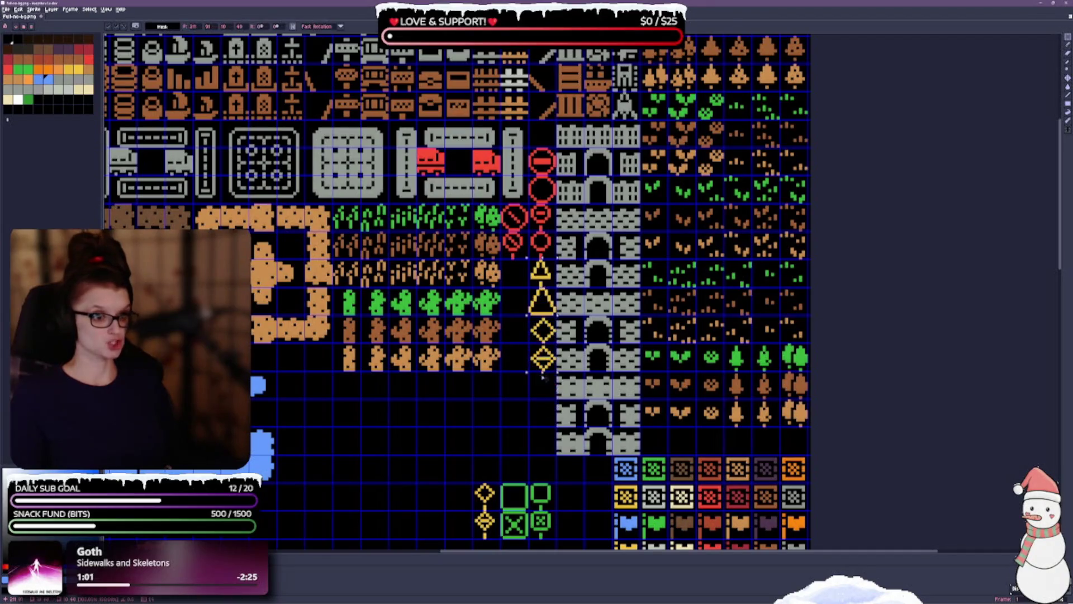
pyautogui.press('Return')
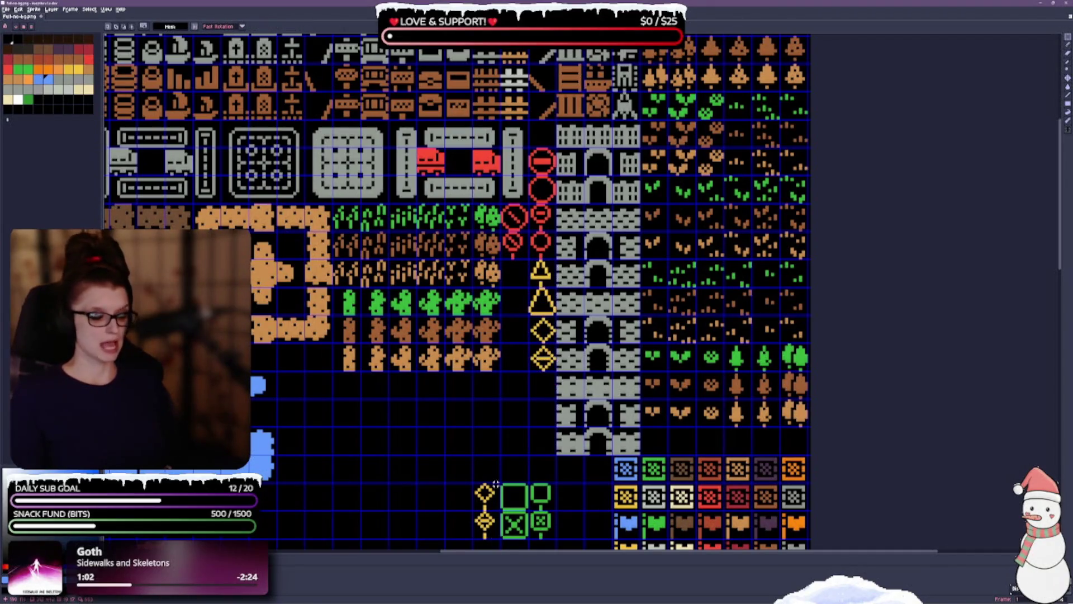
pyautogui.moveTo(474, 484)
pyautogui.mouseDown()
pyautogui.moveTo(498, 538)
pyautogui.moveTo(484, 385)
pyautogui.moveTo(512, 312)
pyautogui.mouseUp()
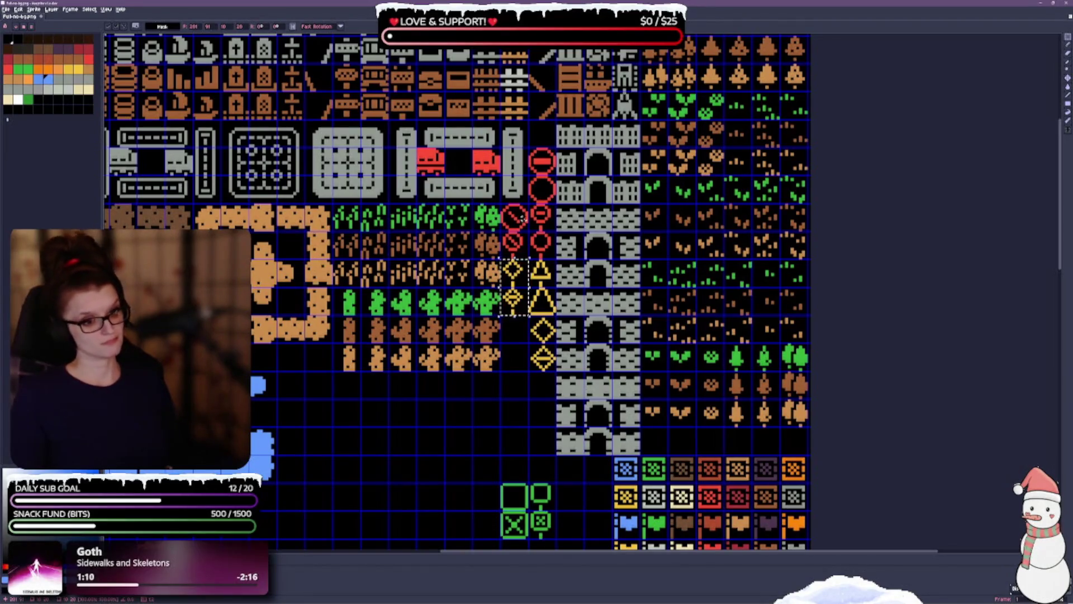
pyautogui.click(534, 156)
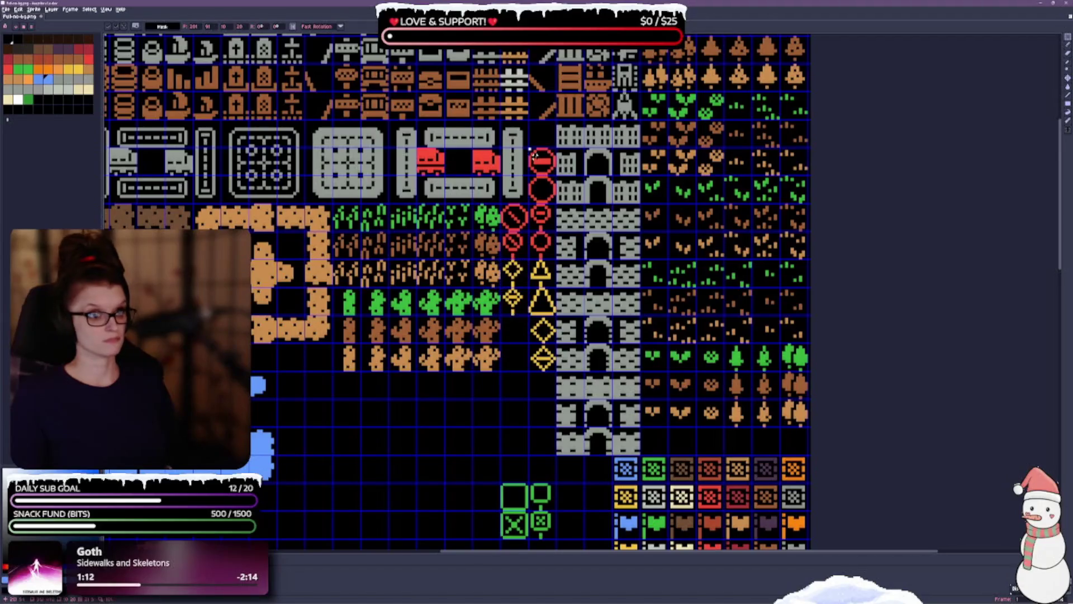
pyautogui.moveTo(533, 157)
pyautogui.mouseDown()
pyautogui.moveTo(550, 217)
pyautogui.moveTo(542, 255)
pyautogui.mouseUp()
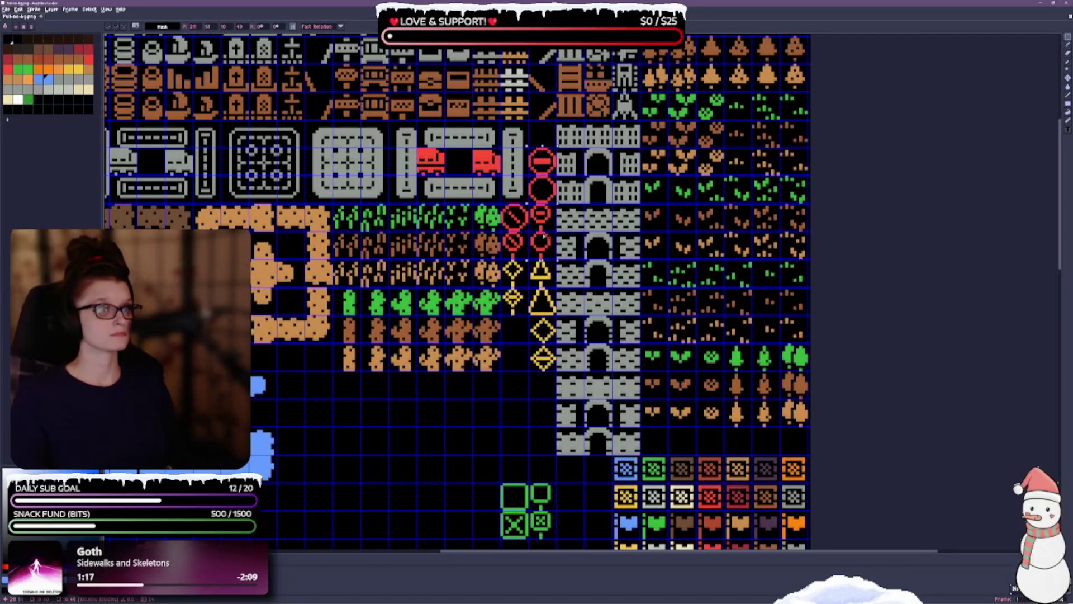
pyautogui.hotkey('ctrl', 'd')
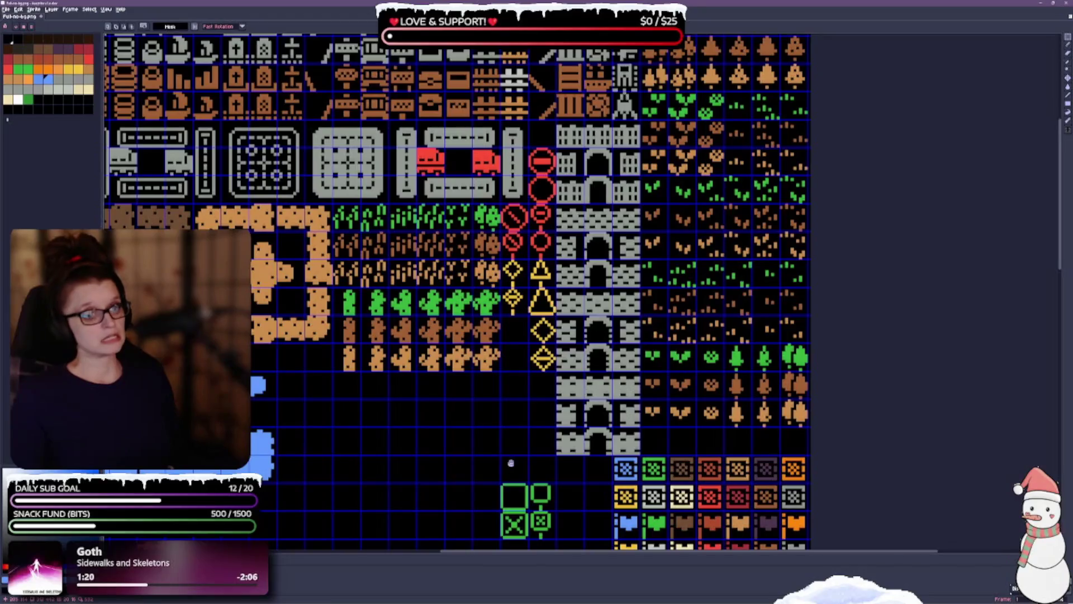
# Shift the yellow diamonds two rows lower and move two red signs into the column.
pyautogui.moveTo(510, 462); pyautogui.dragTo(497, 426)
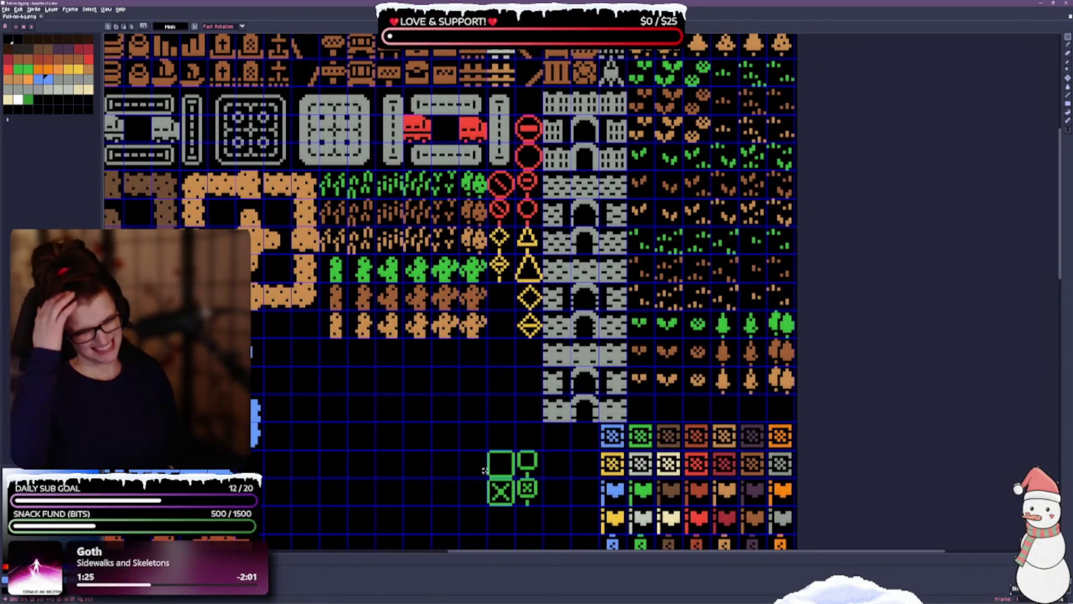
pyautogui.moveTo(398, 335); pyautogui.dragTo(398, 409)
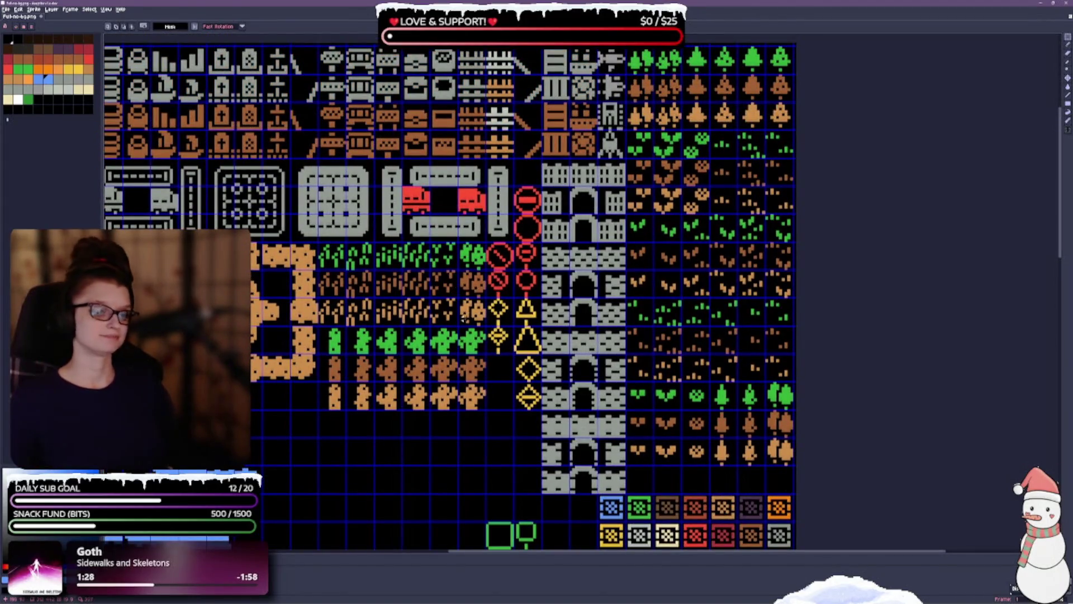
pyautogui.moveTo(485, 297)
pyautogui.mouseDown()
pyautogui.moveTo(495, 327)
pyautogui.moveTo(515, 340)
pyautogui.moveTo(506, 400)
pyautogui.mouseUp()
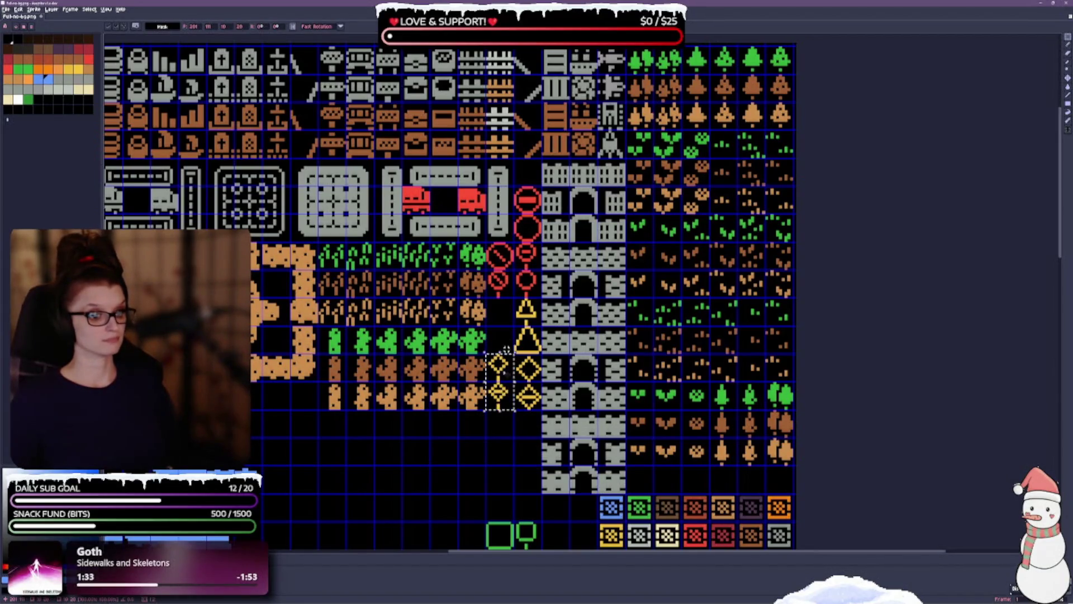
pyautogui.click(510, 328)
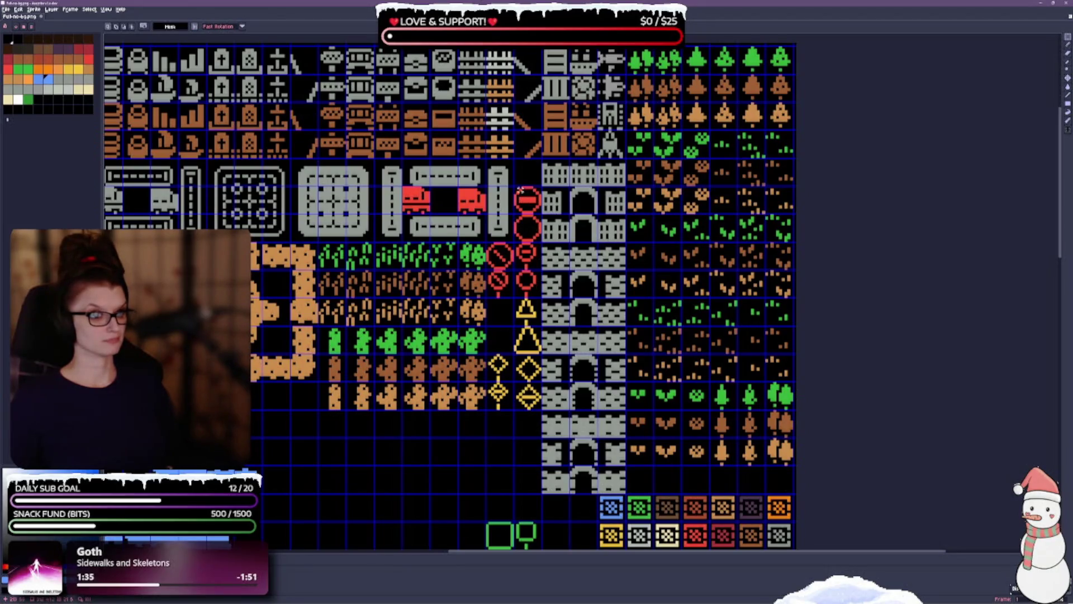
pyautogui.moveTo(515, 187); pyautogui.dragTo(534, 287)
pyautogui.click(526, 201)
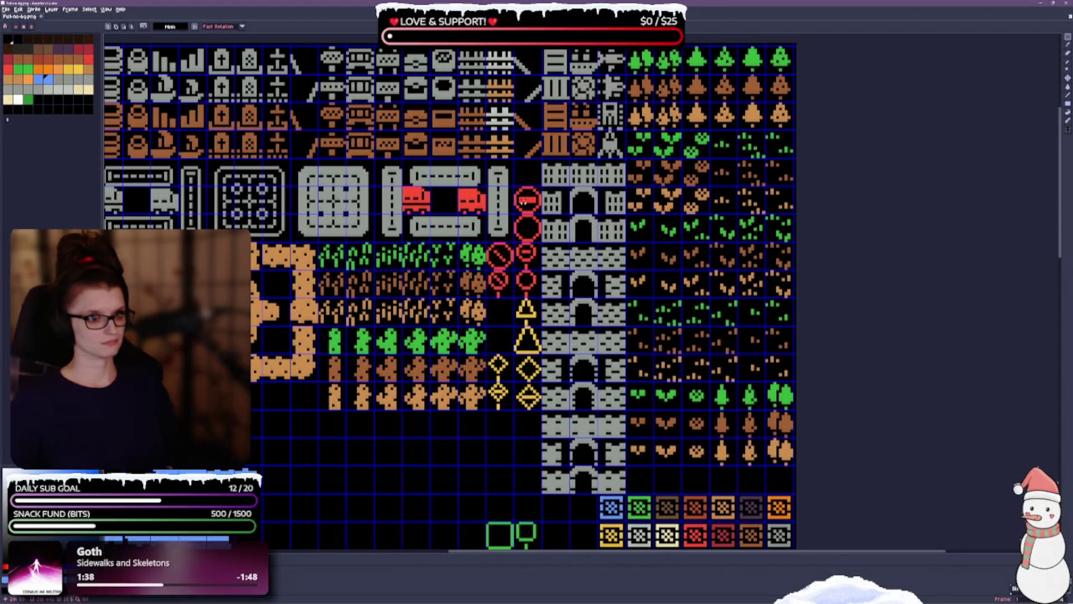
pyautogui.moveTo(515, 187)
pyautogui.mouseDown()
pyautogui.moveTo(542, 241)
pyautogui.moveTo(514, 234)
pyautogui.moveTo(501, 324)
pyautogui.mouseUp()
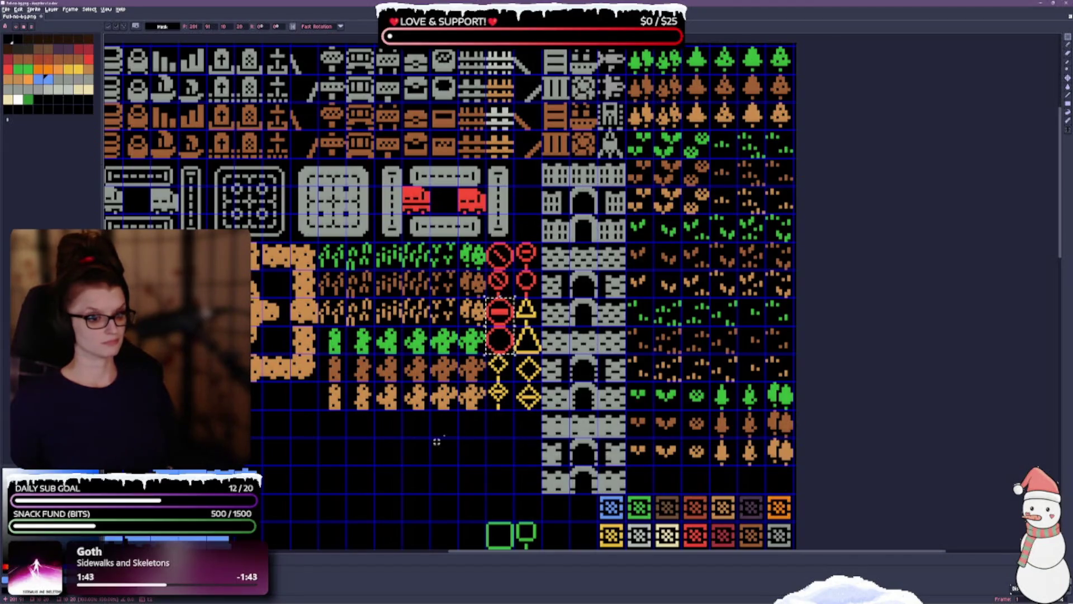
# Move the green 2x2 square tiles up directly beneath the signs.
pyautogui.scroll(-3, 427, 361)
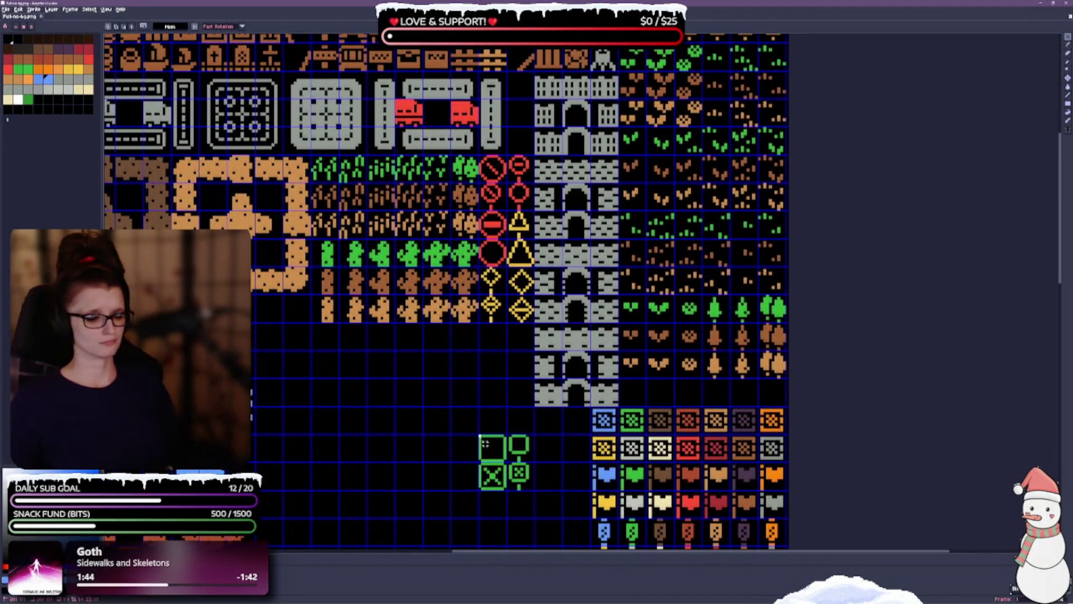
pyautogui.moveTo(479, 435); pyautogui.dragTo(518, 493)
pyautogui.moveTo(478, 433)
pyautogui.mouseDown()
pyautogui.moveTo(535, 492)
pyautogui.moveTo(503, 419)
pyautogui.moveTo(522, 363)
pyautogui.mouseUp()
pyautogui.click(516, 429)
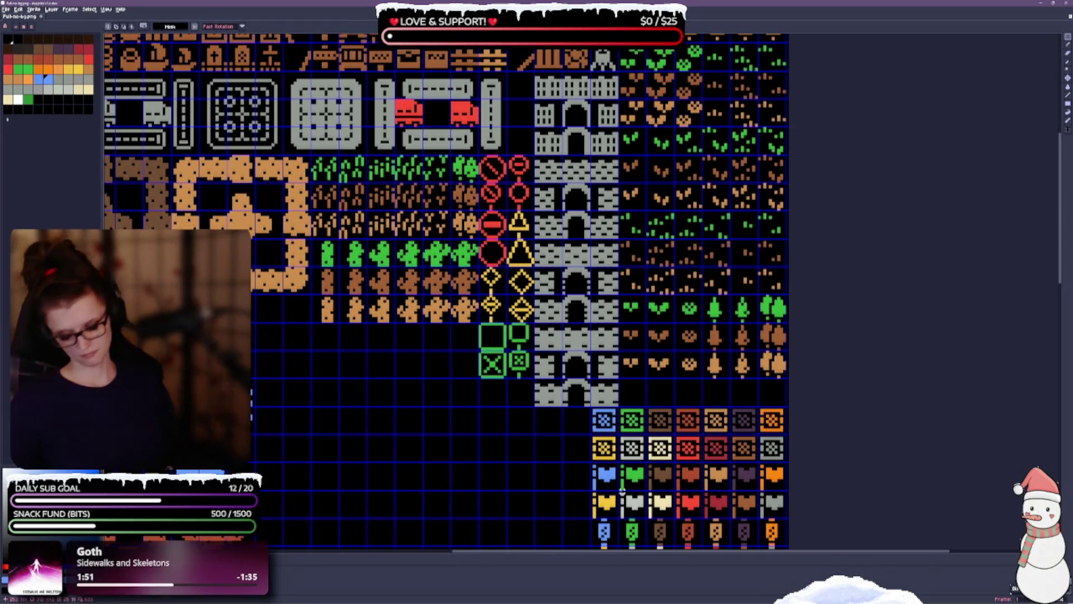
# Survey the zoomed-out sheet, then marquee the top two rows of coloured block icons on the right.
pyautogui.scroll(-1, 561, 475)
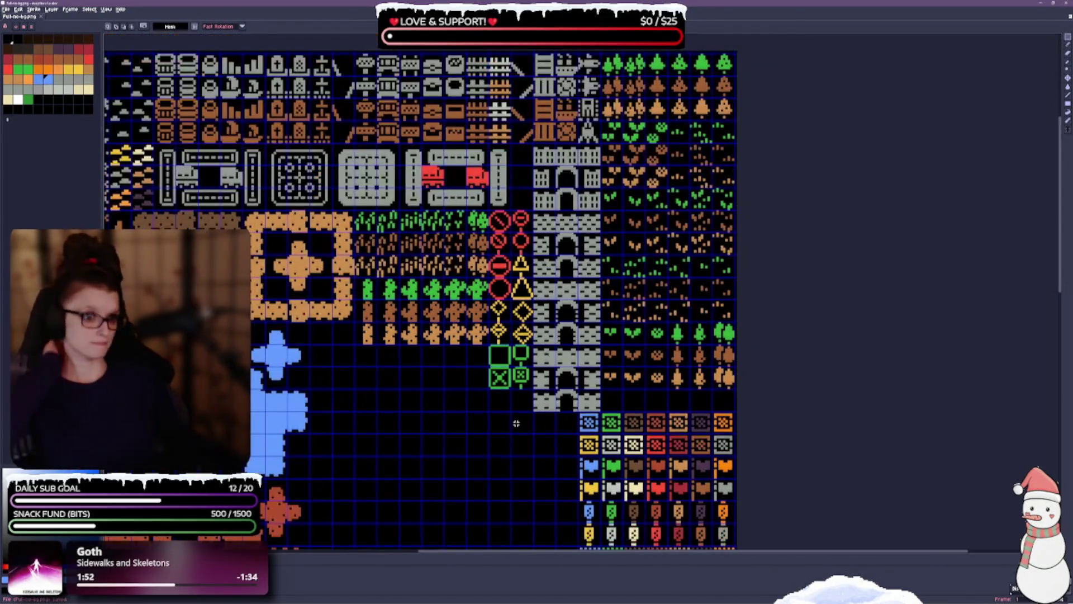
pyautogui.moveTo(492, 446)
pyautogui.mouseDown()
pyautogui.moveTo(515, 497)
pyautogui.moveTo(531, 265)
pyautogui.mouseUp()
pyautogui.moveTo(460, 323); pyautogui.dragTo(465, 175)
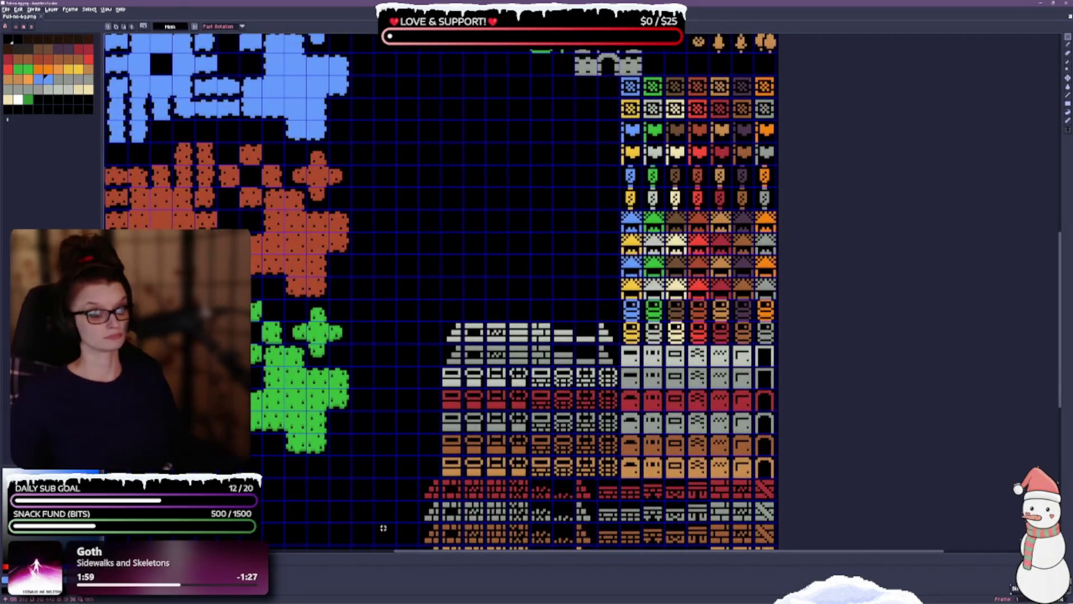
pyautogui.moveTo(381, 522); pyautogui.dragTo(399, 298)
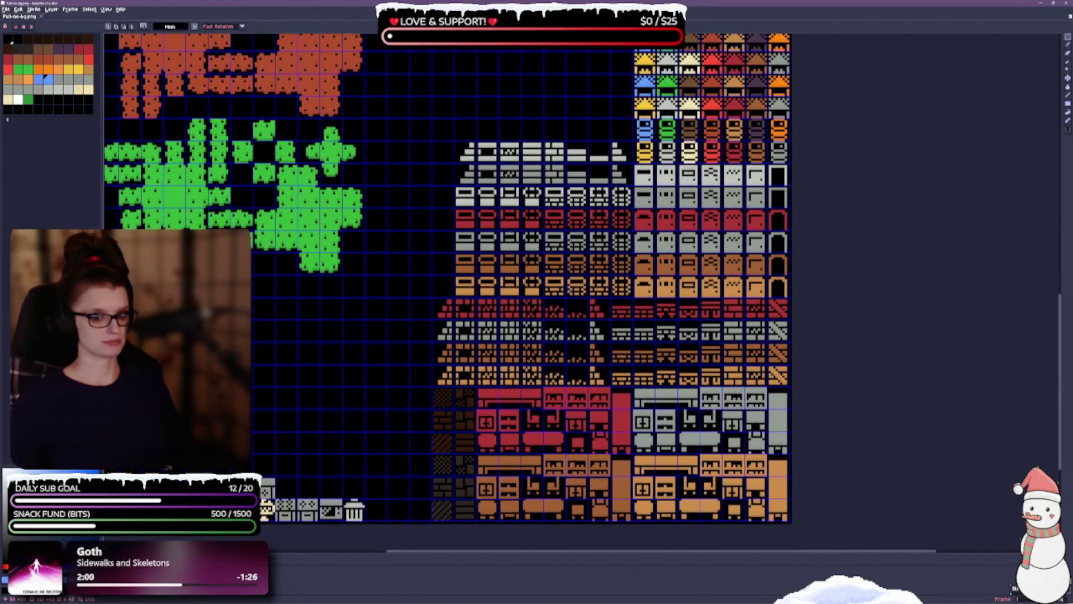
pyautogui.moveTo(278, 428); pyautogui.dragTo(383, 306)
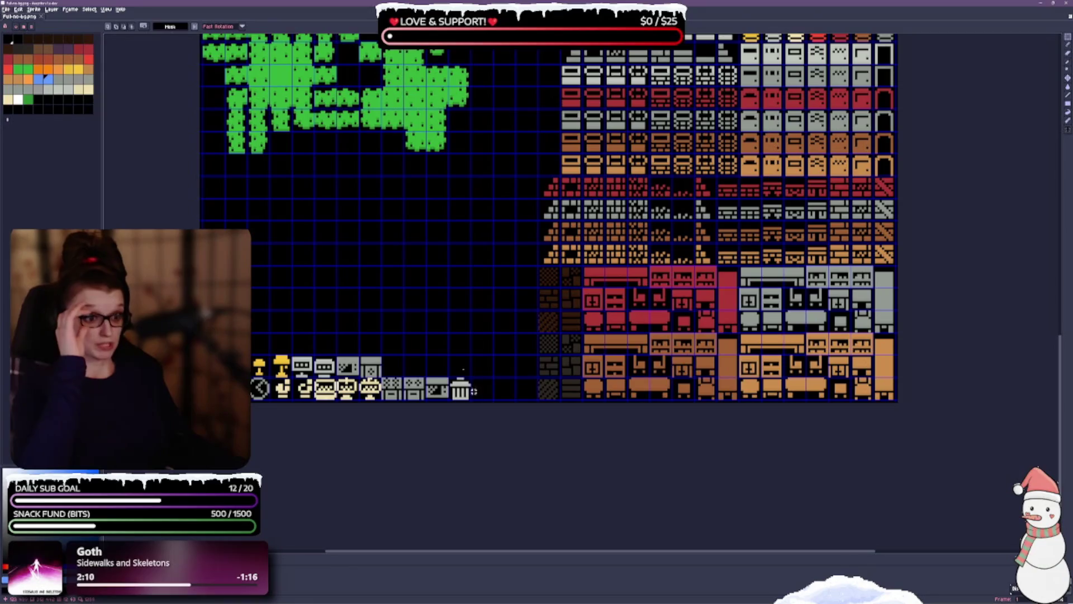
pyautogui.scroll(-2, 579, 276)
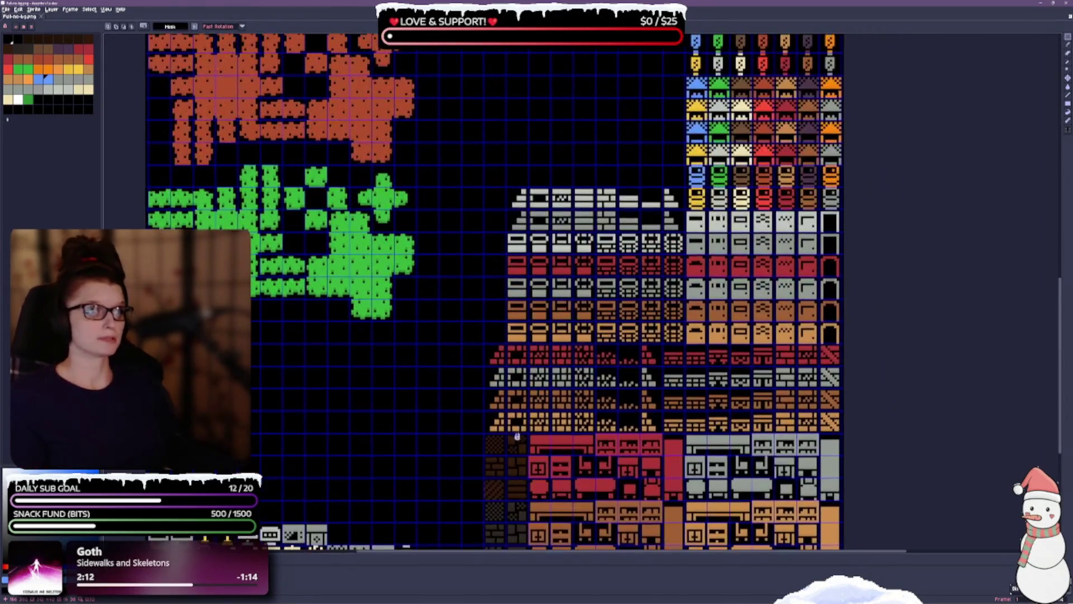
pyautogui.scroll(-1, 494, 341)
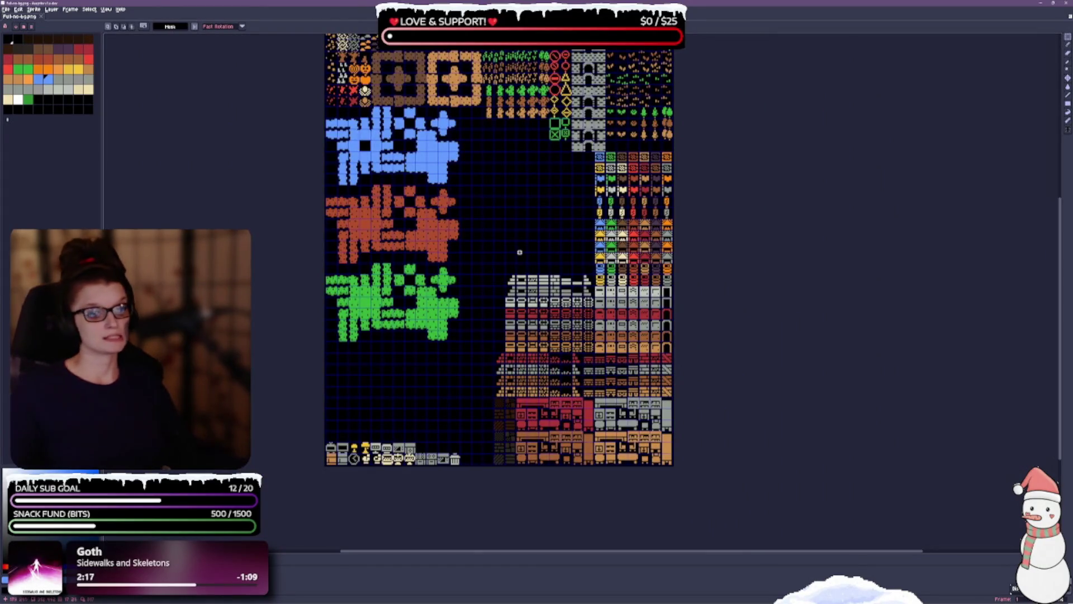
pyautogui.scroll(2, 515, 225)
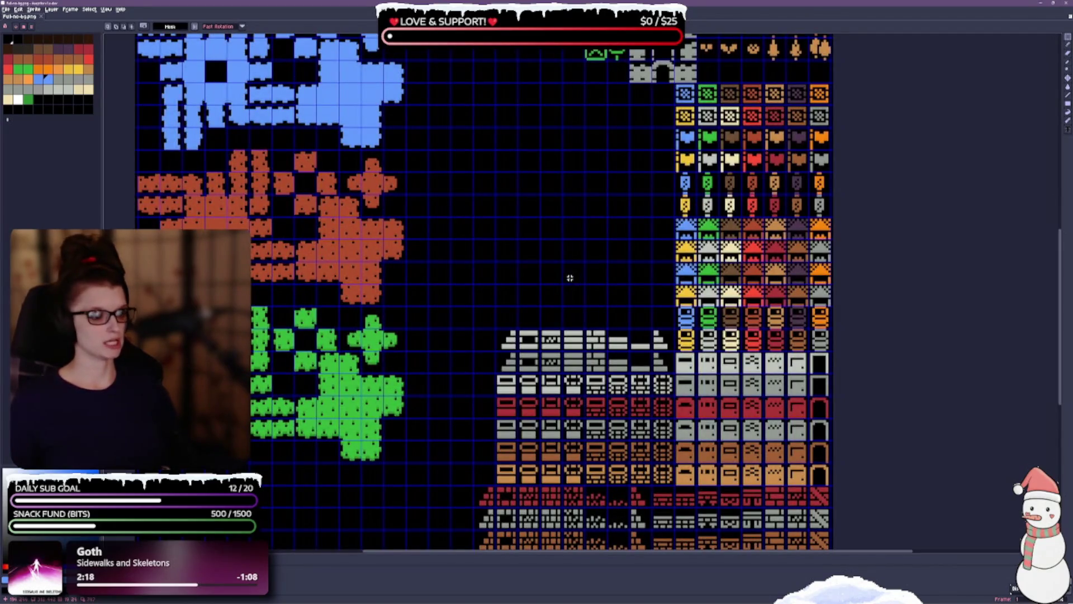
pyautogui.moveTo(549, 230); pyautogui.dragTo(527, 292)
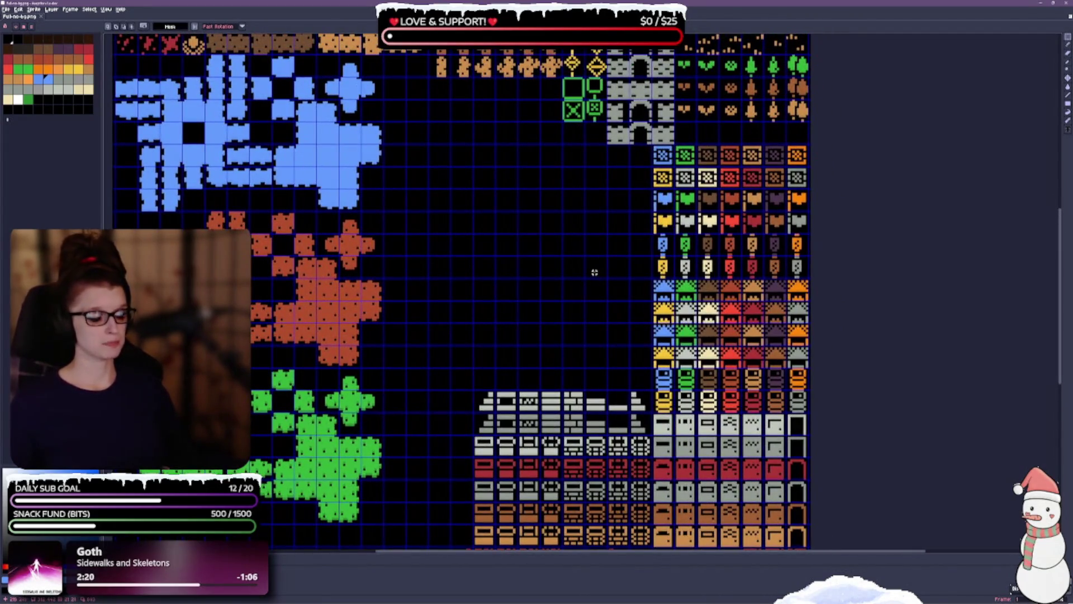
pyautogui.moveTo(534, 203)
pyautogui.mouseDown()
pyautogui.moveTo(532, 232)
pyautogui.moveTo(513, 209)
pyautogui.mouseUp()
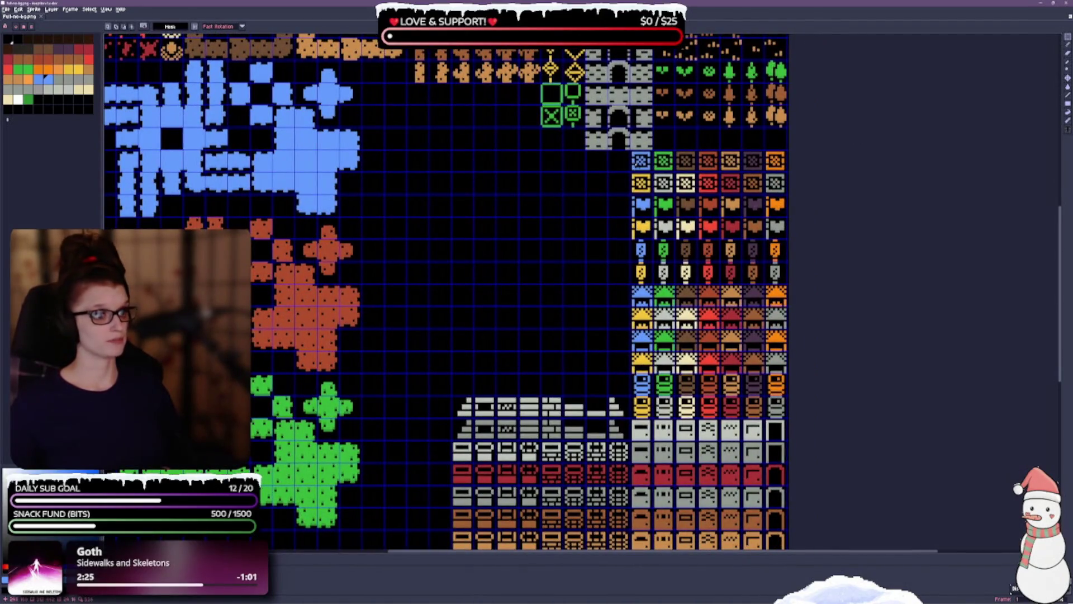
pyautogui.moveTo(631, 149)
pyautogui.mouseDown()
pyautogui.moveTo(675, 173)
pyautogui.moveTo(787, 196)
pyautogui.mouseUp()
# Drop the two icon rows into the empty middle area and select the grass-and-dirt tile block.
pyautogui.moveTo(687, 186)
pyautogui.mouseDown()
pyautogui.moveTo(507, 255)
pyautogui.moveTo(529, 366)
pyautogui.moveTo(439, 365)
pyautogui.moveTo(462, 364)
pyautogui.mouseUp()
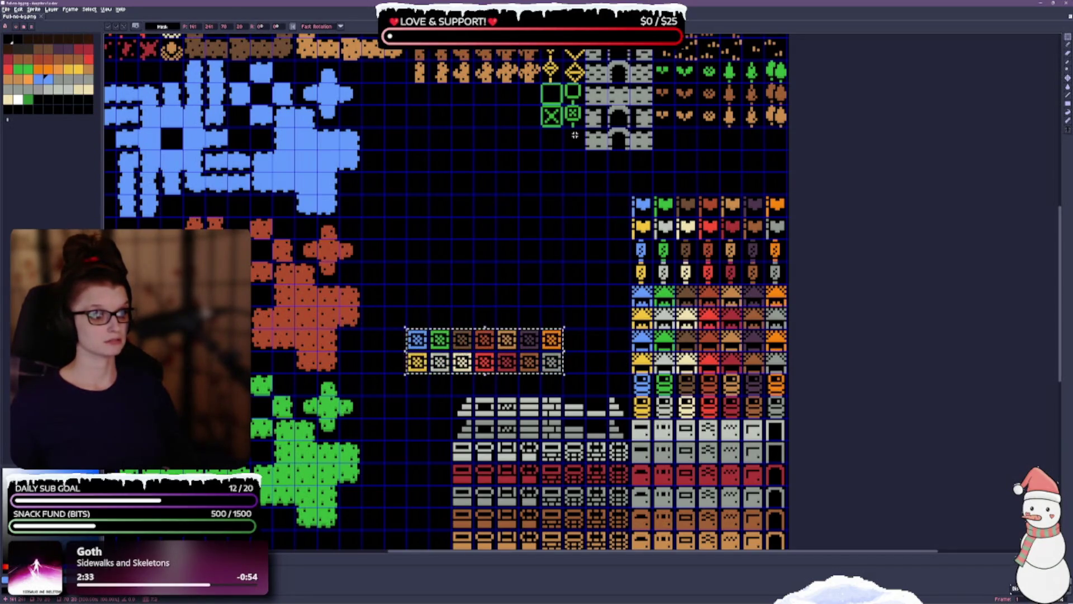
pyautogui.hotkey('ctrl', 'd')
pyautogui.scroll(2, 570, 179)
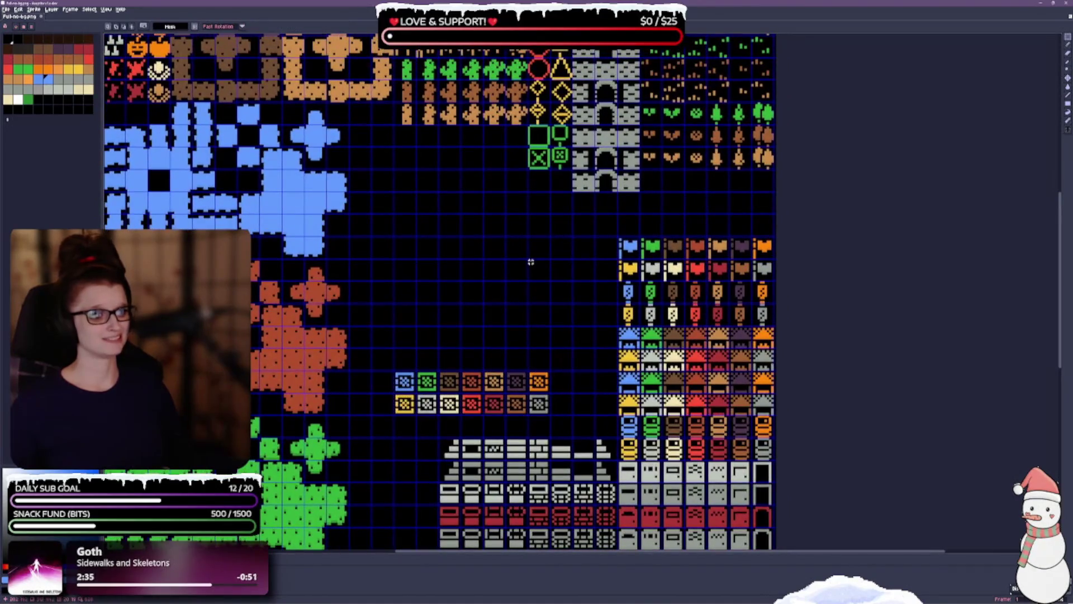
pyautogui.scroll(3, 486, 249)
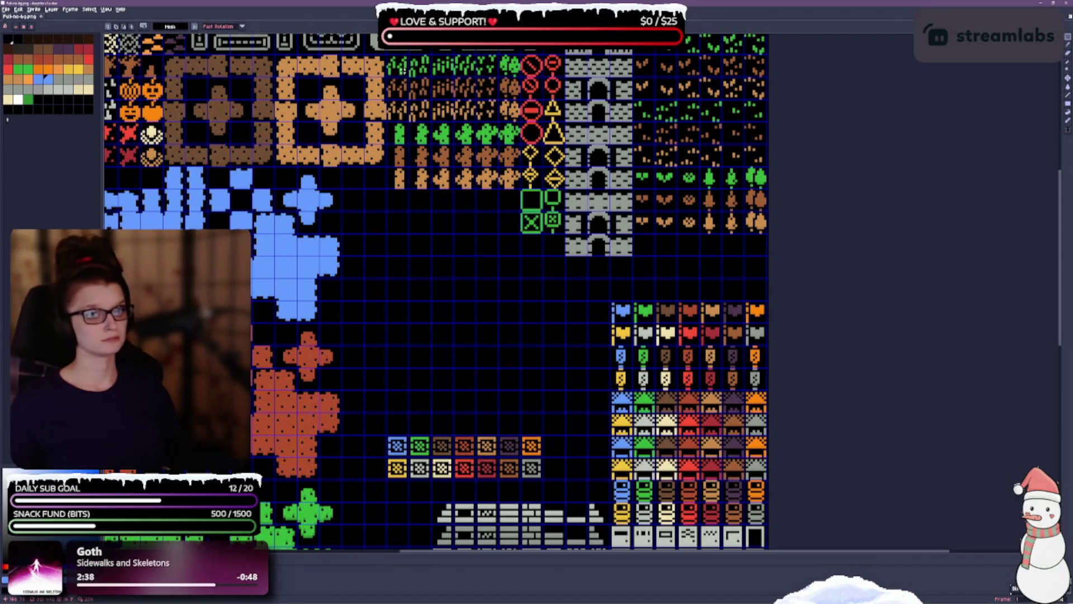
pyautogui.moveTo(387, 55)
pyautogui.mouseDown()
pyautogui.moveTo(411, 87)
pyautogui.moveTo(520, 120)
pyautogui.moveTo(492, 224)
pyautogui.moveTo(736, 307)
pyautogui.moveTo(747, 270)
pyautogui.mouseUp()
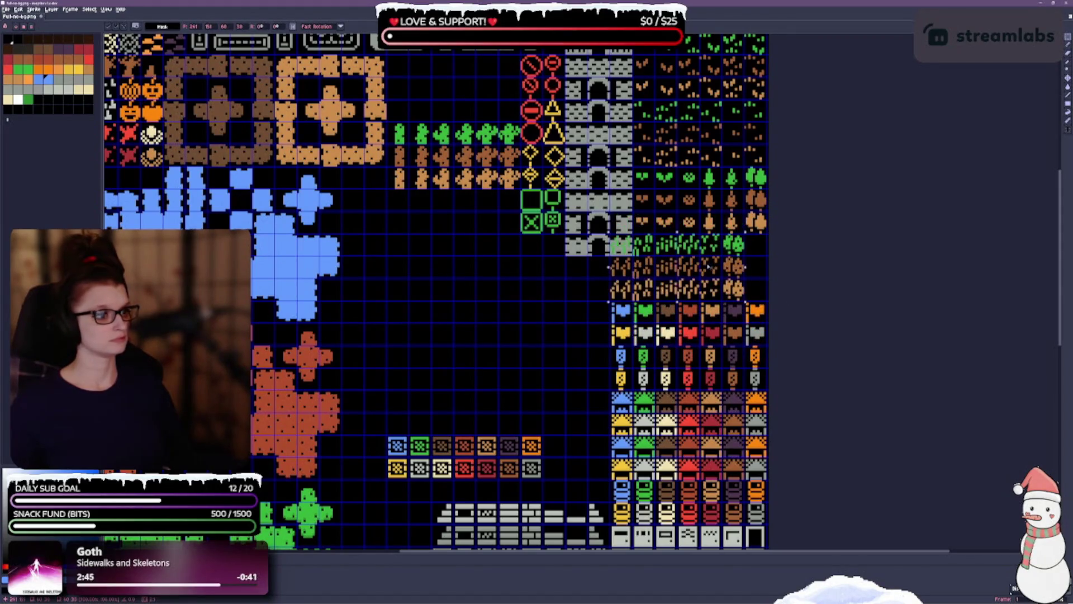
pyautogui.moveTo(746, 270); pyautogui.dragTo(747, 271)
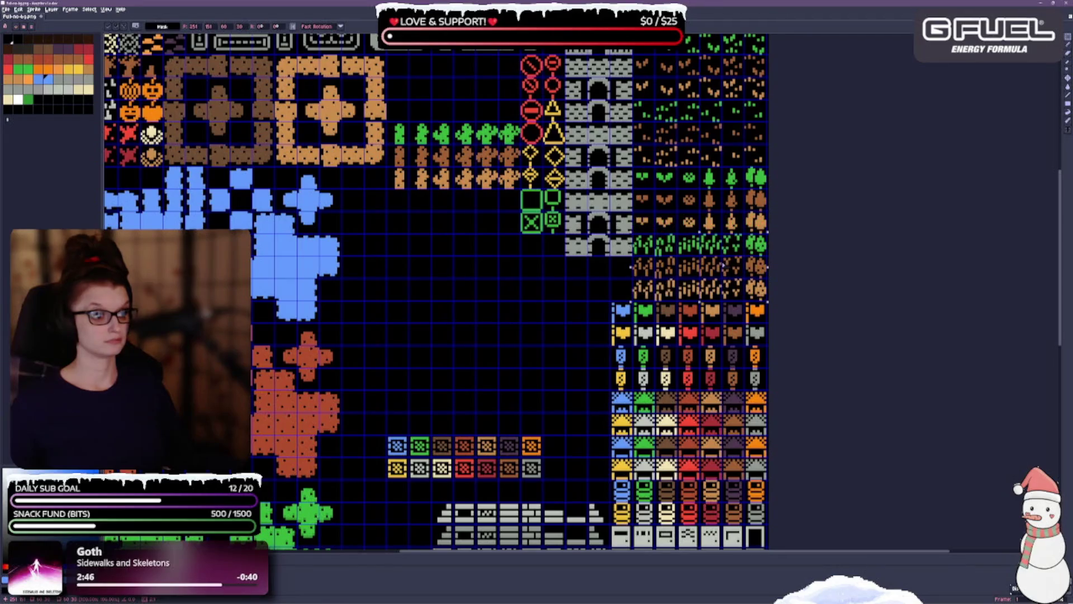
pyautogui.scroll(3, 501, 308)
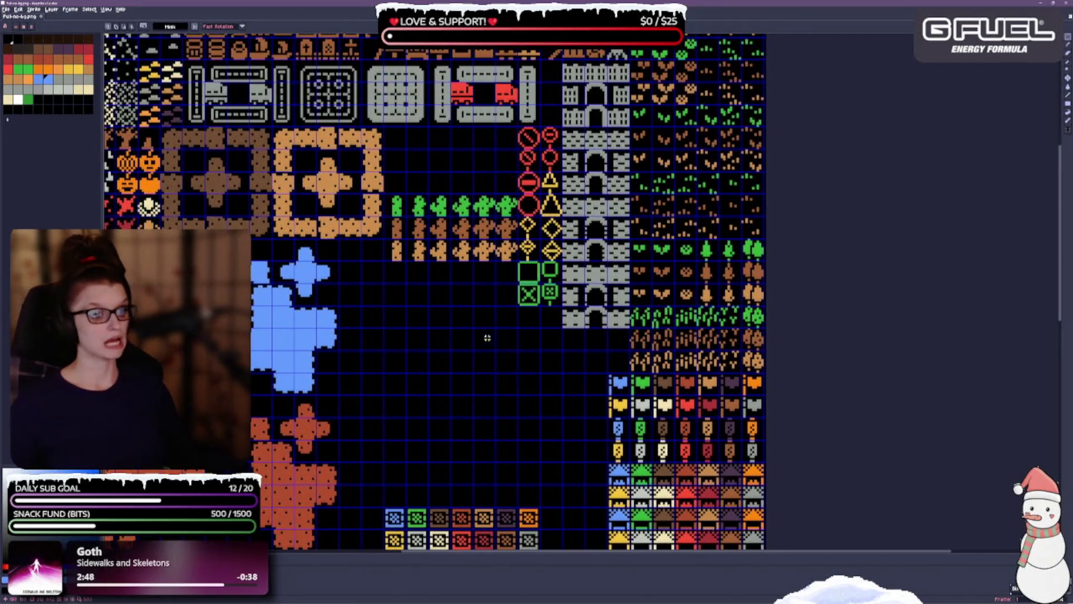
pyautogui.scroll(-5, 486, 338)
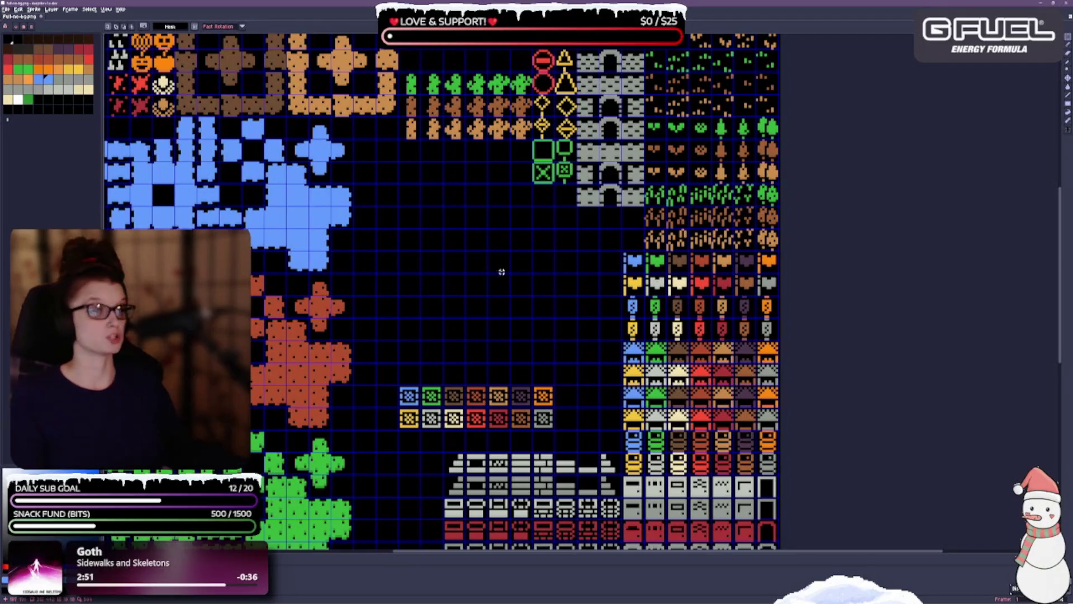
pyautogui.scroll(5, 518, 225)
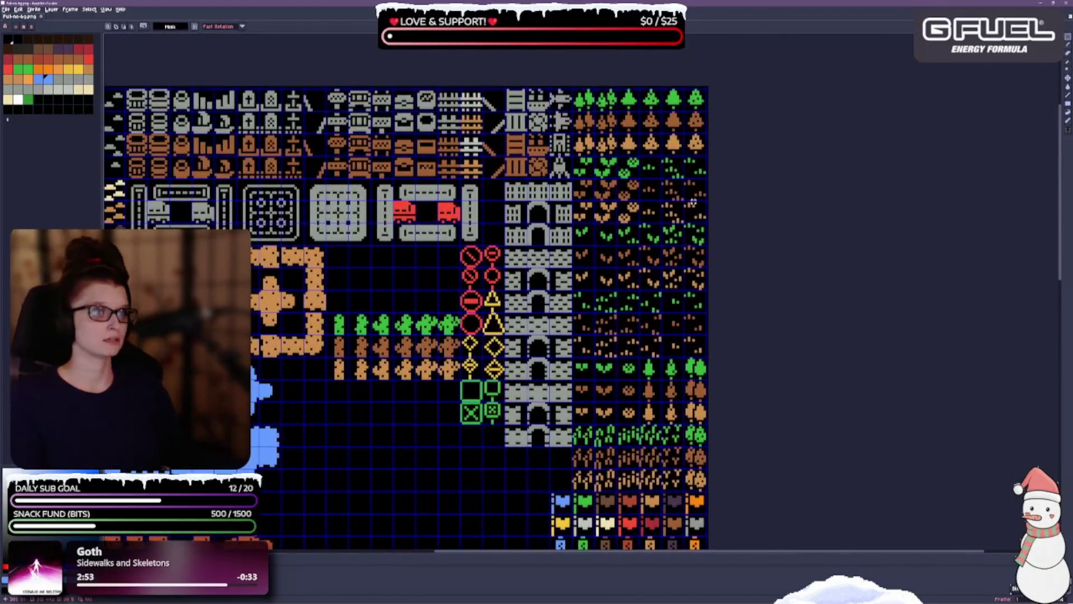
pyautogui.scroll(-3, 417, 436)
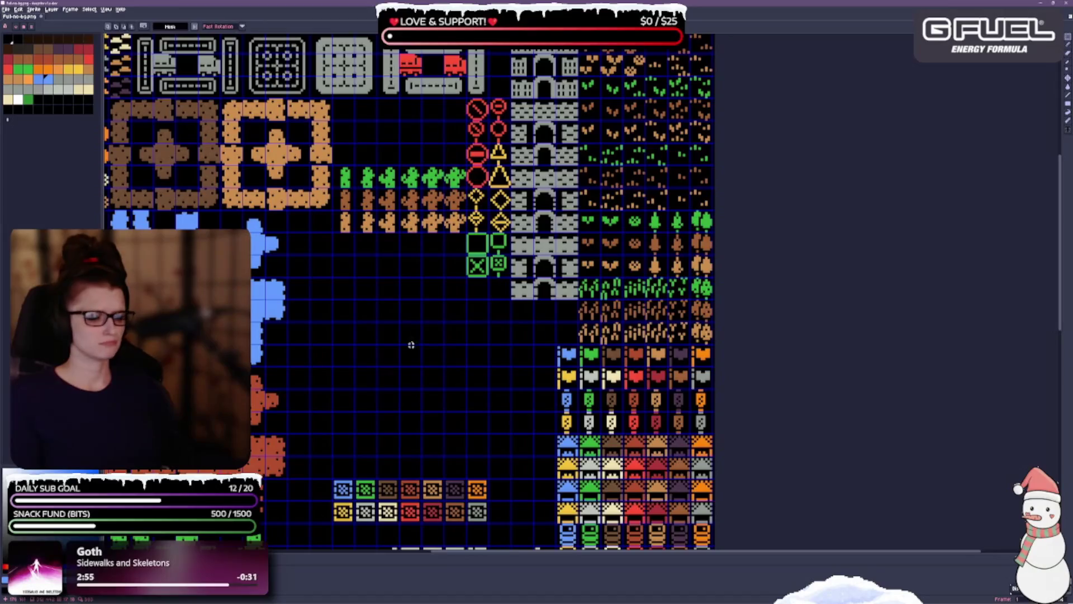
pyautogui.scroll(-2, 412, 263)
pyautogui.scroll(-3, 431, 209)
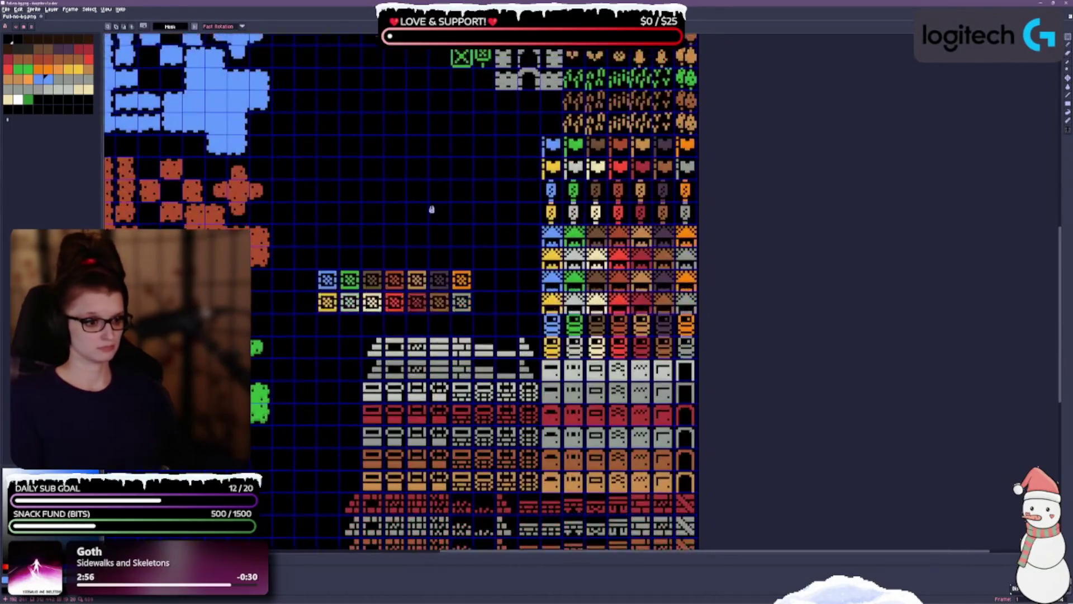
pyautogui.scroll(-3, 506, 191)
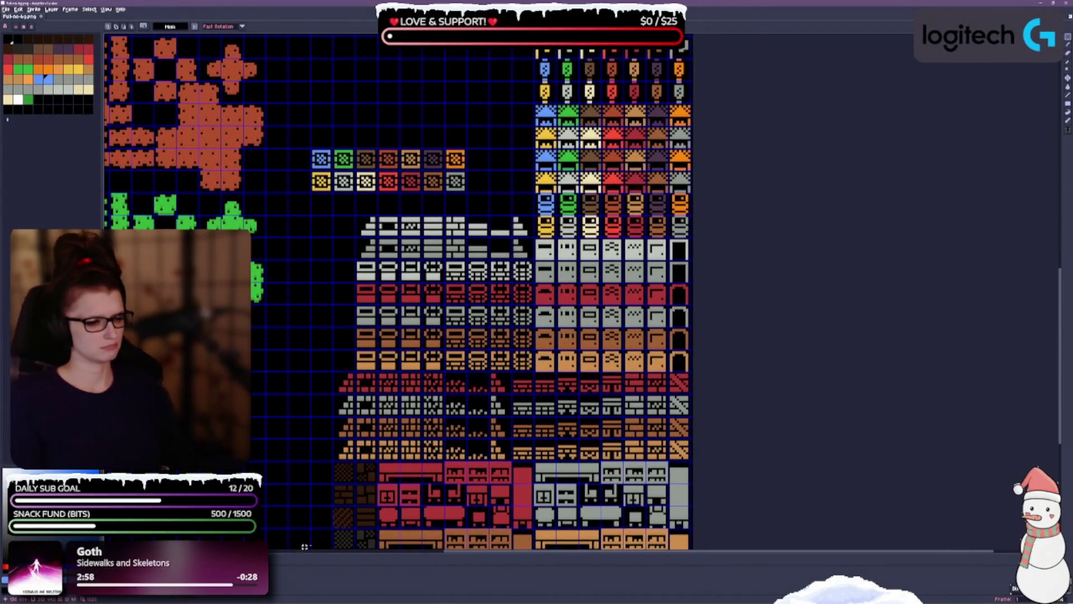
pyautogui.moveTo(226, 482); pyautogui.dragTo(255, 371)
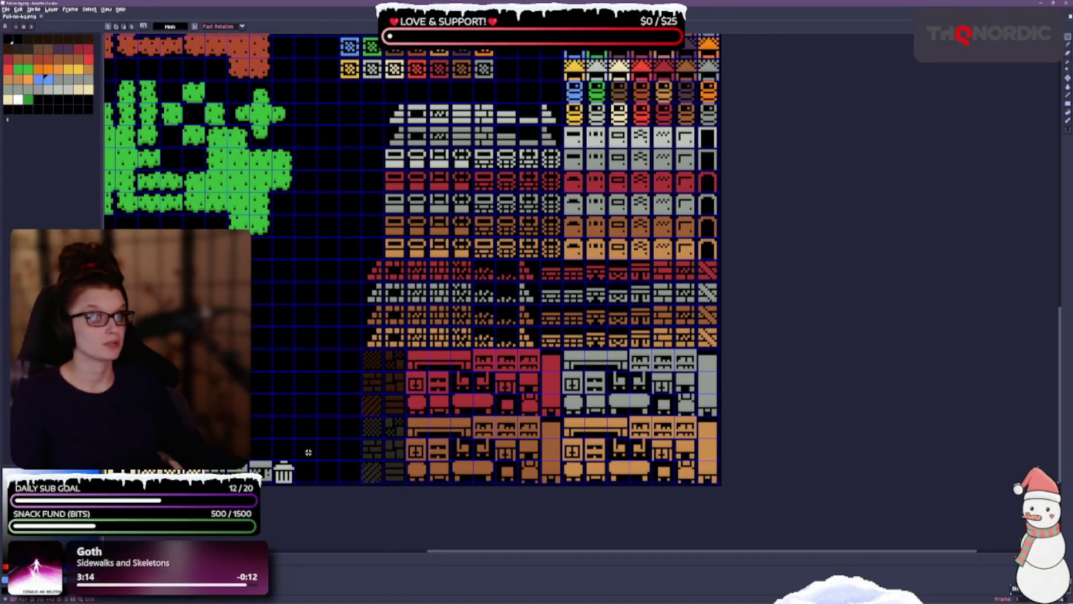
pyautogui.scroll(5, 317, 391)
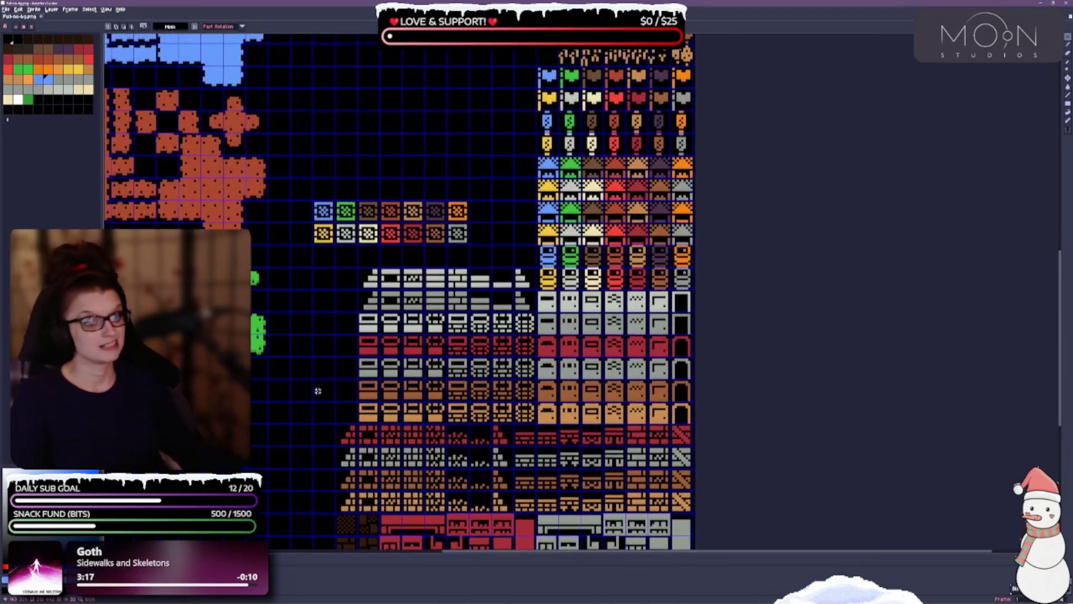
pyautogui.scroll(5, 376, 213)
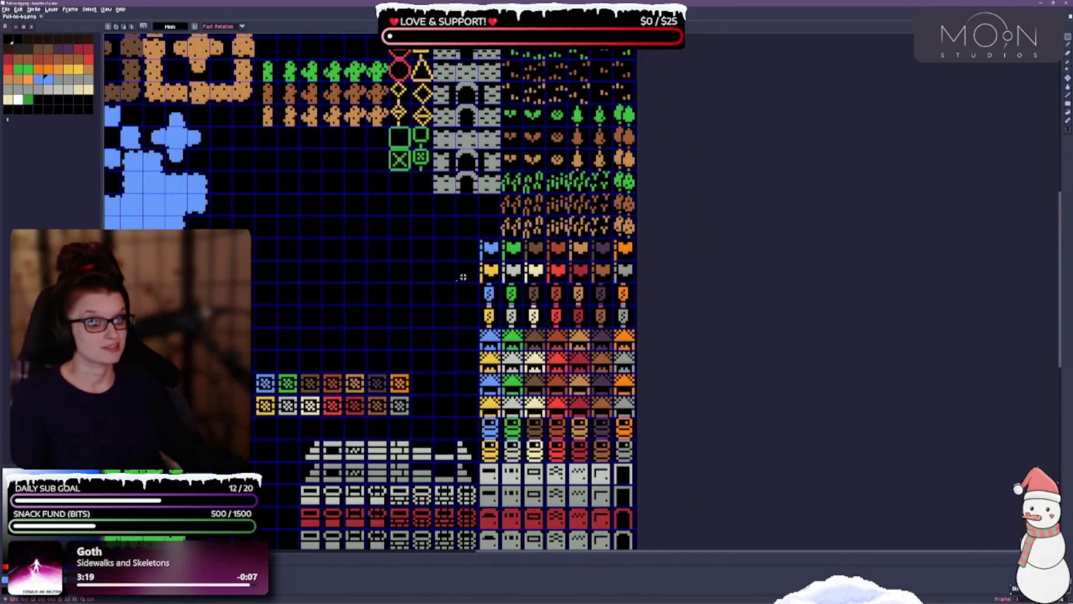
# Move the row of potion tiles directly above the heart tiles.
pyautogui.moveTo(484, 245)
pyautogui.mouseDown()
pyautogui.moveTo(594, 284)
pyautogui.moveTo(633, 282)
pyautogui.moveTo(410, 305)
pyautogui.moveTo(407, 369)
pyautogui.mouseUp()
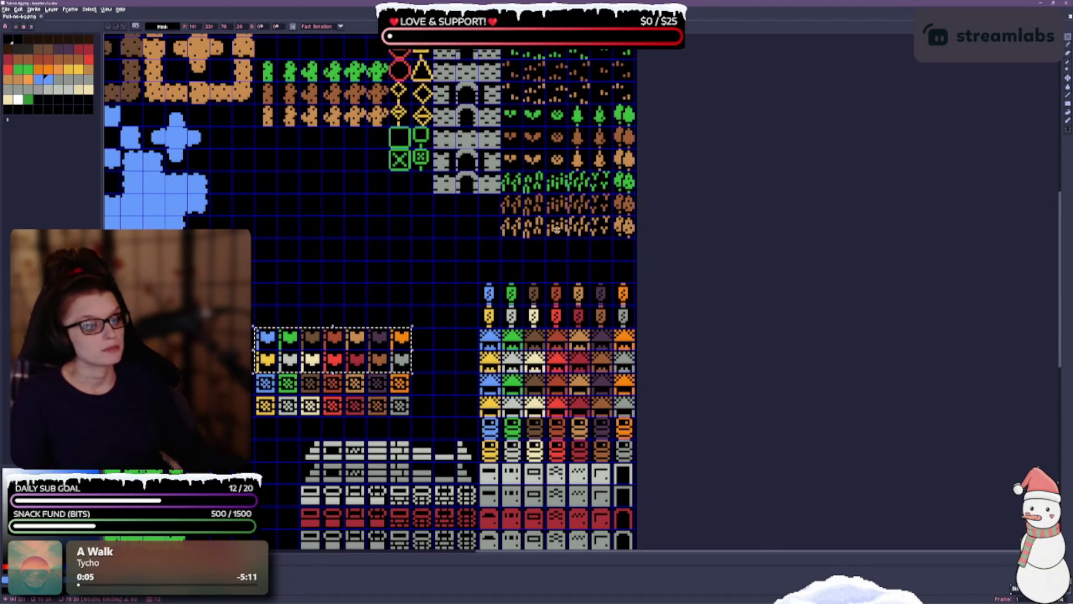
pyautogui.moveTo(480, 286)
pyautogui.mouseDown()
pyautogui.moveTo(506, 312)
pyautogui.moveTo(591, 325)
pyautogui.moveTo(626, 318)
pyautogui.moveTo(421, 294)
pyautogui.mouseUp()
pyautogui.moveTo(356, 292)
pyautogui.mouseDown()
pyautogui.moveTo(333, 292)
pyautogui.moveTo(333, 314)
pyautogui.mouseUp()
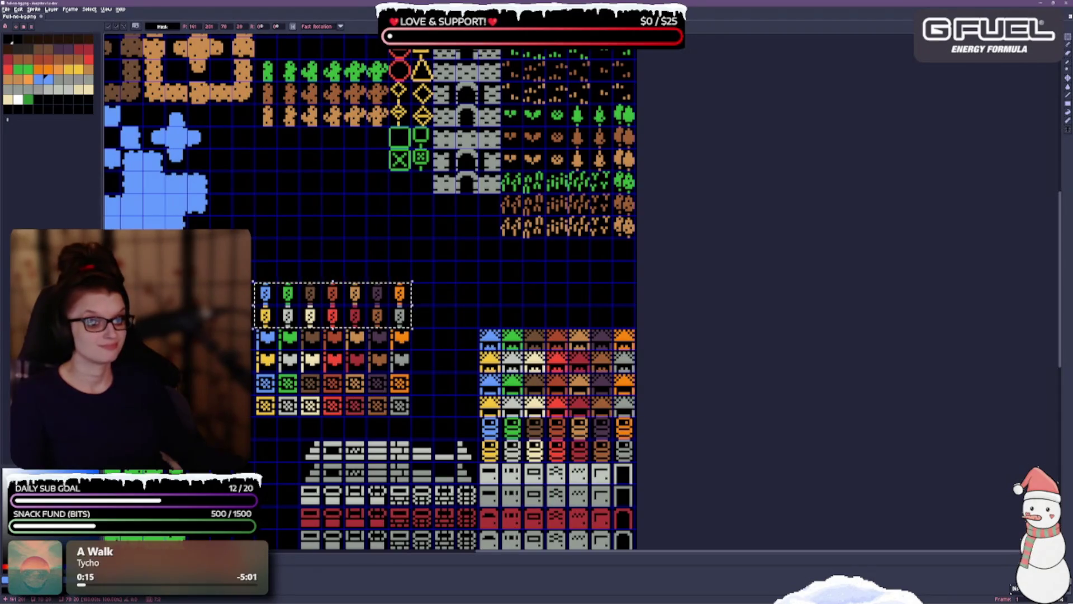
pyautogui.hotkey('ctrl', 'd')
# Stack the block of roof tiles on top of the potion tiles.
pyautogui.moveTo(479, 329)
pyautogui.mouseDown()
pyautogui.moveTo(546, 374)
pyautogui.moveTo(555, 398)
pyautogui.moveTo(598, 416)
pyautogui.moveTo(618, 410)
pyautogui.mouseUp()
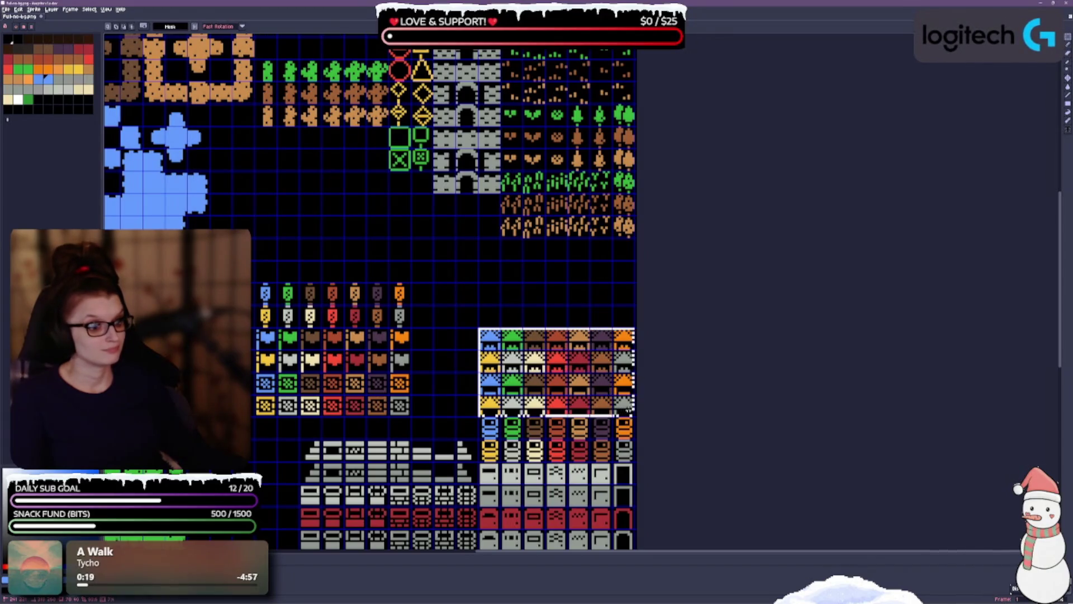
pyautogui.moveTo(554, 389)
pyautogui.mouseDown()
pyautogui.moveTo(331, 233)
pyautogui.moveTo(330, 244)
pyautogui.mouseUp()
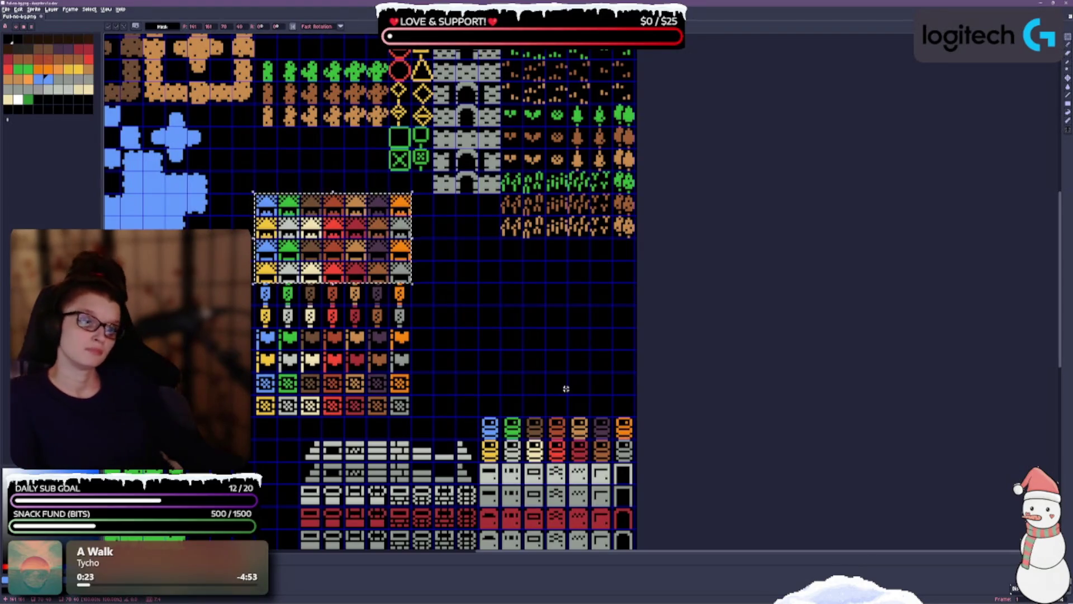
pyautogui.click(505, 344)
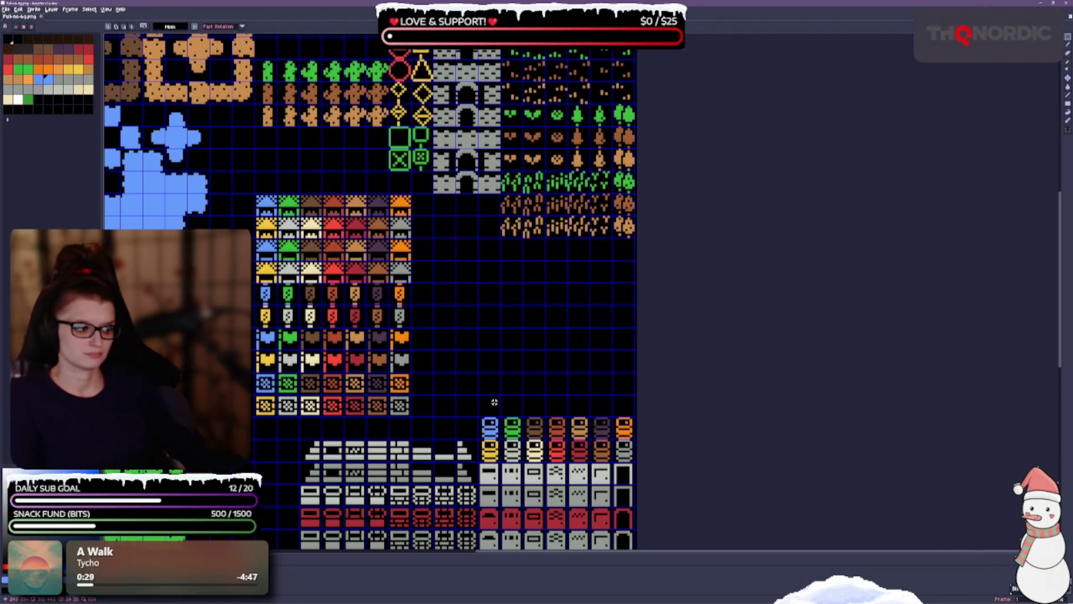
# Move the green-and-brown cactus tiles directly under the brown terrain rows on the right.
pyautogui.moveTo(527, 333)
pyautogui.mouseDown()
pyautogui.moveTo(496, 242)
pyautogui.moveTo(494, 354)
pyautogui.mouseUp()
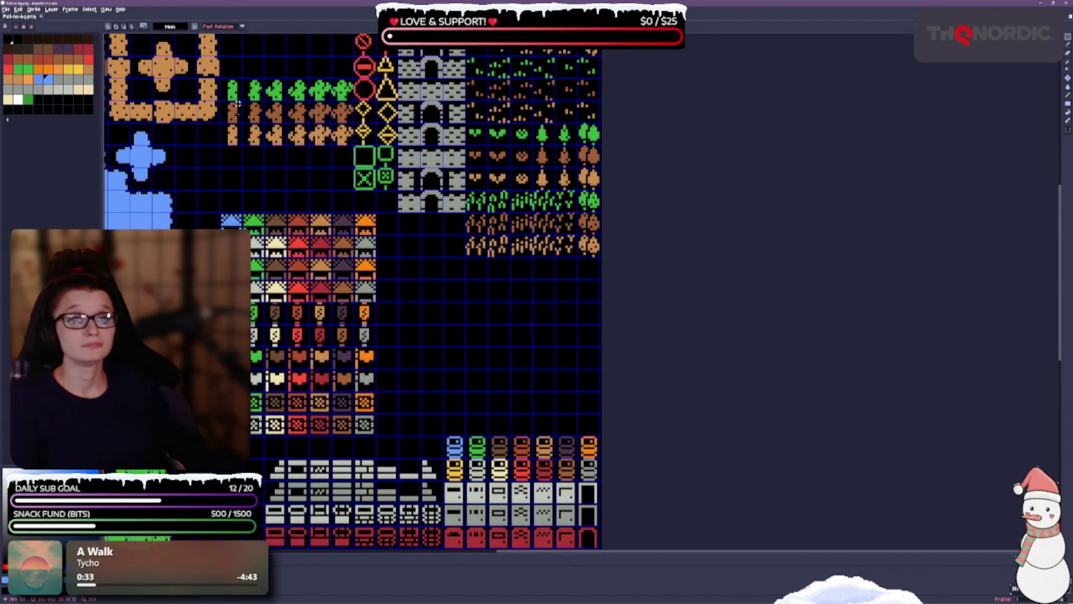
pyautogui.moveTo(222, 85)
pyautogui.mouseDown()
pyautogui.moveTo(263, 144)
pyautogui.moveTo(335, 119)
pyautogui.moveTo(354, 144)
pyautogui.moveTo(316, 147)
pyautogui.moveTo(476, 328)
pyautogui.moveTo(557, 303)
pyautogui.mouseUp()
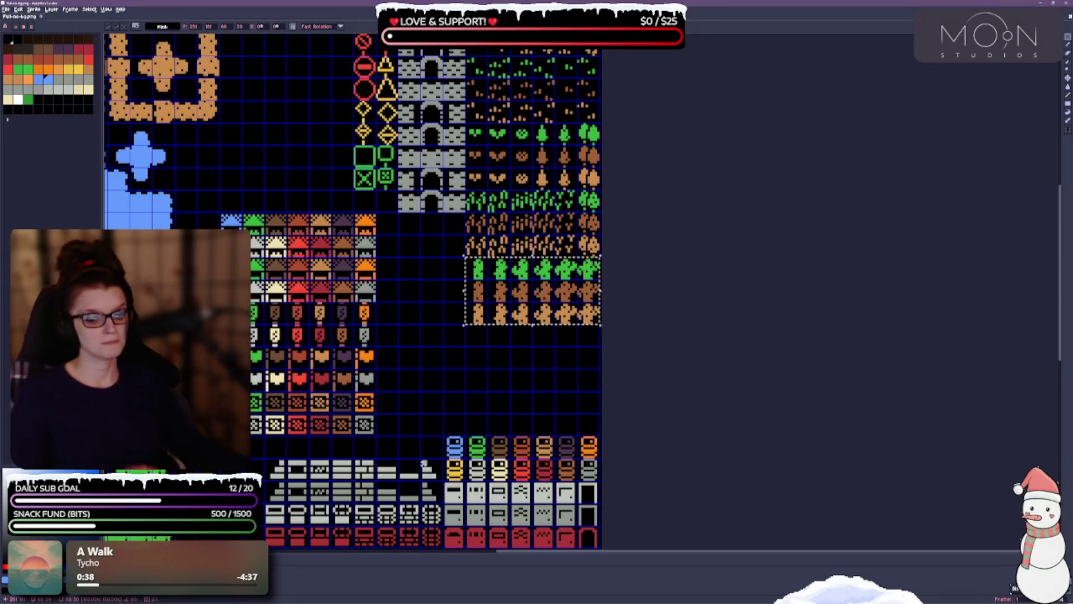
pyautogui.press('Return')
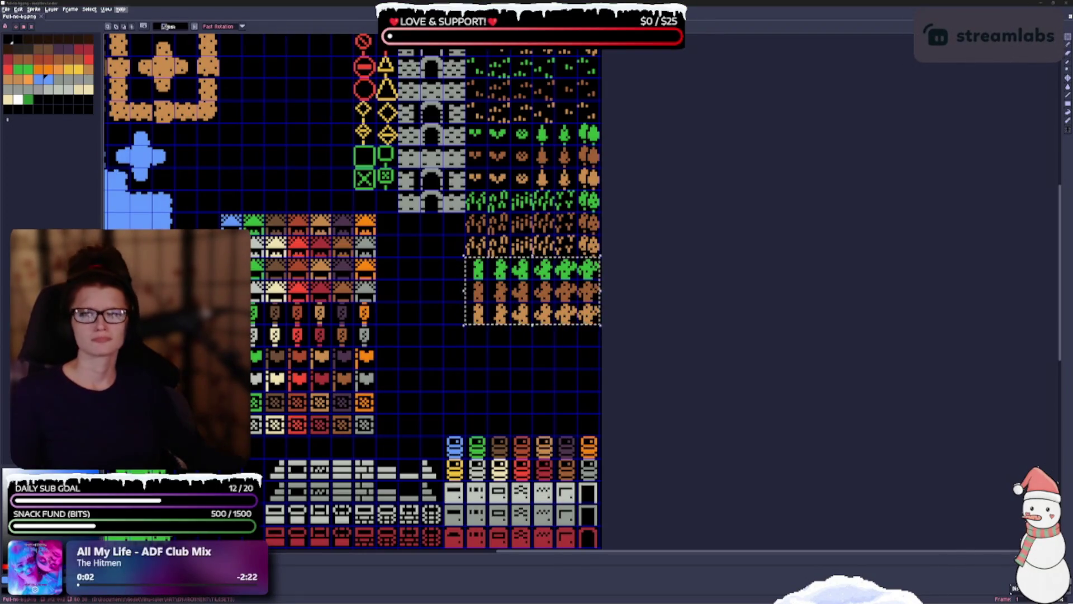
pyautogui.moveTo(459, 336); pyautogui.dragTo(474, 349)
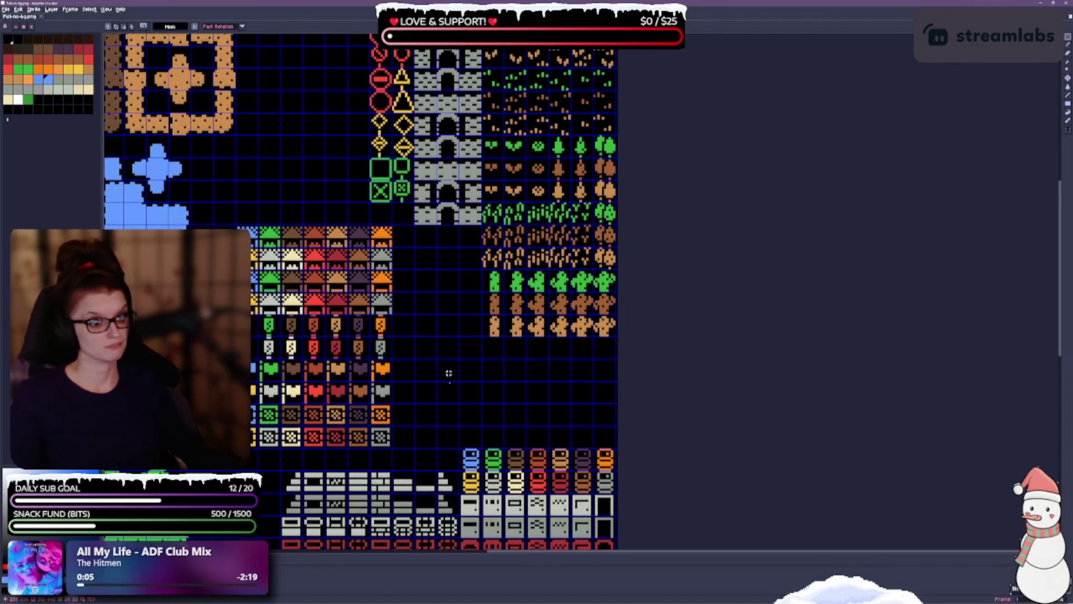
# Marquee the stacked roof, potion, heart and patterned-square tile group.
pyautogui.scroll(1, 493, 366)
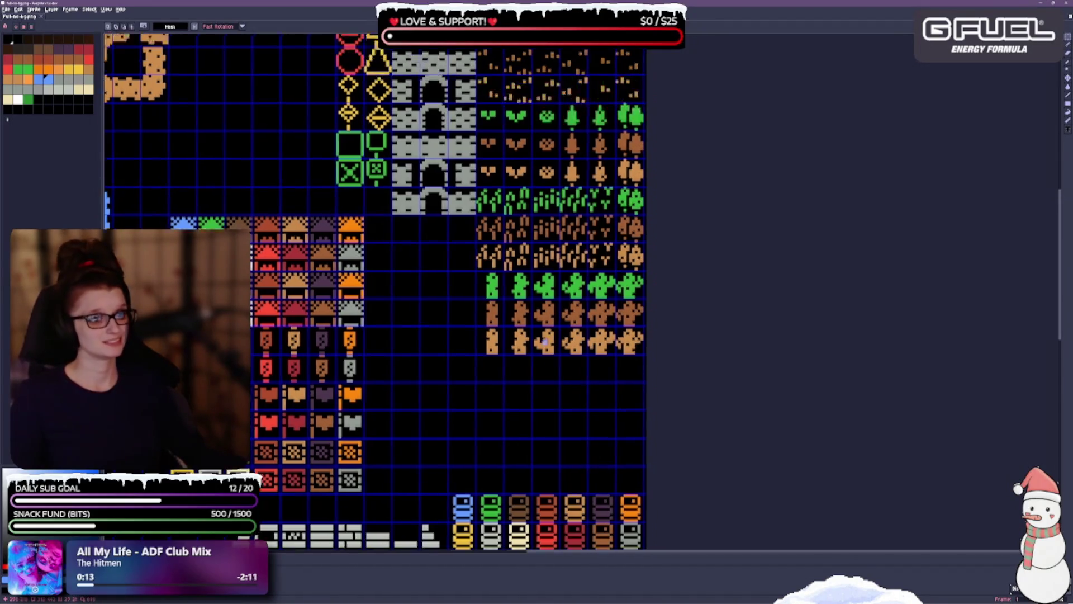
pyautogui.scroll(4, 545, 345)
pyautogui.scroll(-1, 513, 282)
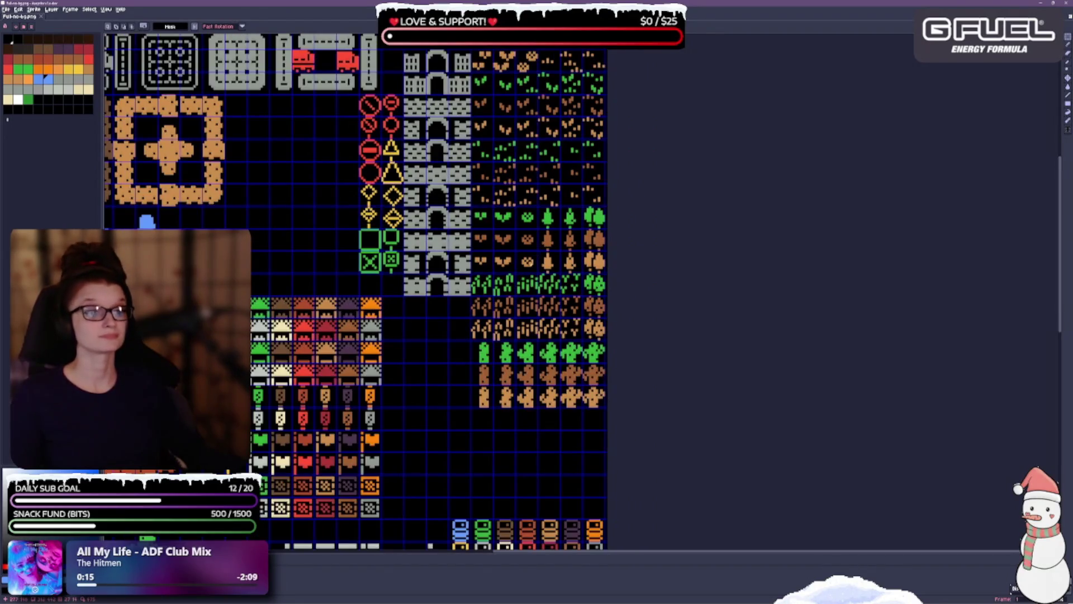
pyautogui.scroll(5, 513, 283)
pyautogui.scroll(-3, 510, 390)
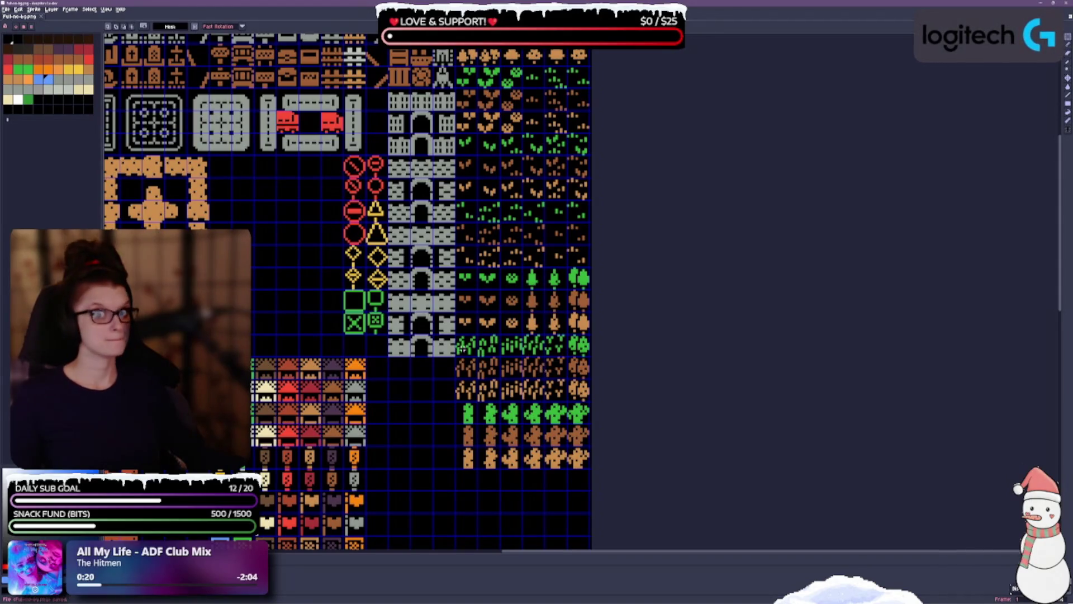
pyautogui.moveTo(283, 249)
pyautogui.mouseDown()
pyautogui.moveTo(577, 249)
pyautogui.moveTo(601, 274)
pyautogui.moveTo(635, 349)
pyautogui.mouseUp()
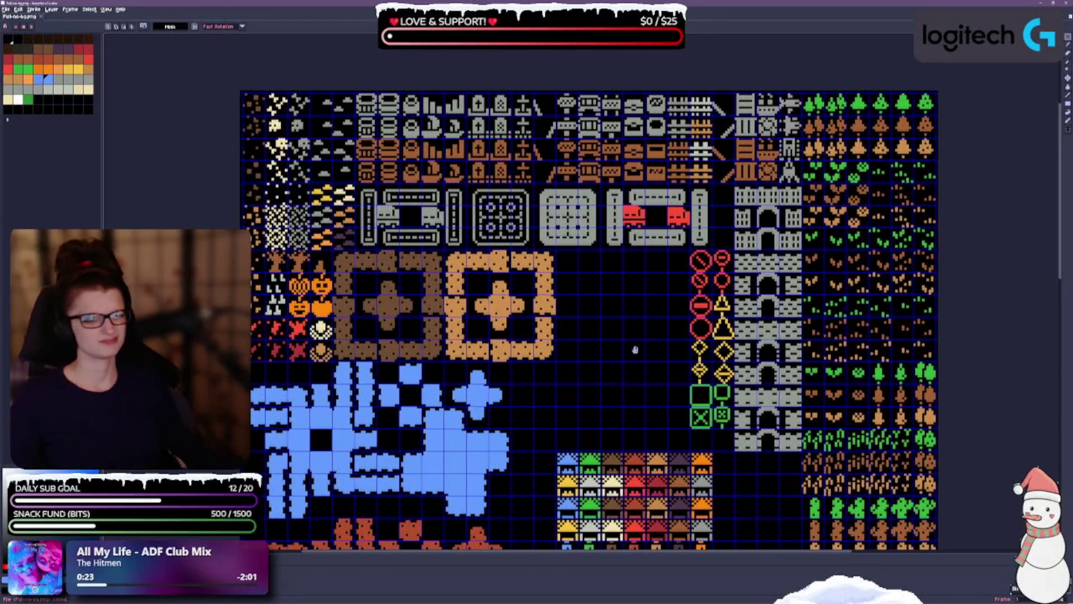
pyautogui.moveTo(635, 349); pyautogui.dragTo(401, 176)
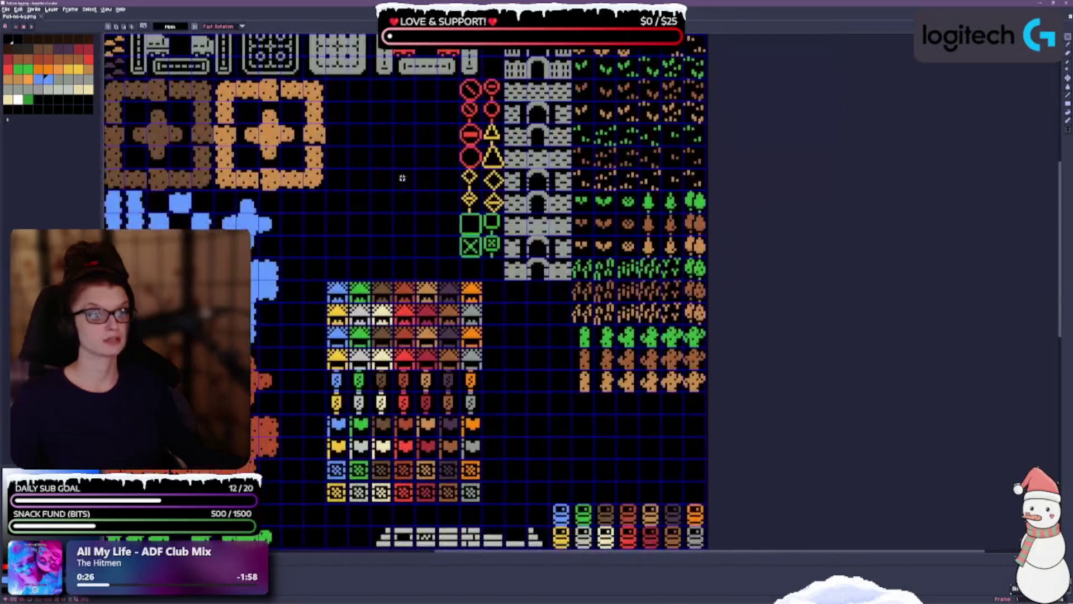
pyautogui.moveTo(533, 374); pyautogui.dragTo(477, 167)
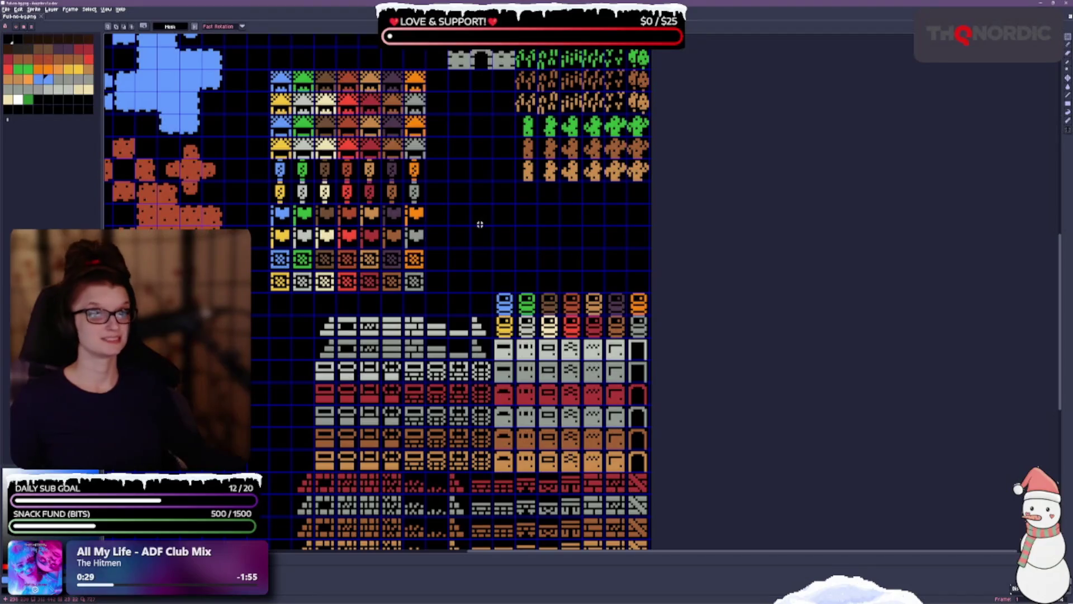
pyautogui.moveTo(447, 216)
pyautogui.mouseDown()
pyautogui.moveTo(451, 261)
pyautogui.moveTo(505, 259)
pyautogui.moveTo(572, 277)
pyautogui.mouseUp()
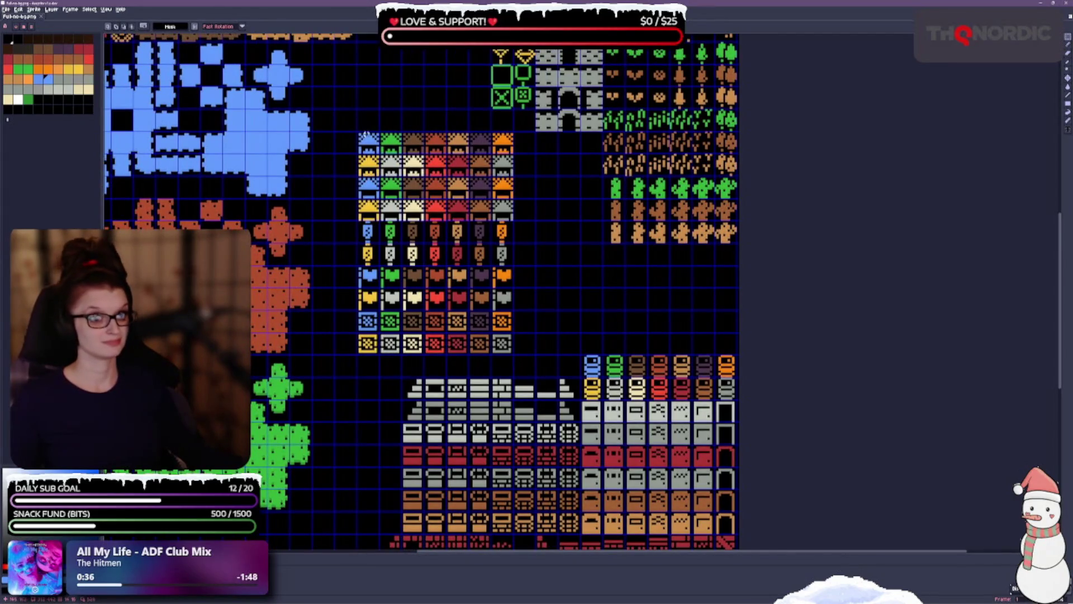
pyautogui.moveTo(359, 134)
pyautogui.mouseDown()
pyautogui.moveTo(495, 268)
pyautogui.moveTo(513, 356)
pyautogui.mouseUp()
# Extend the selection to the bottom row and move the group up beside the castle tiles.
pyautogui.moveTo(568, 223); pyautogui.dragTo(585, 306)
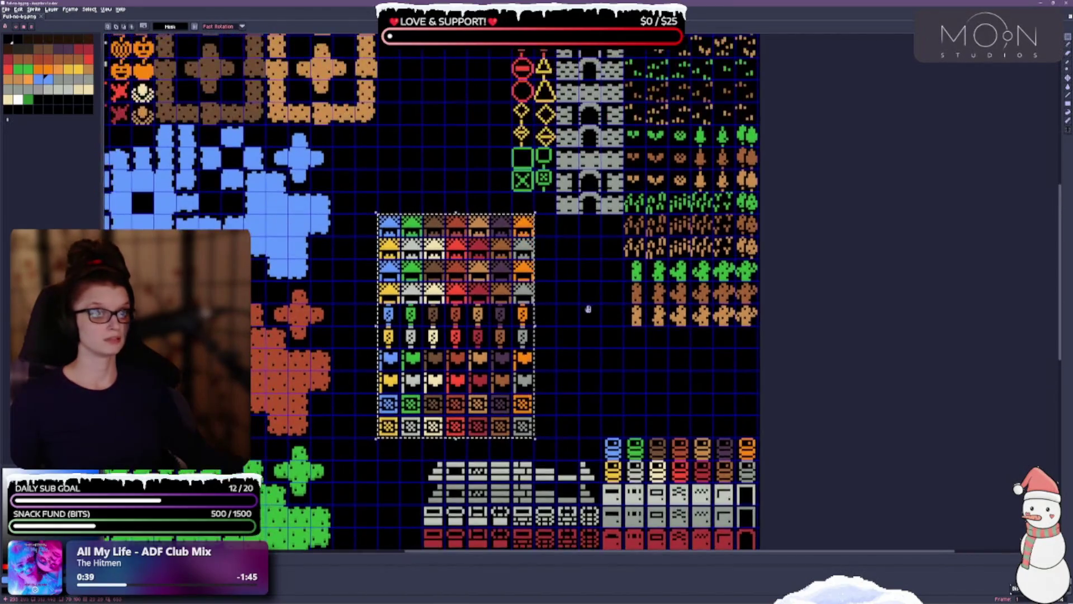
pyautogui.moveTo(450, 343)
pyautogui.mouseDown()
pyautogui.moveTo(430, 342)
pyautogui.moveTo(432, 275)
pyautogui.mouseUp()
pyautogui.press('Return')
# Pack the two rows of barrel tiles directly under the roof, potion and heart group.
pyautogui.moveTo(537, 379); pyautogui.dragTo(522, 281)
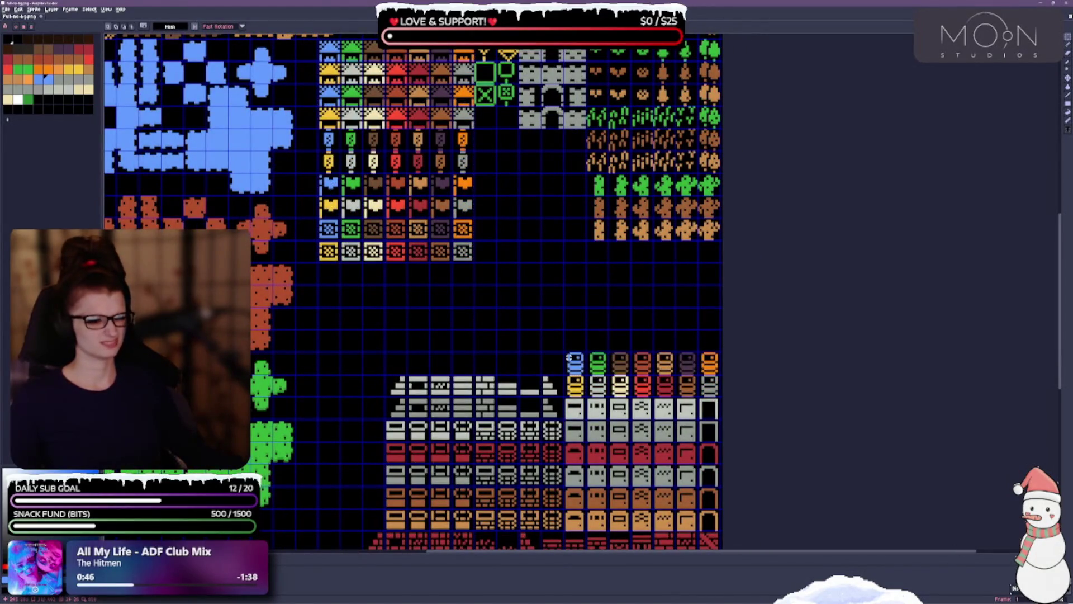
pyautogui.moveTo(568, 356)
pyautogui.mouseDown()
pyautogui.moveTo(718, 394)
pyautogui.moveTo(583, 319)
pyautogui.moveTo(465, 319)
pyautogui.mouseUp()
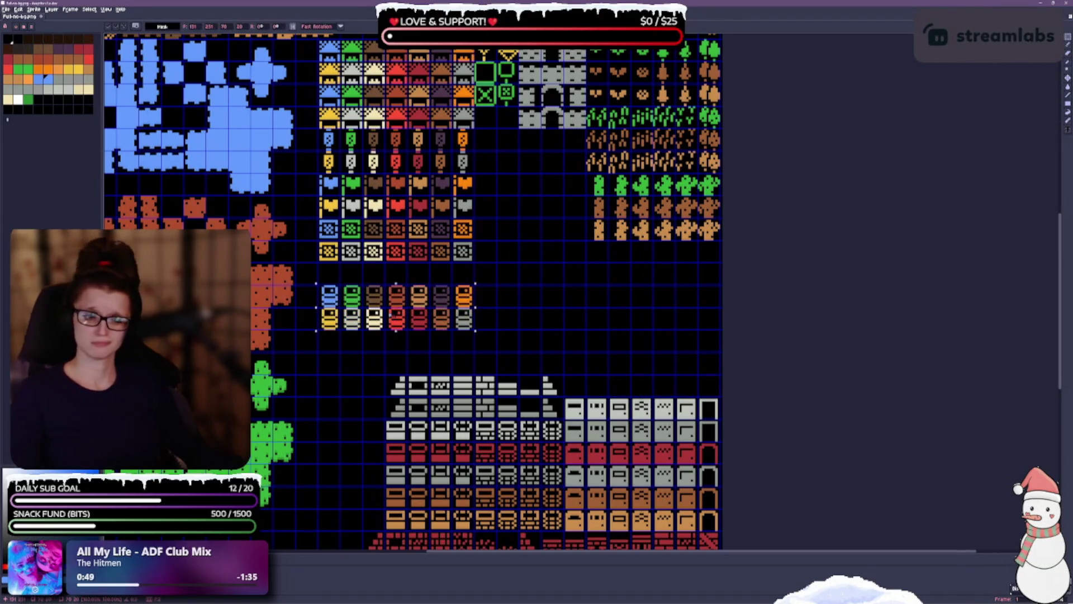
pyautogui.moveTo(391, 312); pyautogui.dragTo(388, 292)
pyautogui.click(370, 329)
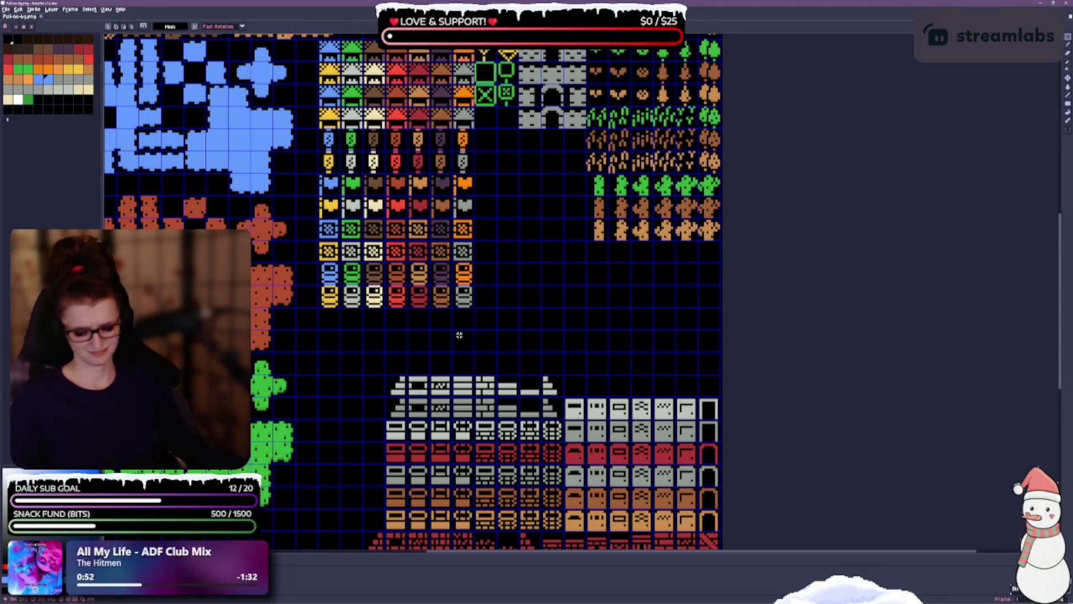
pyautogui.scroll(-3, 480, 268)
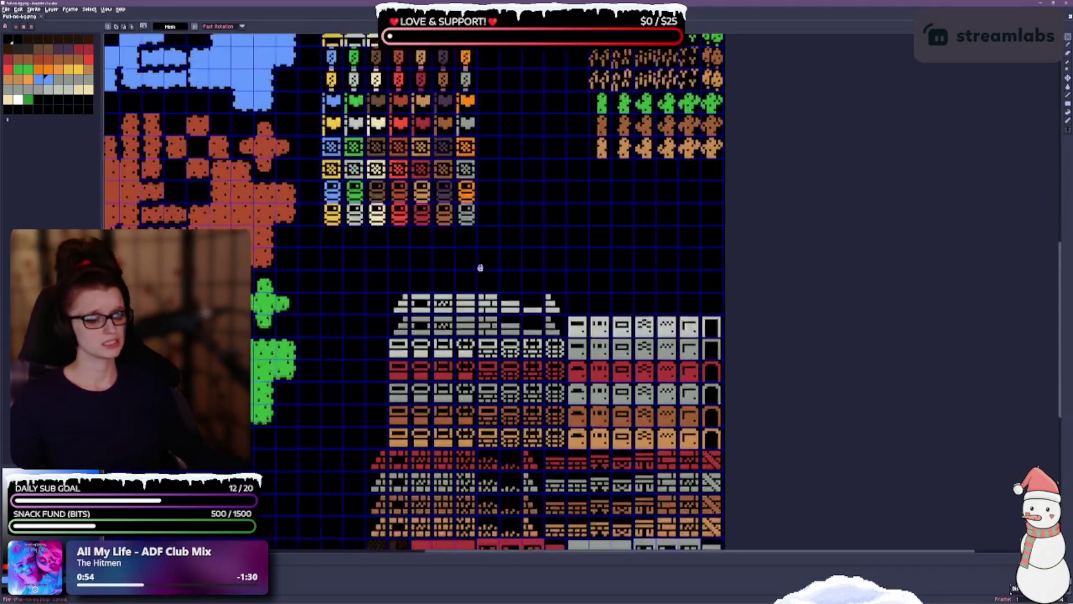
pyautogui.scroll(-1, 479, 268)
pyautogui.scroll(-2, 304, 246)
pyautogui.hscroll(-2, 305, 246)
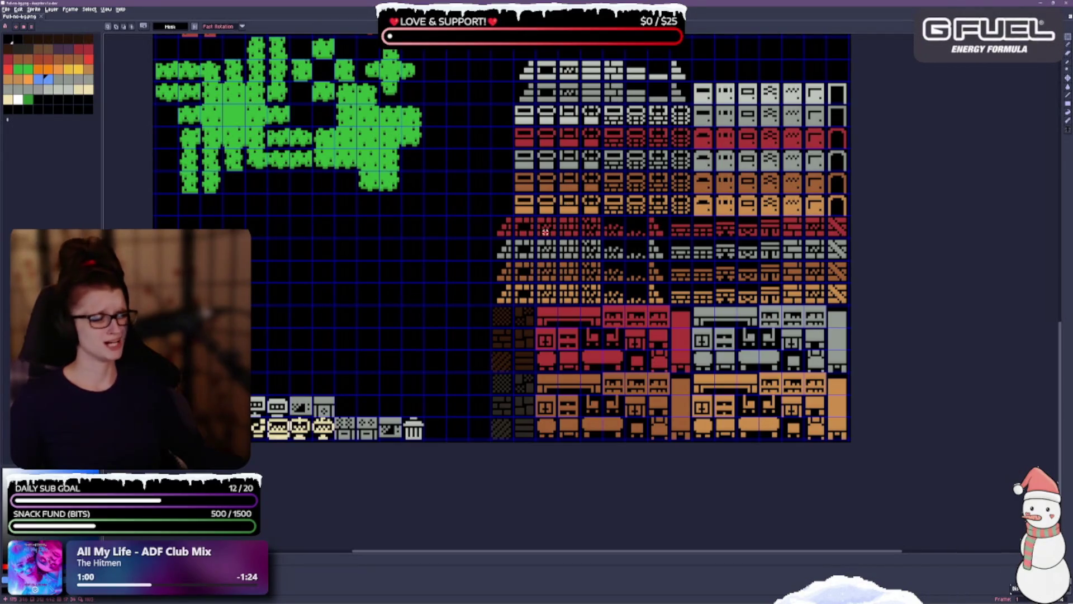
pyautogui.scroll(2, 477, 129)
pyautogui.hscroll(1, 477, 129)
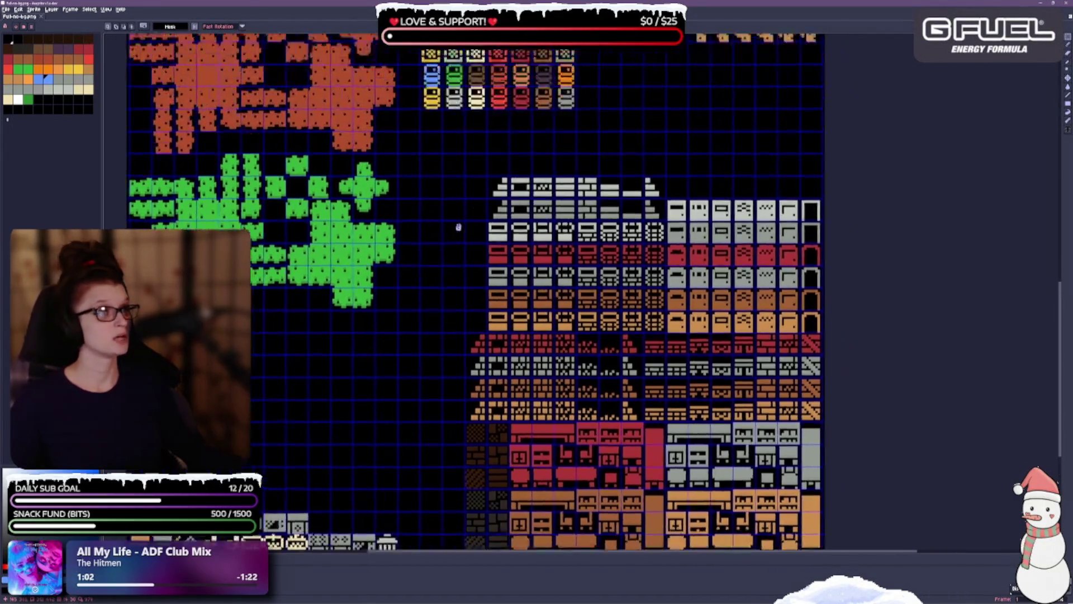
pyautogui.scroll(3, 445, 243)
pyautogui.hscroll(1, 445, 244)
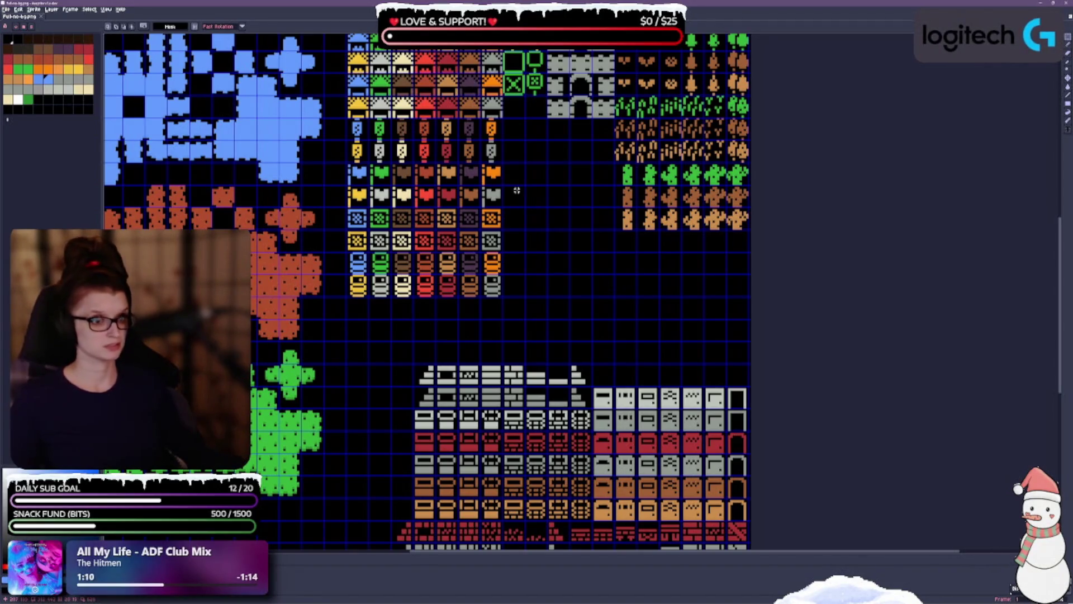
pyautogui.scroll(-2, 542, 223)
pyautogui.scroll(-1, 549, 286)
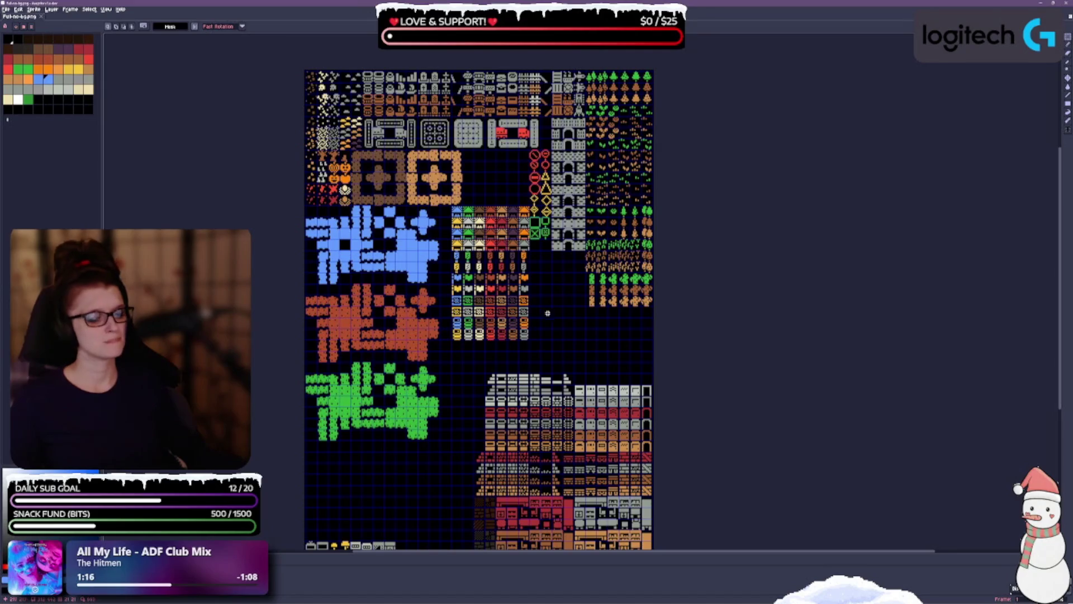
pyautogui.scroll(3, 557, 235)
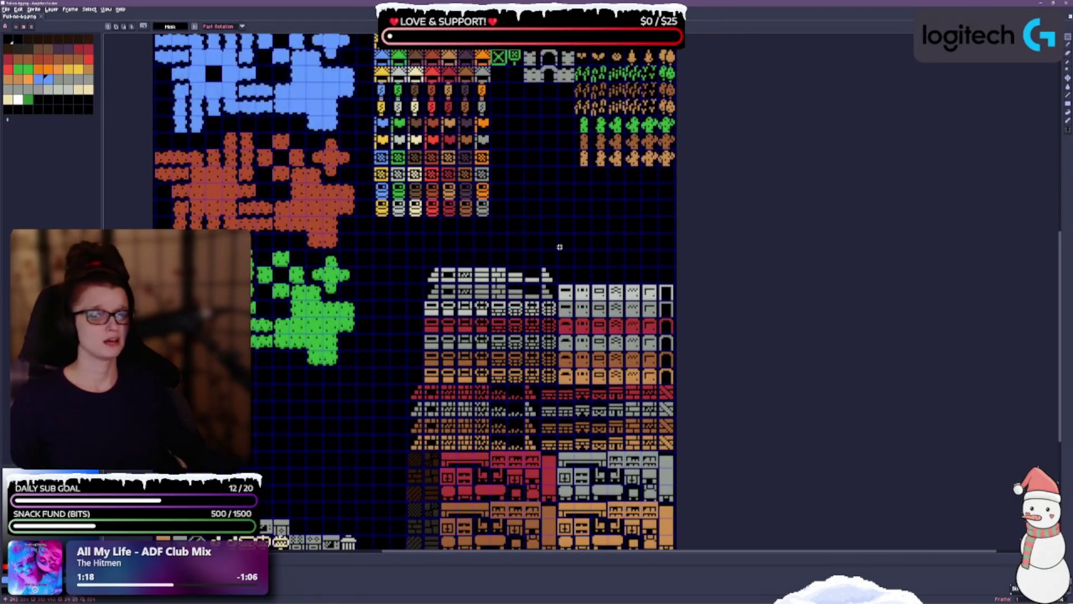
pyautogui.scroll(1, 563, 243)
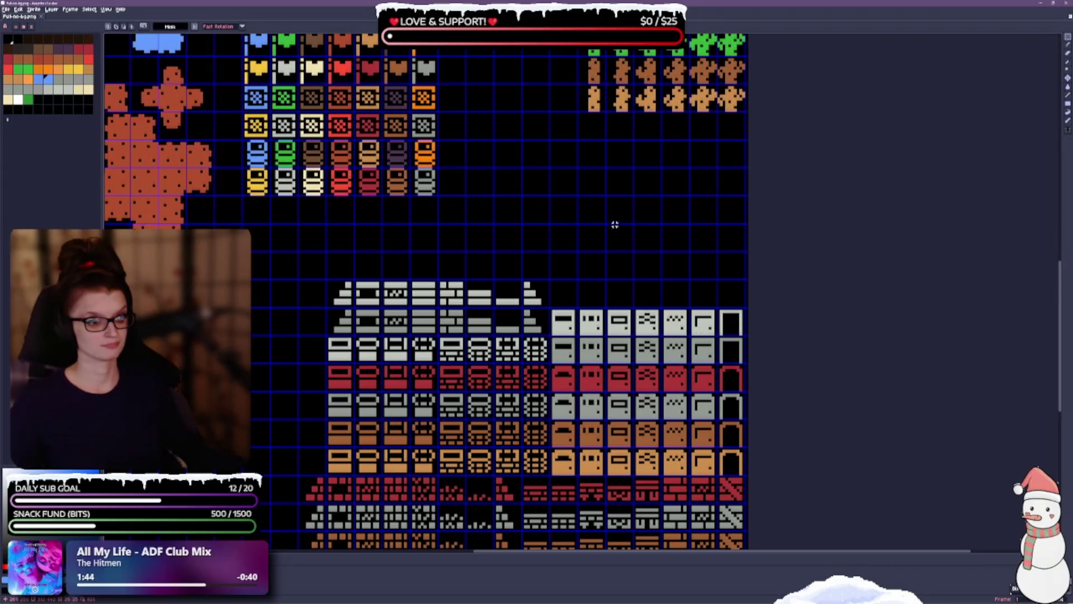
pyautogui.scroll(-3, 611, 187)
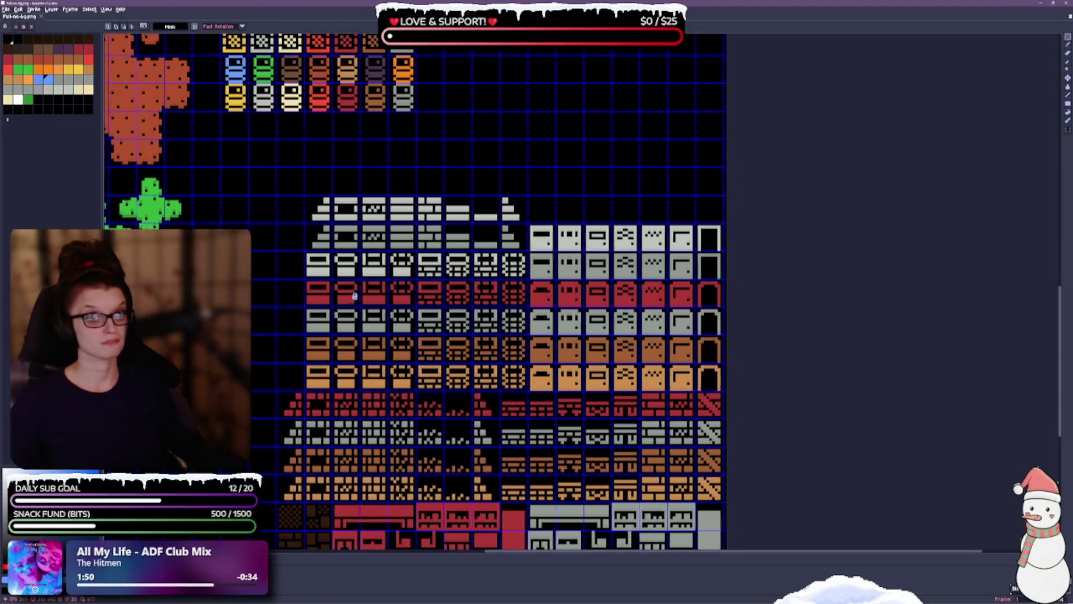
pyautogui.scroll(-2, 360, 288)
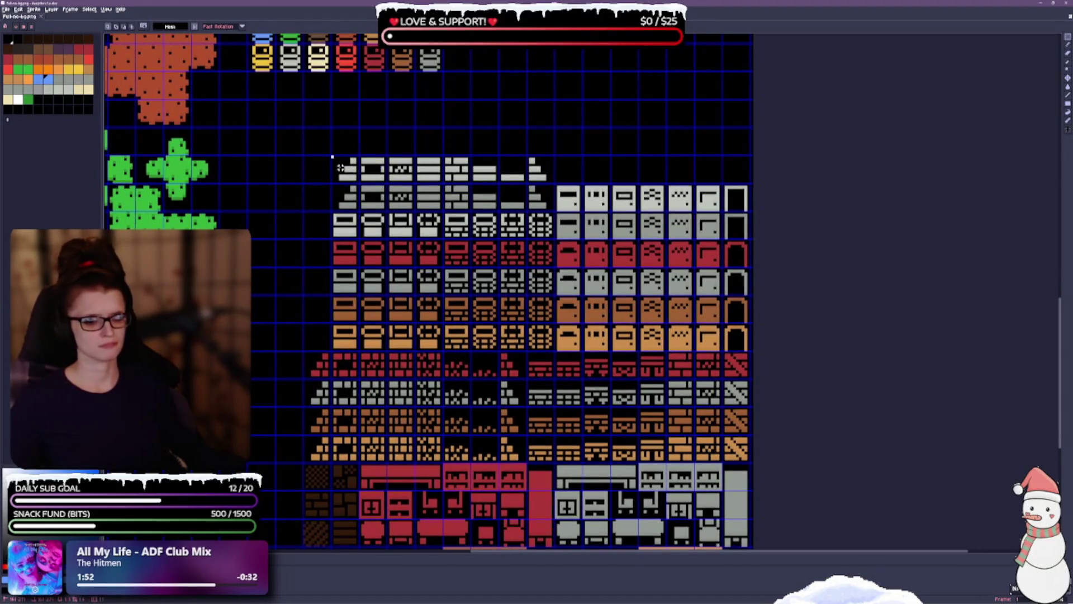
pyautogui.moveTo(342, 167)
pyautogui.mouseDown()
pyautogui.moveTo(348, 203)
pyautogui.moveTo(295, 252)
pyautogui.moveTo(324, 336)
pyautogui.mouseUp()
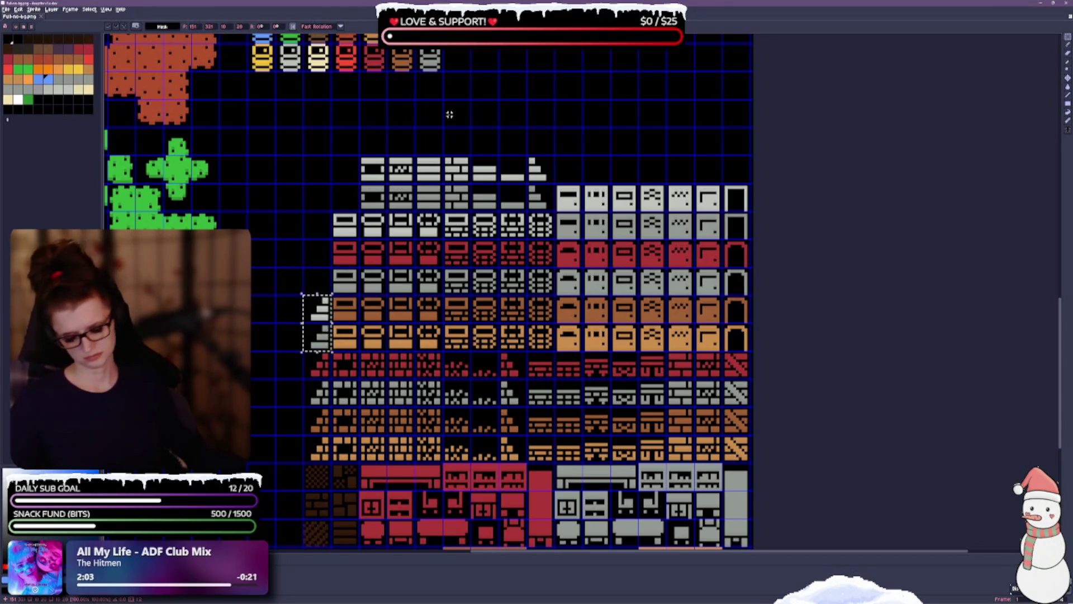
pyautogui.hotkey('ctrl', 'z')
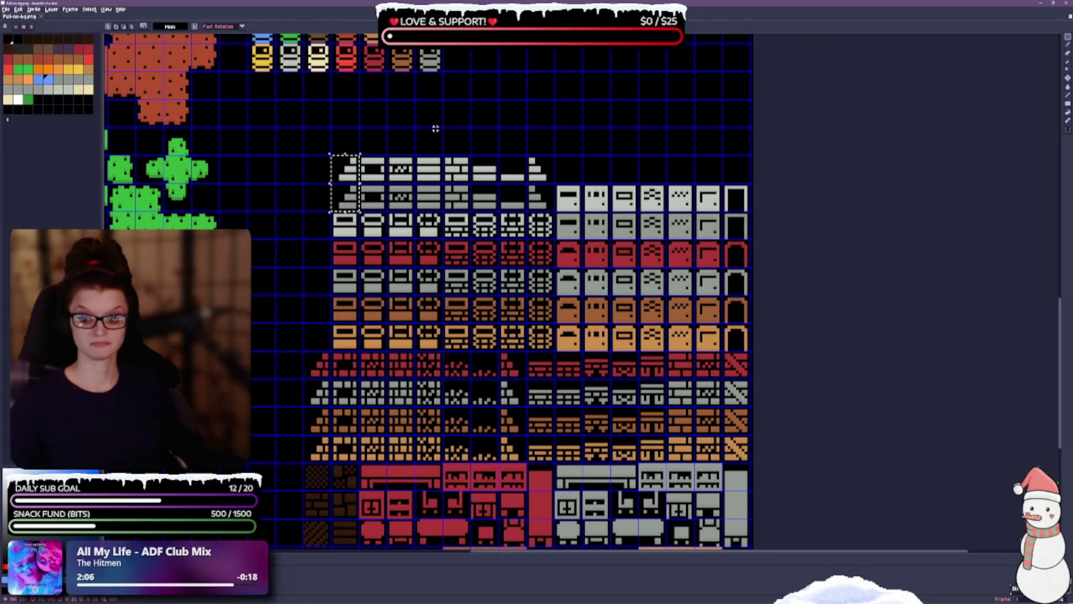
pyautogui.hotkey('ctrl', 'd')
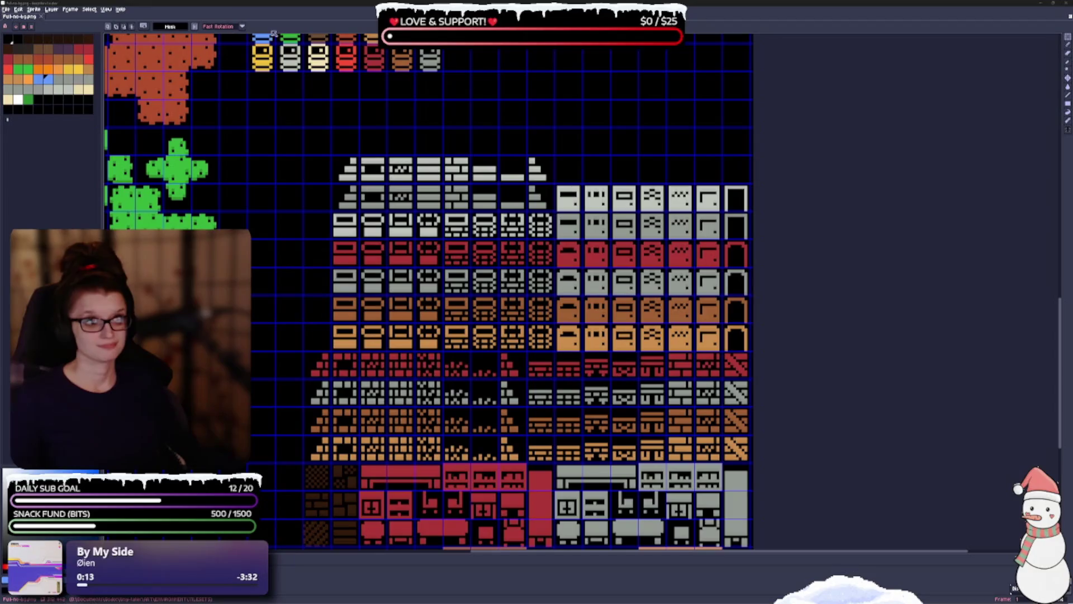
pyautogui.moveTo(226, 316); pyautogui.dragTo(457, 96)
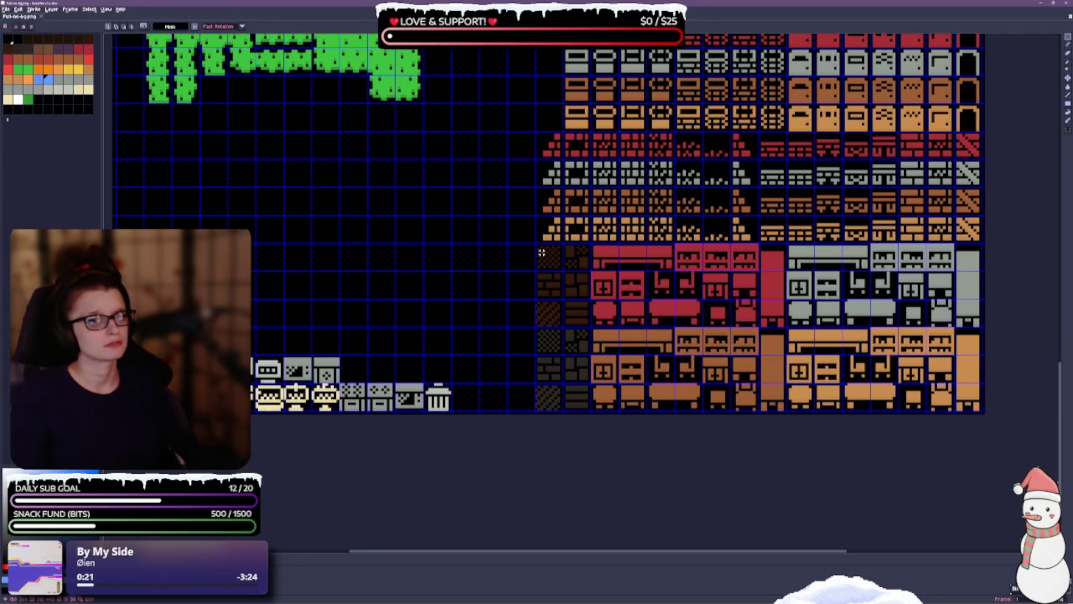
# Move the two columns of dark brick tiles under the green terrain.
pyautogui.moveTo(541, 250)
pyautogui.mouseDown()
pyautogui.moveTo(556, 374)
pyautogui.moveTo(581, 391)
pyautogui.moveTo(333, 250)
pyautogui.moveTo(276, 242)
pyautogui.mouseUp()
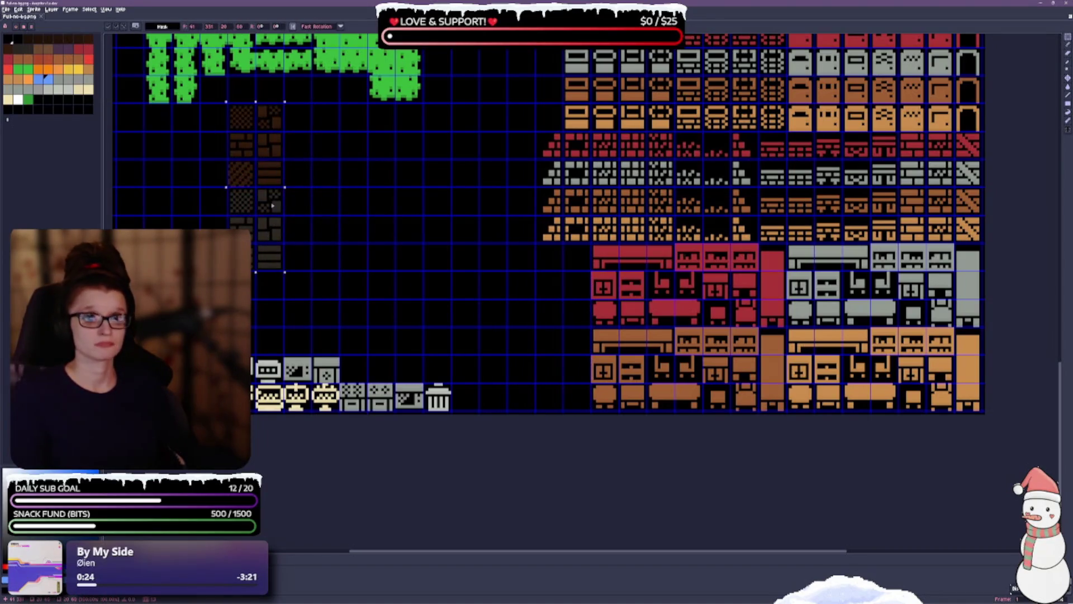
pyautogui.click(349, 270)
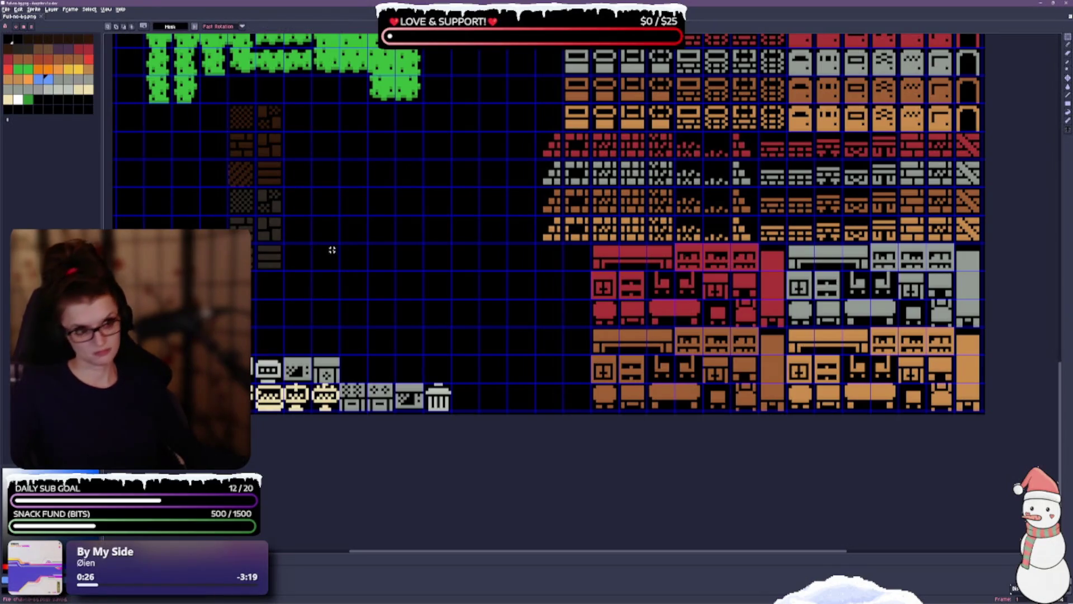
pyautogui.moveTo(447, 231)
pyautogui.mouseDown()
pyautogui.moveTo(420, 195)
pyautogui.moveTo(441, 209)
pyautogui.moveTo(475, 206)
pyautogui.mouseUp()
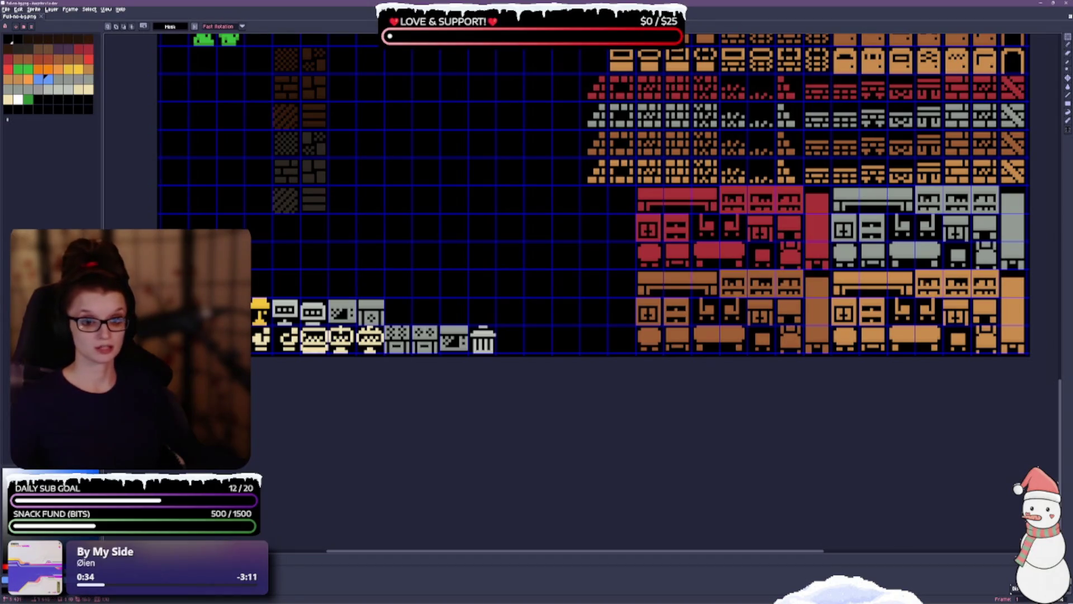
# Paste the orange and grey tiles and arrange them into the column beside the furniture.
pyautogui.hotkey('ctrl', 'v')
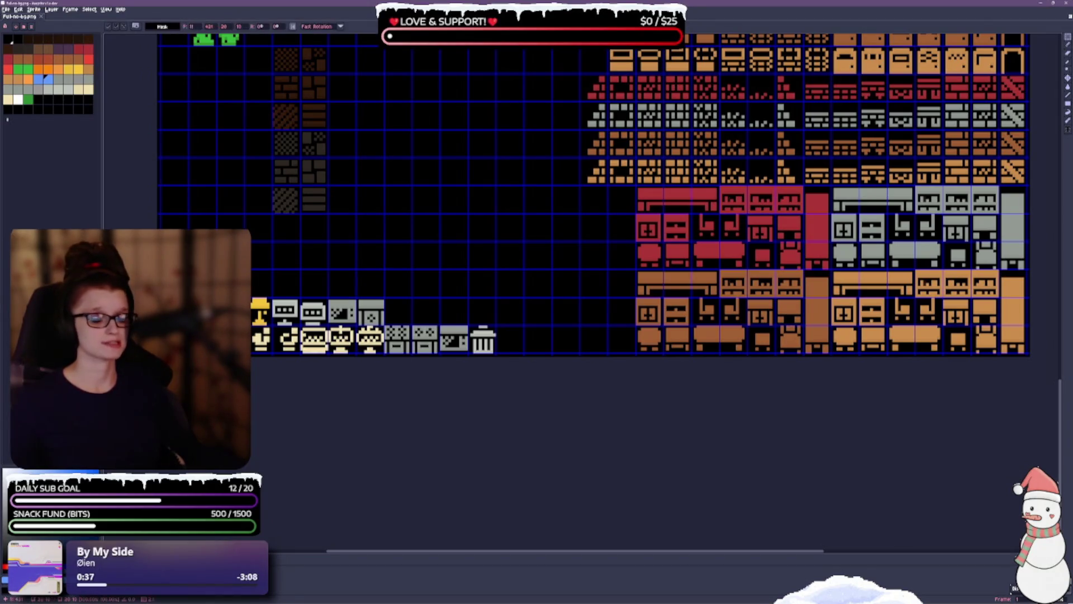
pyautogui.moveTo(449, 229)
pyautogui.mouseDown()
pyautogui.moveTo(565, 229)
pyautogui.moveTo(591, 201)
pyautogui.moveTo(620, 201)
pyautogui.mouseUp()
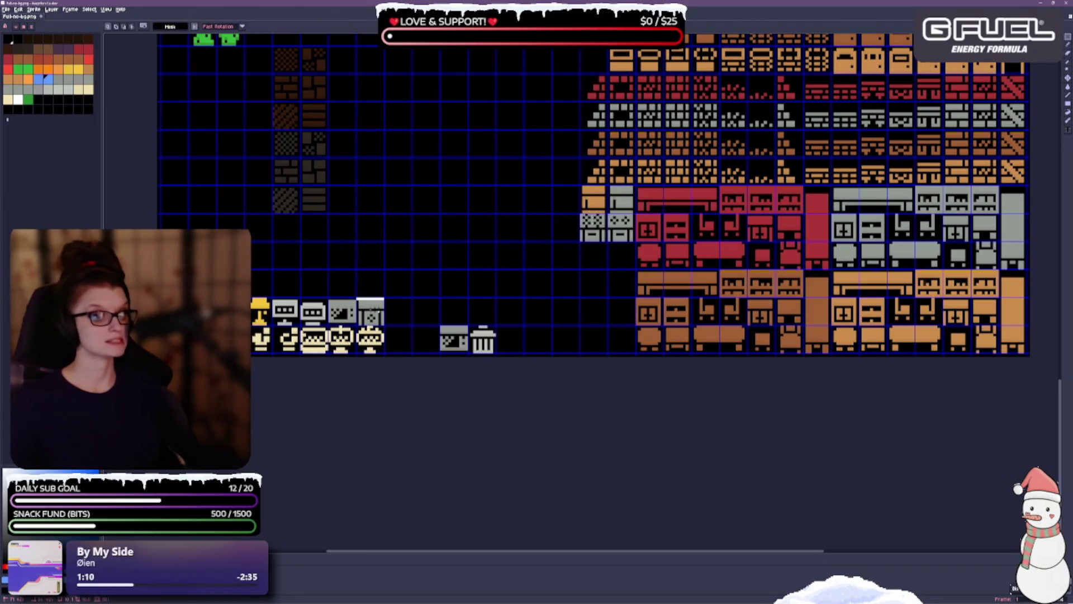
pyautogui.moveTo(370, 317)
pyautogui.mouseDown()
pyautogui.moveTo(427, 234)
pyautogui.moveTo(538, 288)
pyautogui.moveTo(622, 261)
pyautogui.mouseUp()
pyautogui.click(575, 275)
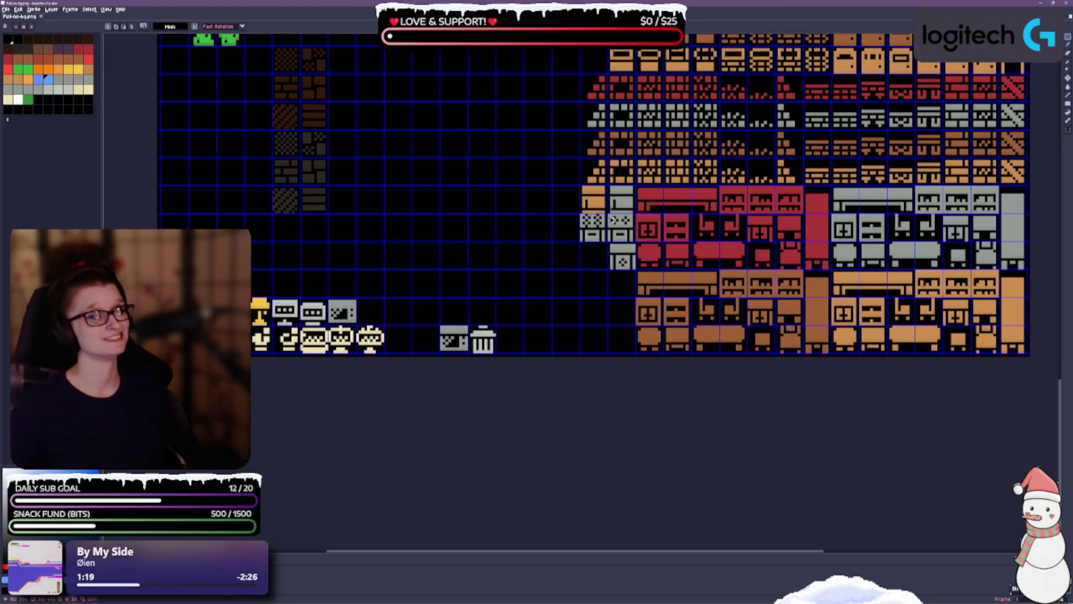
pyautogui.moveTo(611, 191)
pyautogui.mouseDown()
pyautogui.moveTo(633, 213)
pyautogui.moveTo(596, 225)
pyautogui.moveTo(604, 255)
pyautogui.mouseUp()
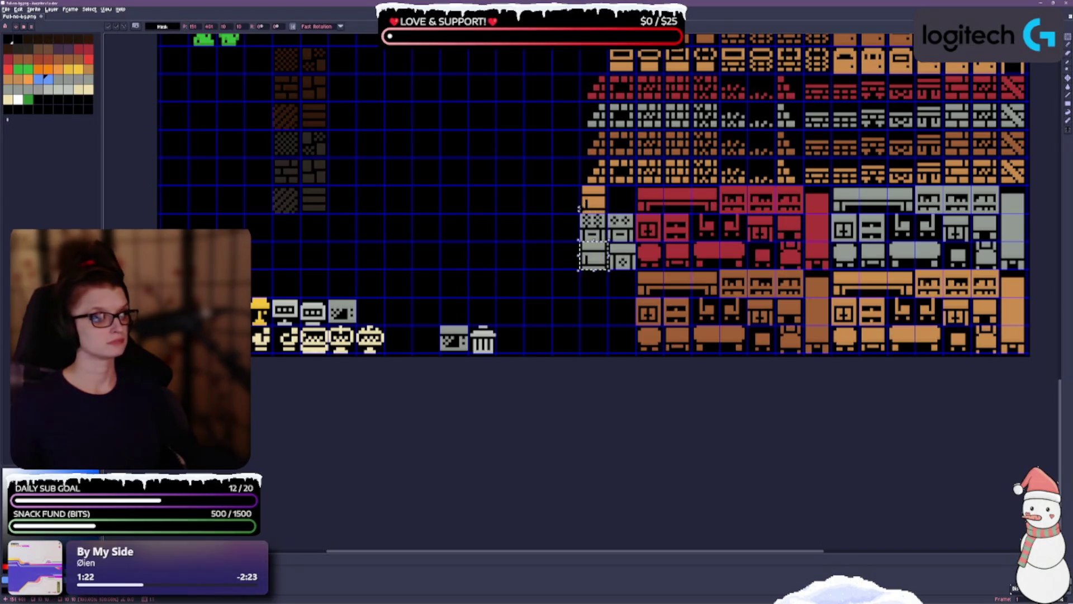
pyautogui.moveTo(580, 212)
pyautogui.mouseDown()
pyautogui.moveTo(598, 230)
pyautogui.moveTo(621, 200)
pyautogui.mouseUp()
pyautogui.click(515, 222)
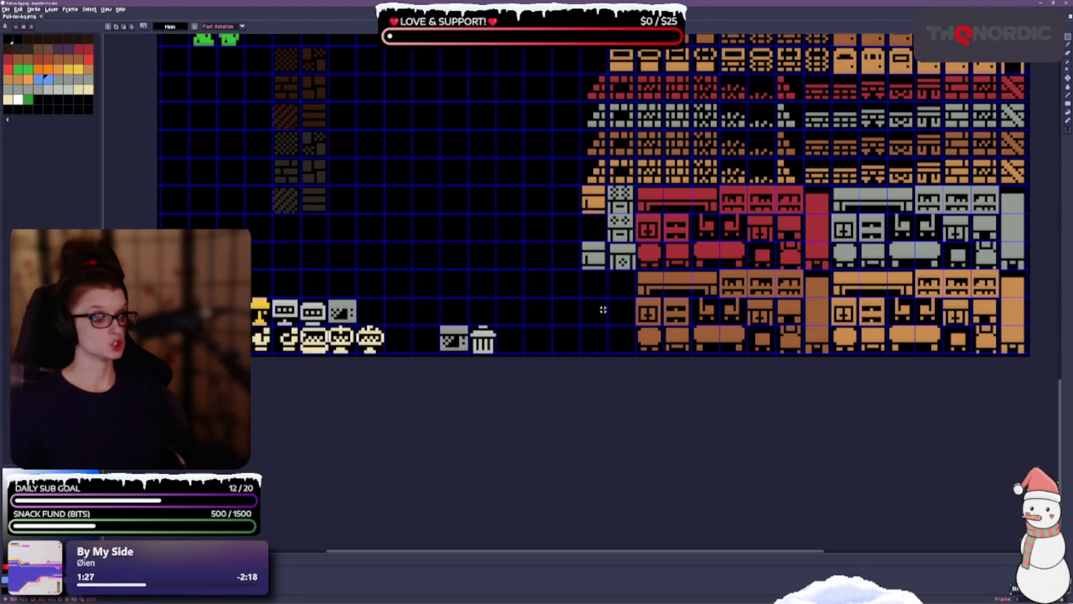
pyautogui.moveTo(579, 240)
pyautogui.mouseDown()
pyautogui.moveTo(609, 272)
pyautogui.moveTo(594, 226)
pyautogui.mouseUp()
pyautogui.click(545, 267)
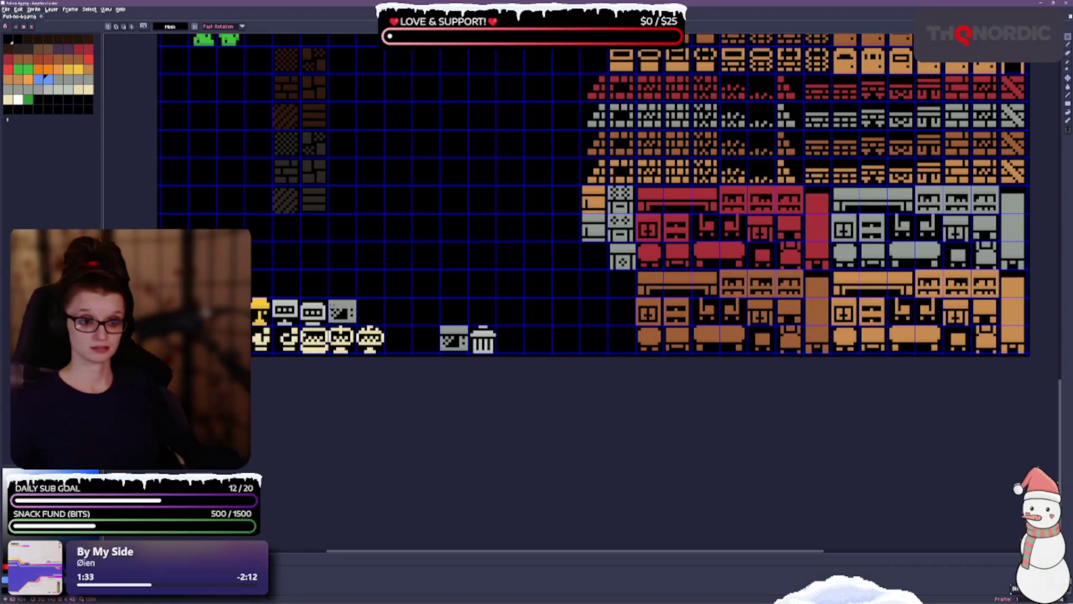
# Move the grey monitor tile from the prop row into the furniture column.
pyautogui.click(342, 310)
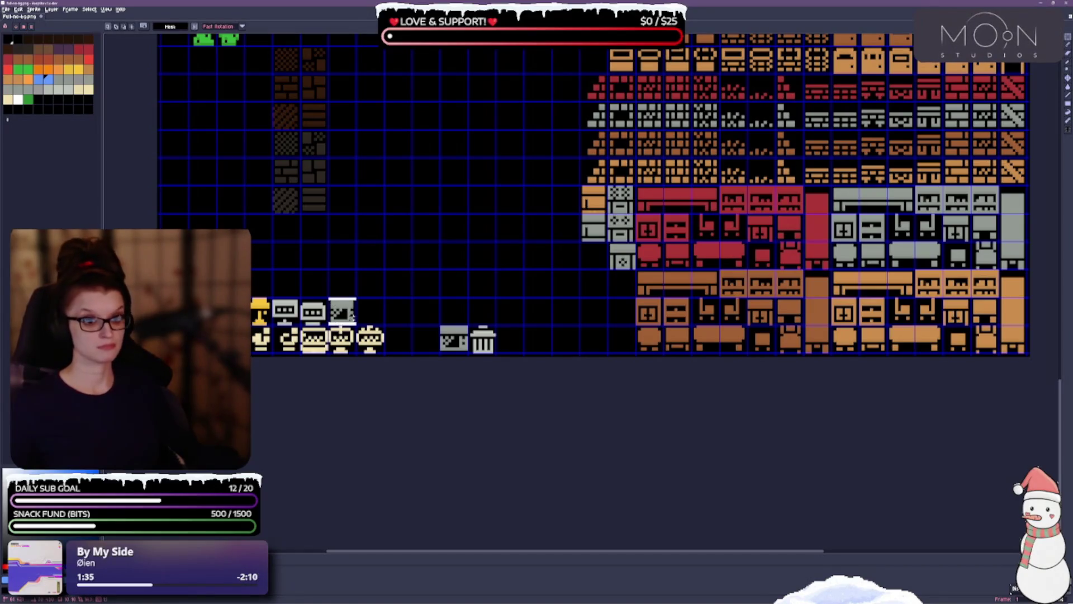
pyautogui.moveTo(342, 310)
pyautogui.mouseDown()
pyautogui.moveTo(397, 258)
pyautogui.moveTo(454, 311)
pyautogui.moveTo(467, 355)
pyautogui.moveTo(521, 217)
pyautogui.moveTo(605, 329)
pyautogui.moveTo(633, 329)
pyautogui.mouseUp()
pyautogui.click(495, 290)
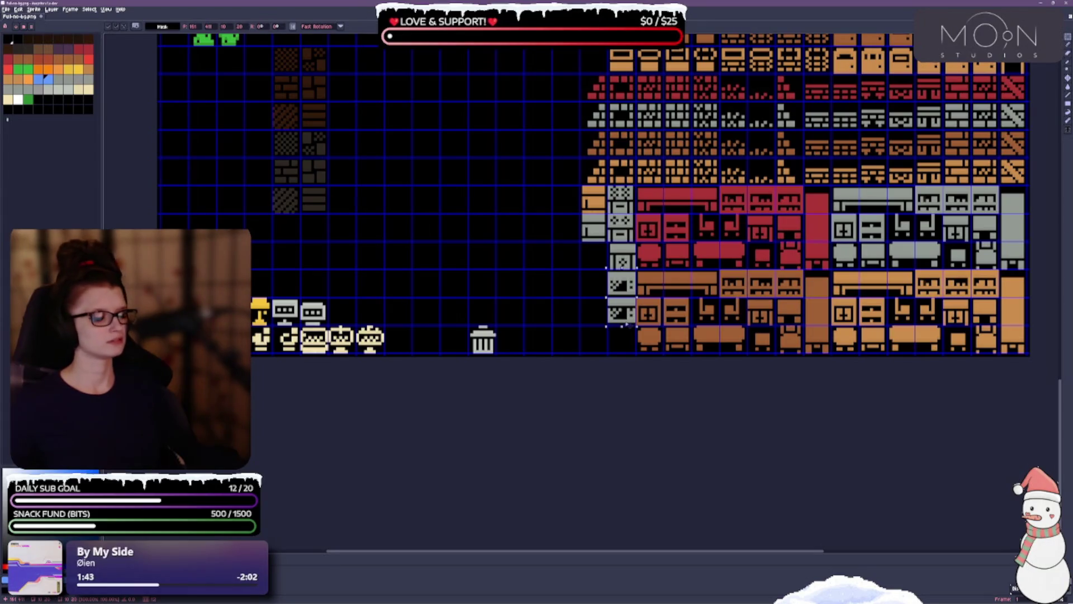
pyautogui.click(501, 191)
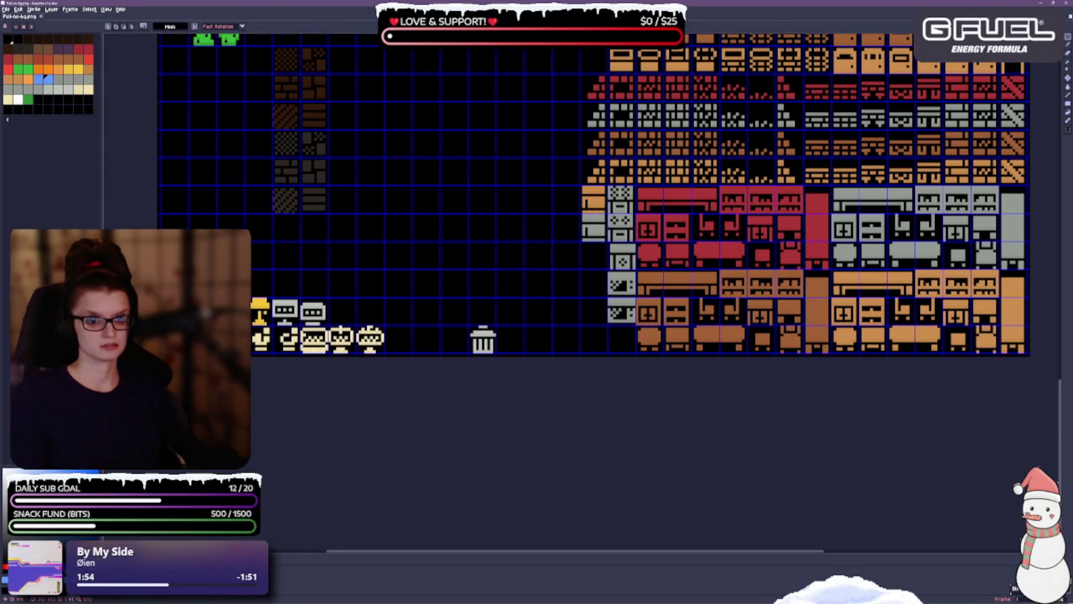
# Paste the grey TV tiles by the prop row and place the monitors beside them.
pyautogui.hotkey('ctrl', 'v')
pyautogui.moveTo(283, 137)
pyautogui.mouseDown()
pyautogui.moveTo(562, 304)
pyautogui.moveTo(593, 335)
pyautogui.moveTo(592, 309)
pyautogui.moveTo(594, 339)
pyautogui.moveTo(565, 339)
pyautogui.mouseUp()
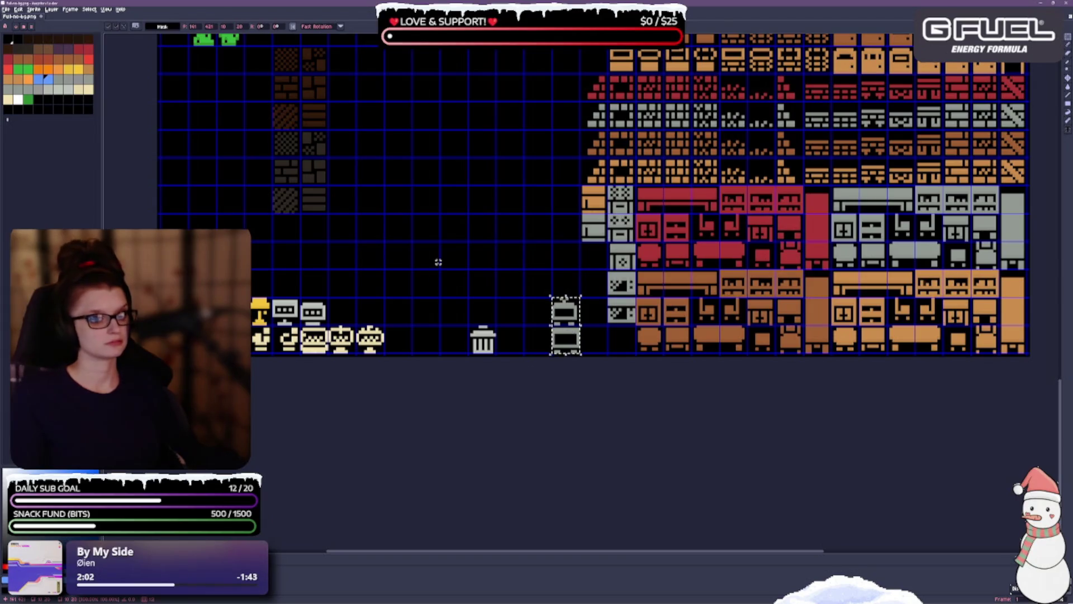
pyautogui.hotkey('ctrl', 'd')
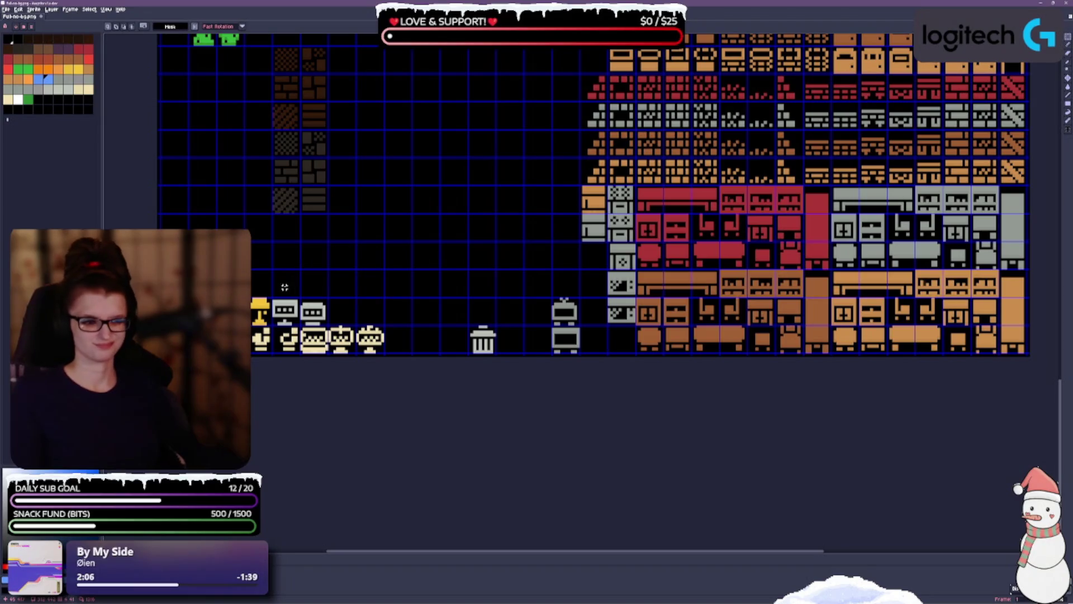
pyautogui.moveTo(300, 296)
pyautogui.mouseDown()
pyautogui.moveTo(330, 327)
pyautogui.moveTo(285, 284)
pyautogui.moveTo(302, 327)
pyautogui.moveTo(536, 294)
pyautogui.moveTo(537, 325)
pyautogui.mouseUp()
pyautogui.click(268, 282)
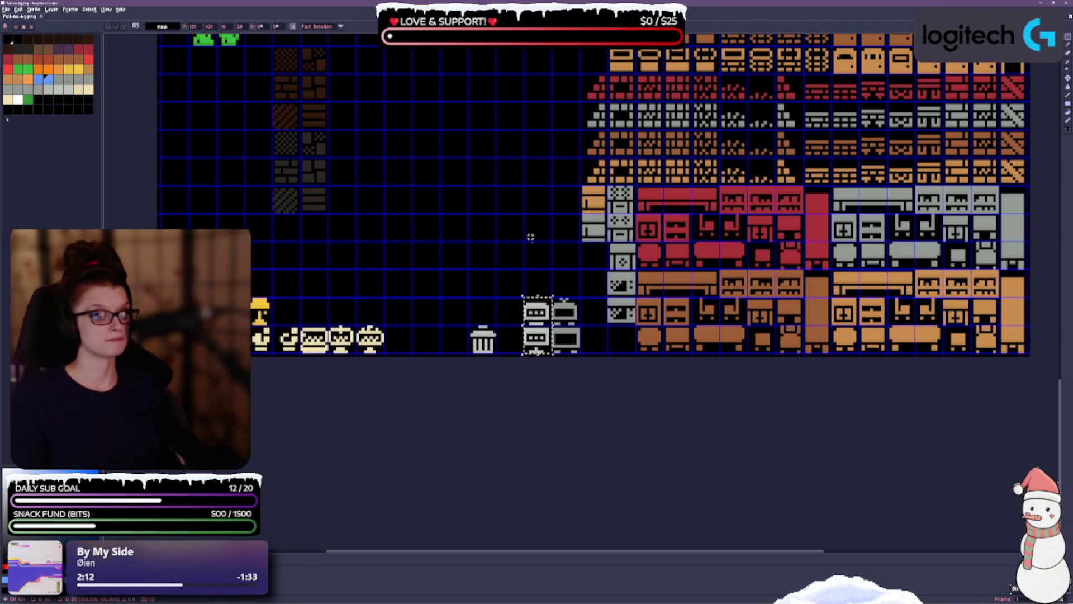
pyautogui.click(530, 237)
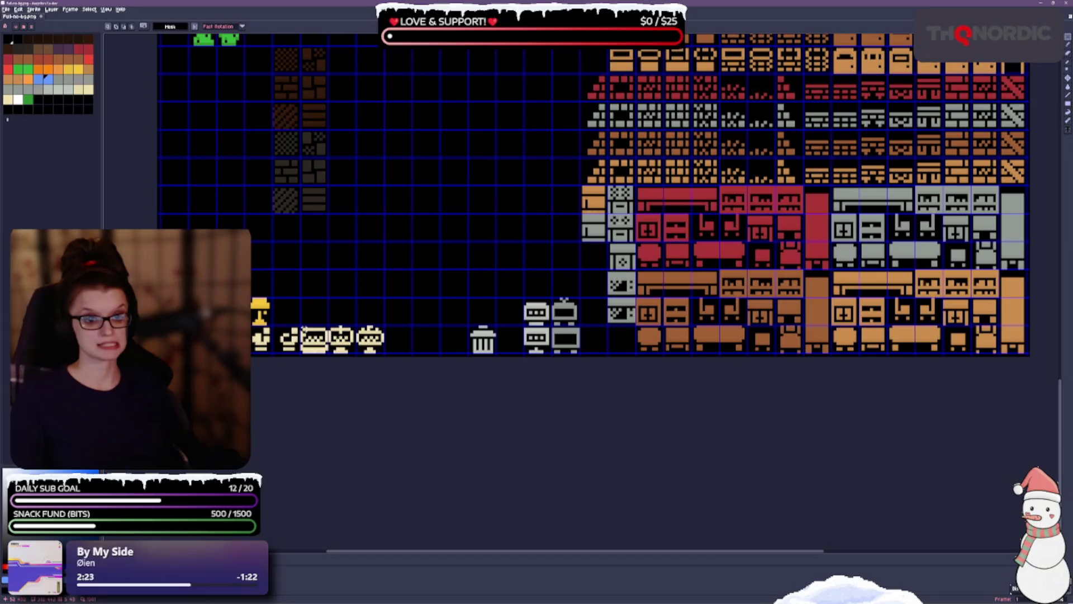
# Lift the cream bench tile out of the bottom row into the open area above.
pyautogui.moveTo(300, 325)
pyautogui.mouseDown()
pyautogui.moveTo(329, 354)
pyautogui.moveTo(404, 285)
pyautogui.moveTo(432, 285)
pyautogui.mouseUp()
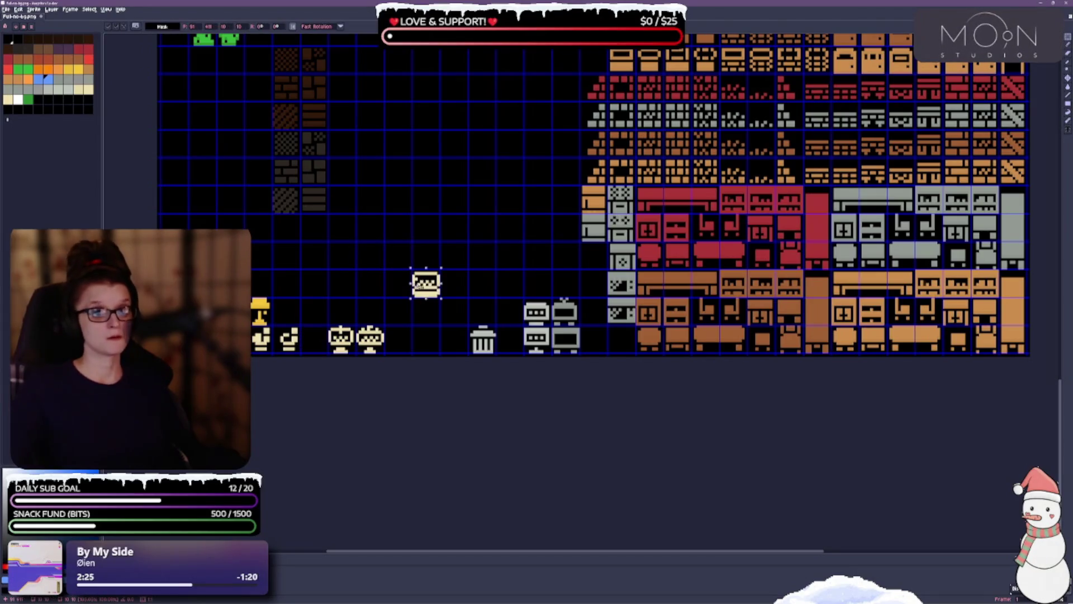
pyautogui.click(537, 262)
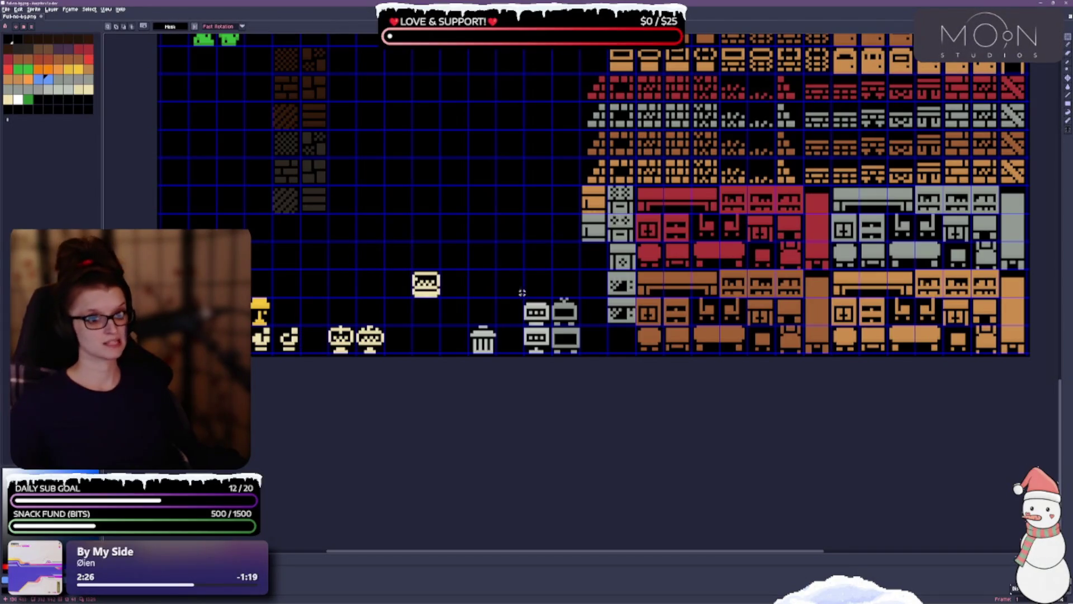
pyautogui.scroll(2, 503, 255)
# Move the trash-can tile higher up the sheet into the open area.
pyautogui.scroll(-1, 509, 276)
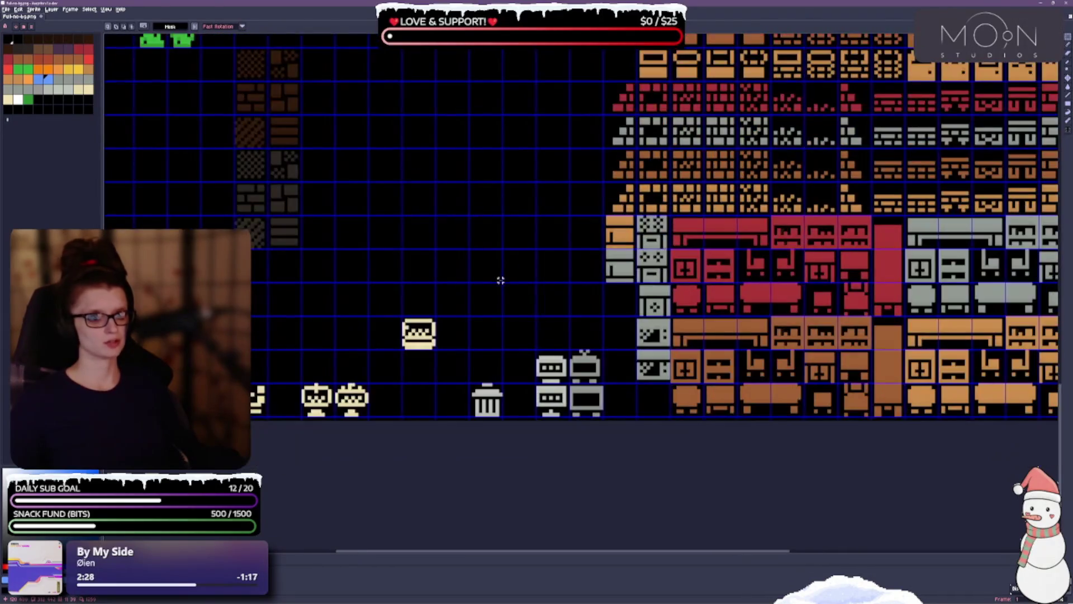
pyautogui.scroll(-1, 506, 234)
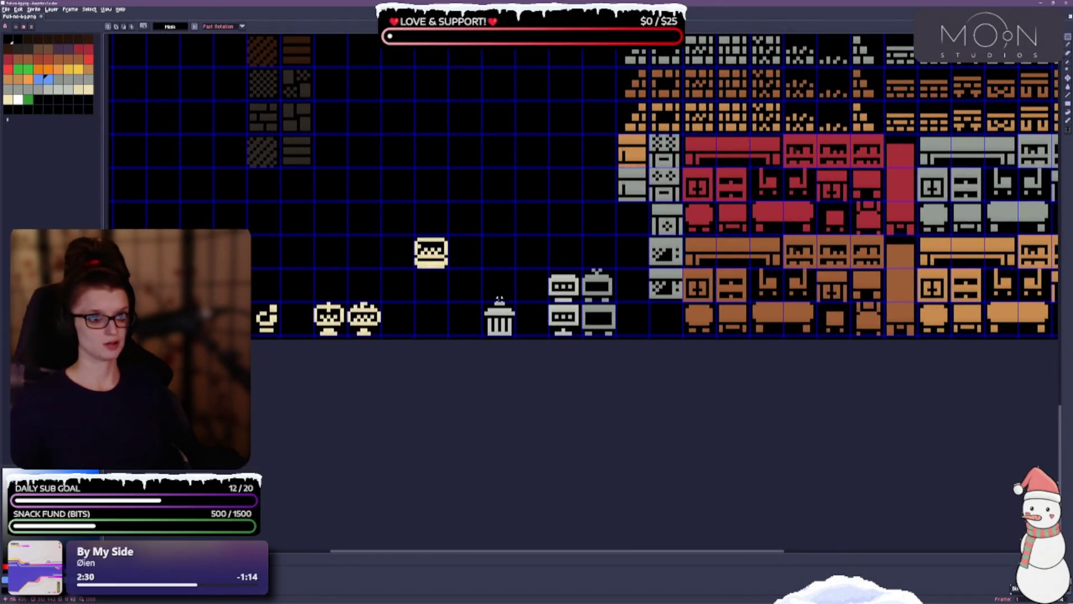
pyautogui.moveTo(481, 302)
pyautogui.mouseDown()
pyautogui.moveTo(491, 337)
pyautogui.moveTo(517, 338)
pyautogui.moveTo(500, 151)
pyautogui.mouseUp()
pyautogui.hotkey('ctrl', 'd')
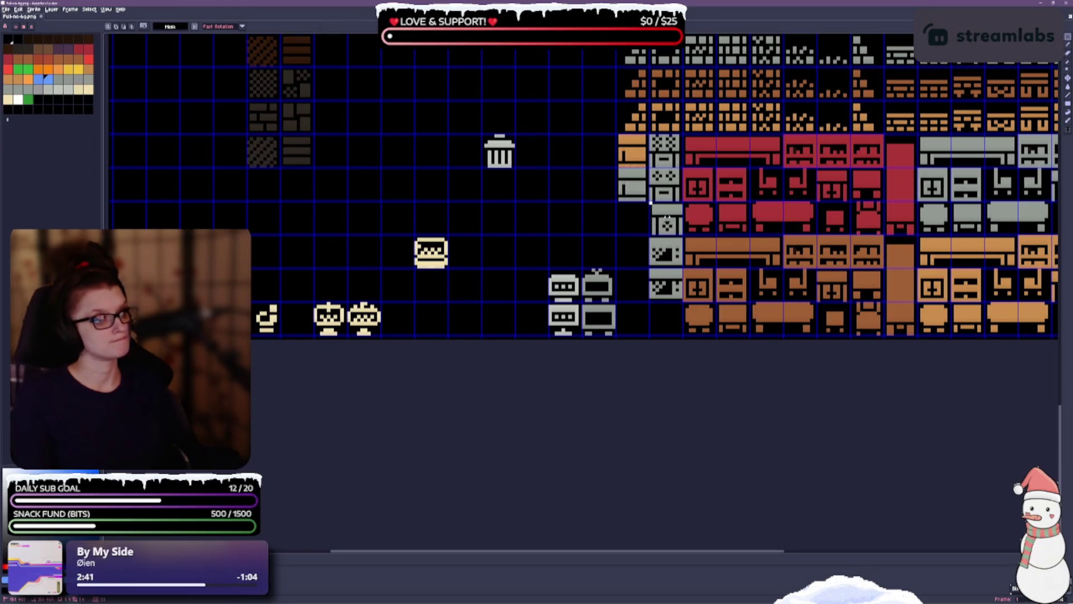
# Move the grey box tile out of the furniture block into the open space below the trash can.
pyautogui.moveTo(648, 201); pyautogui.dragTo(683, 236)
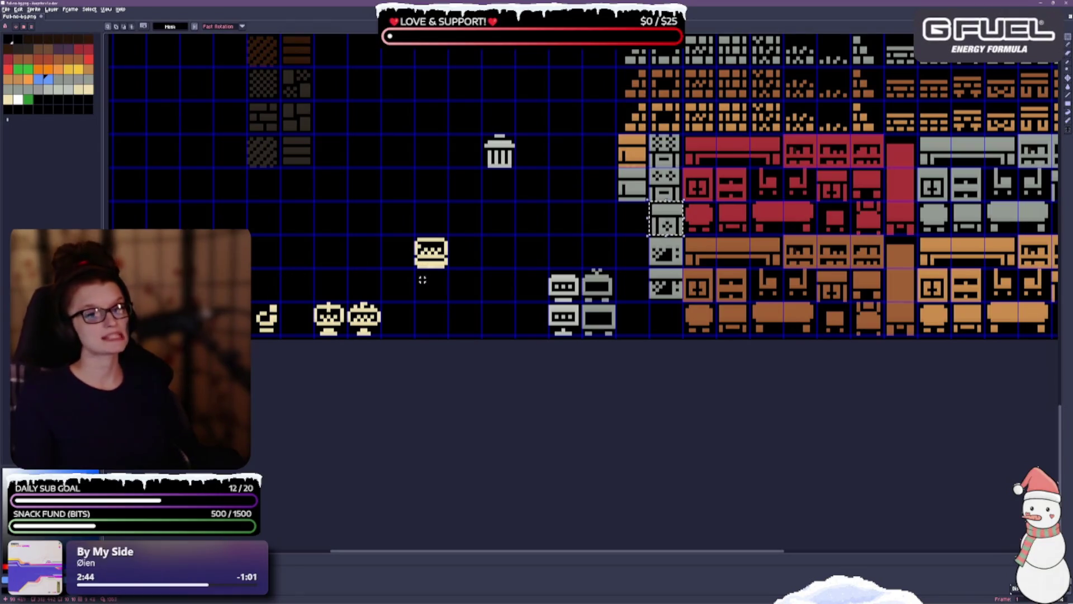
pyautogui.hotkey('ctrl', 'd')
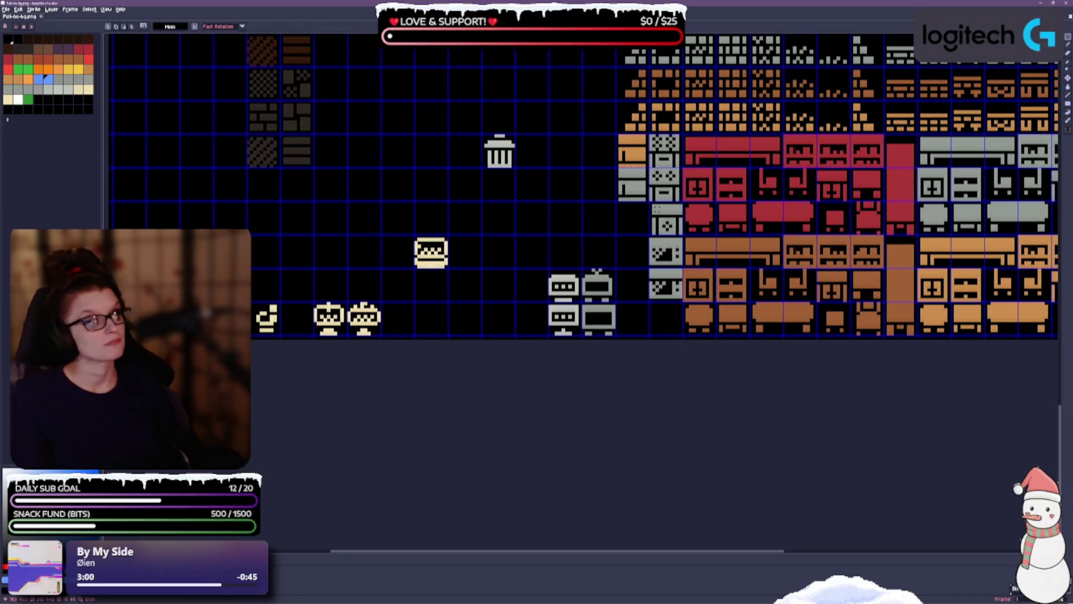
pyautogui.moveTo(652, 202)
pyautogui.mouseDown()
pyautogui.moveTo(683, 215)
pyautogui.moveTo(683, 235)
pyautogui.moveTo(523, 225)
pyautogui.mouseUp()
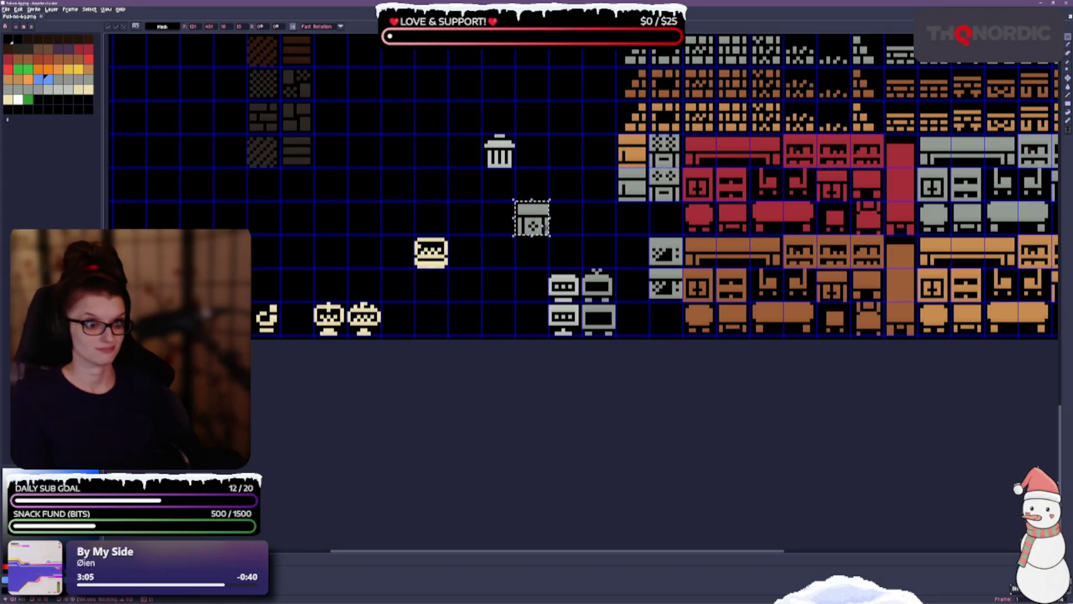
pyautogui.click(565, 220)
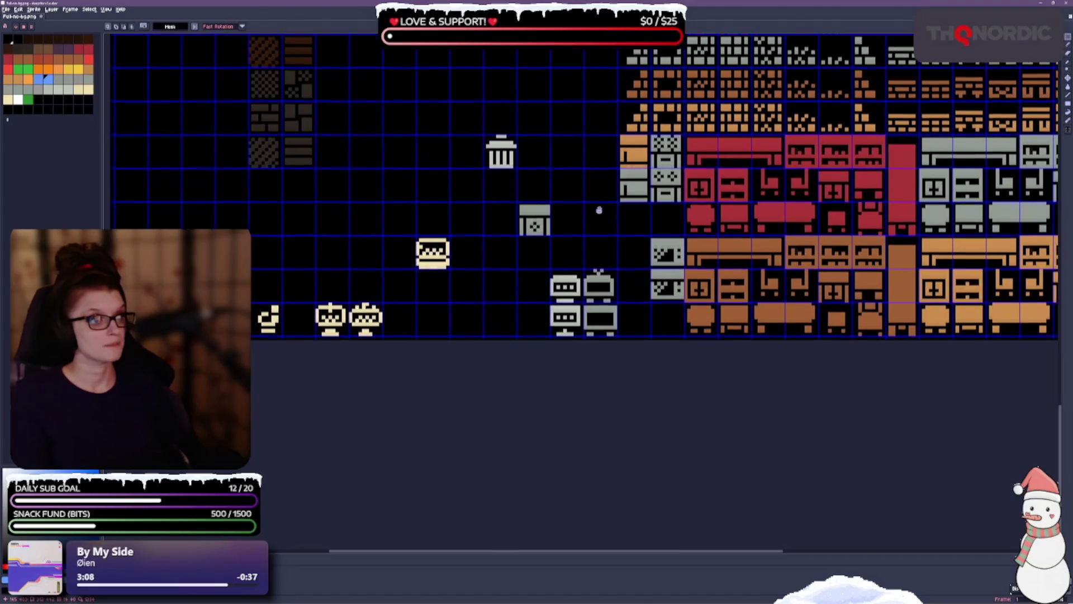
pyautogui.moveTo(598, 208); pyautogui.dragTo(584, 258)
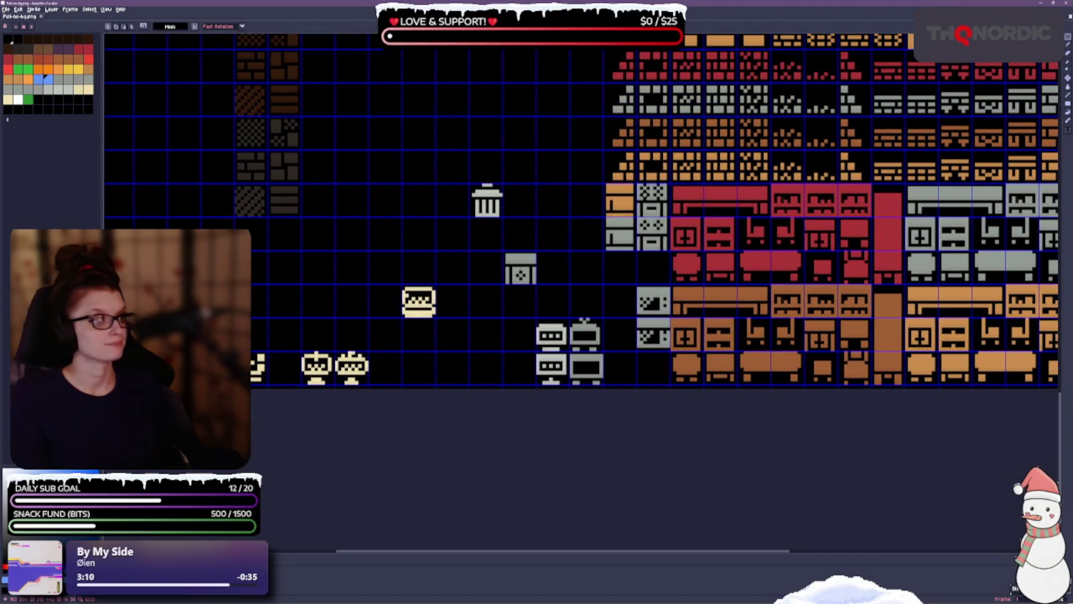
# Restack the grey checkered and TV tiles into adjacent cells of the grey column.
pyautogui.moveTo(637, 183)
pyautogui.mouseDown()
pyautogui.moveTo(670, 218)
pyautogui.moveTo(619, 267)
pyautogui.mouseUp()
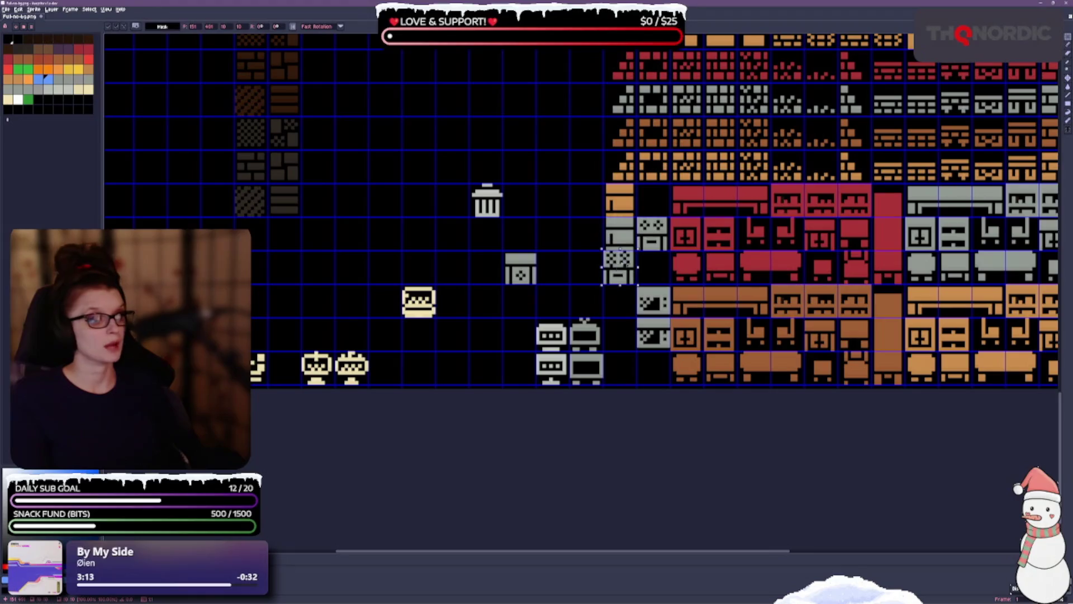
pyautogui.hotkey('ctrl', 'd')
pyautogui.moveTo(603, 217)
pyautogui.mouseDown()
pyautogui.moveTo(637, 252)
pyautogui.moveTo(660, 214)
pyautogui.mouseUp()
pyautogui.hotkey('ctrl', 'd')
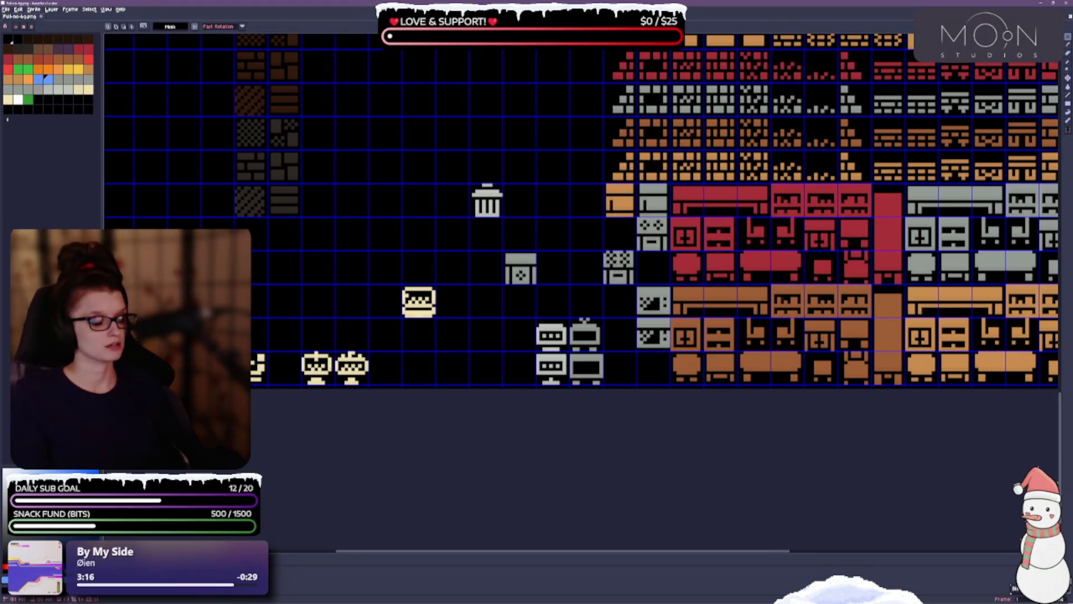
pyautogui.moveTo(603, 251)
pyautogui.mouseDown()
pyautogui.moveTo(635, 285)
pyautogui.moveTo(619, 234)
pyautogui.mouseUp()
pyautogui.hotkey('ctrl', 'd')
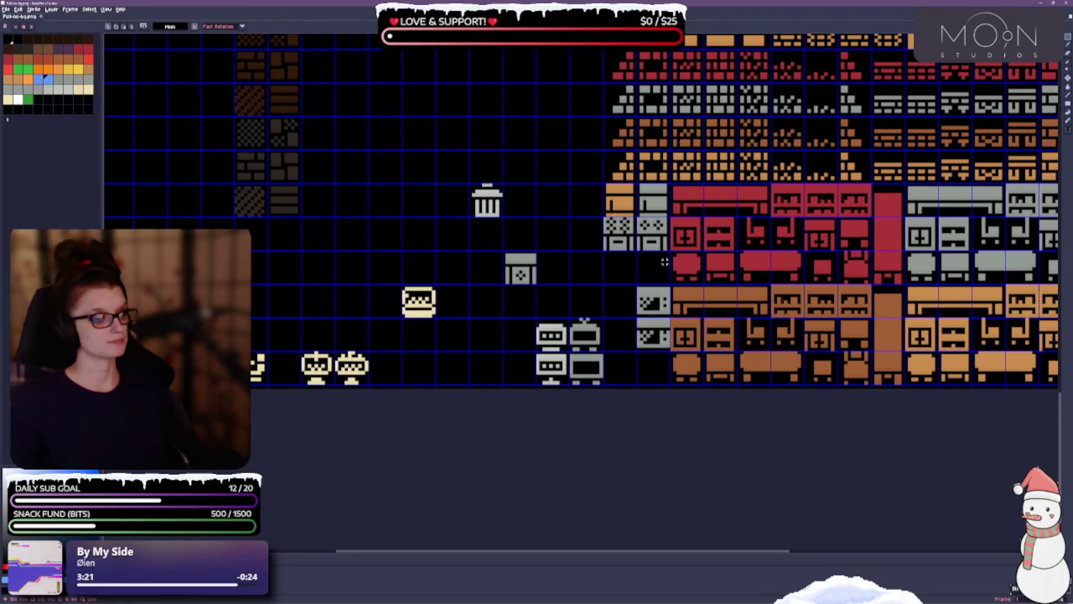
pyautogui.moveTo(638, 286)
pyautogui.mouseDown()
pyautogui.moveTo(669, 317)
pyautogui.moveTo(621, 302)
pyautogui.moveTo(620, 335)
pyautogui.moveTo(669, 351)
pyautogui.moveTo(644, 299)
pyautogui.moveTo(644, 265)
pyautogui.mouseUp()
pyautogui.hotkey('ctrl', 'd')
pyautogui.hotkey('ctrl', 'd')
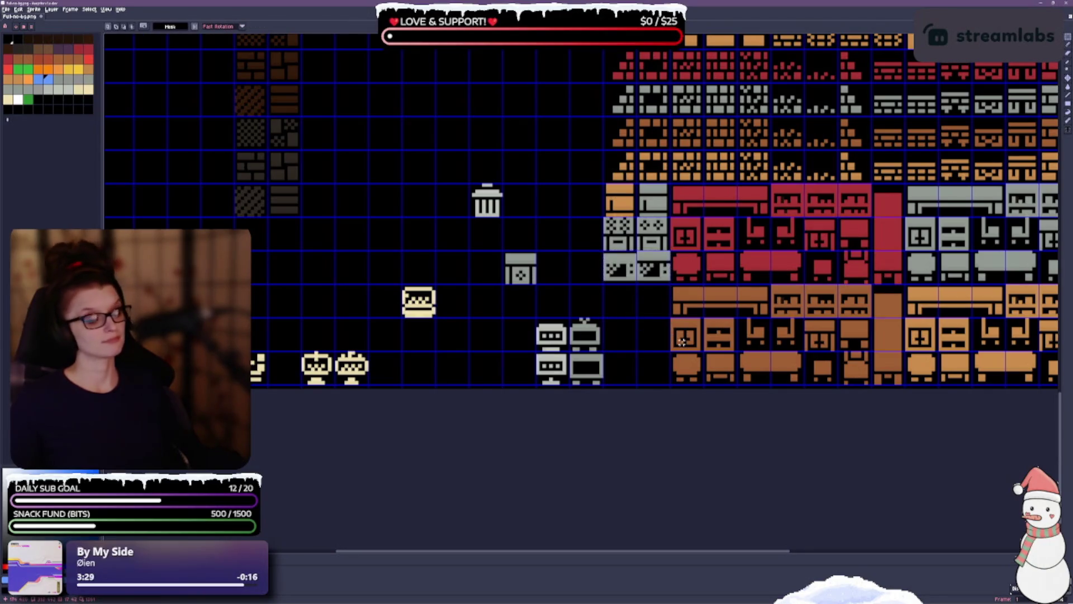
# Move the grey TV tile up into the two-column appliance stack.
pyautogui.scroll(1, 678, 252)
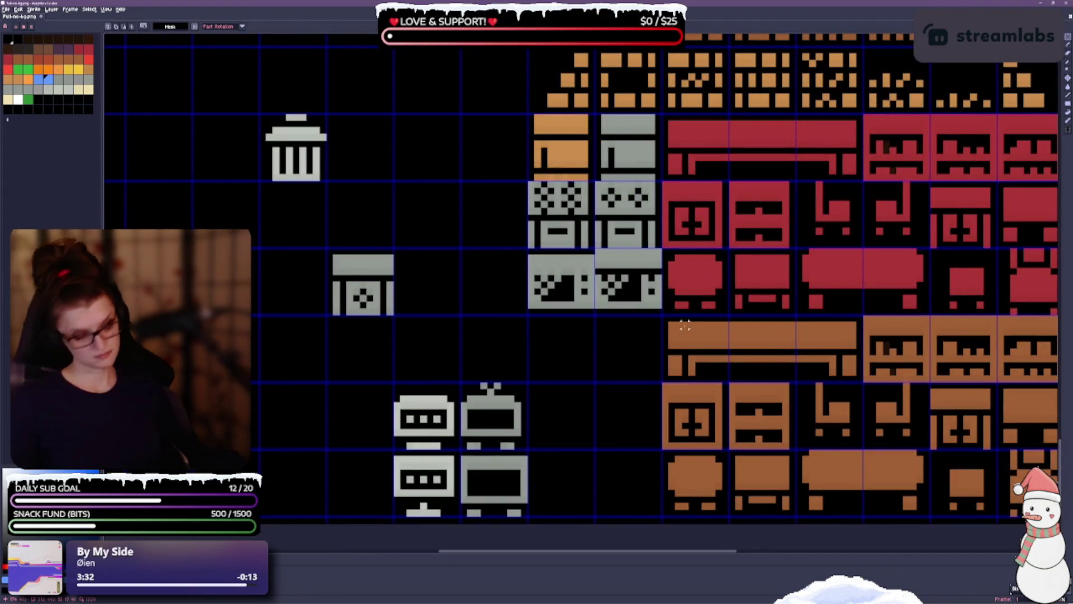
pyautogui.scroll(-1, 601, 297)
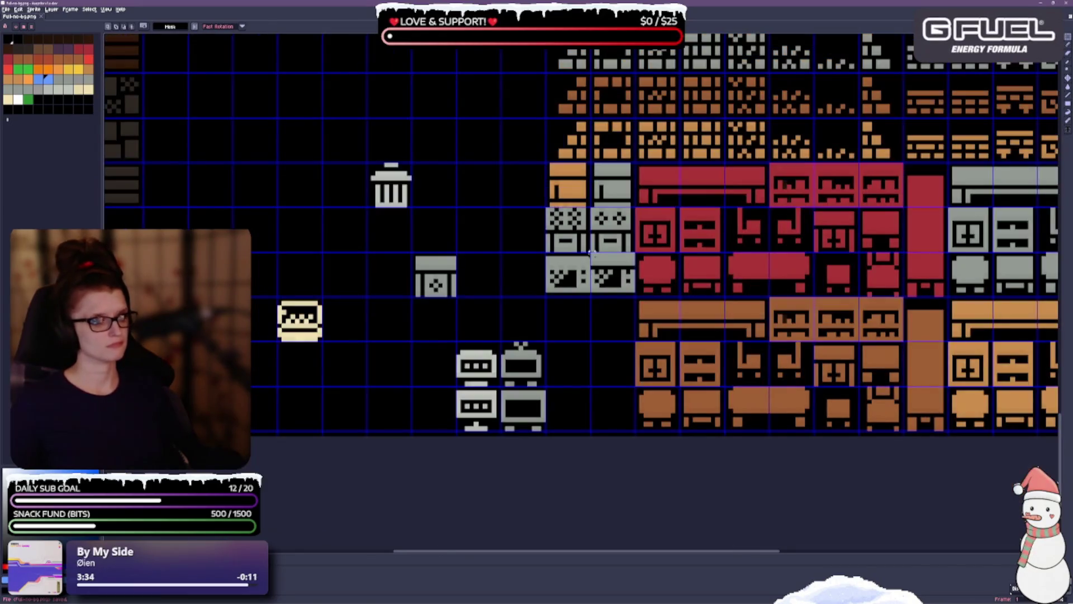
pyautogui.moveTo(462, 286); pyautogui.dragTo(504, 222)
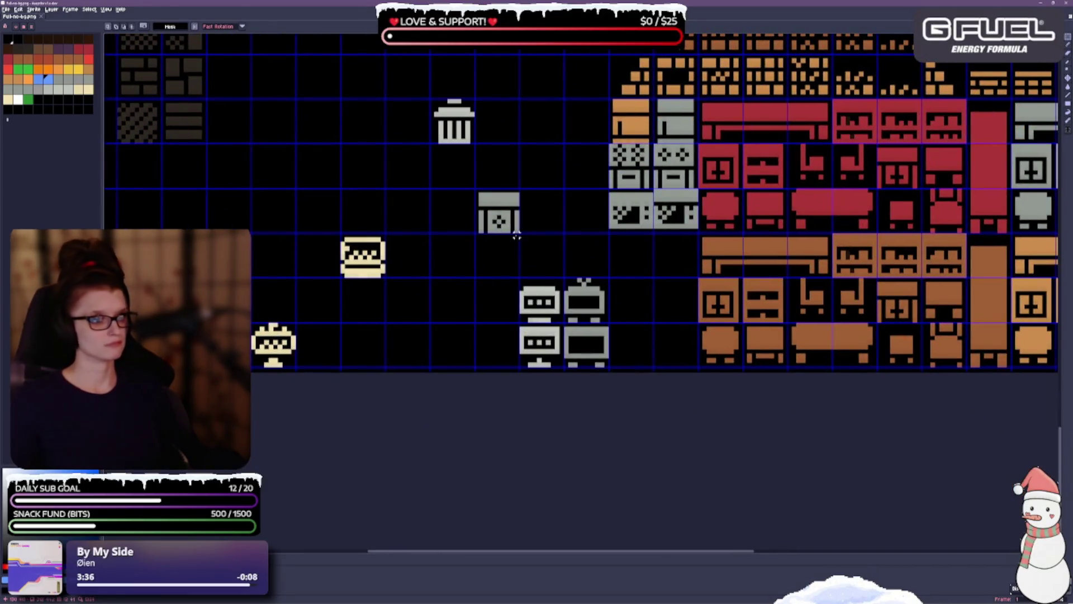
pyautogui.moveTo(476, 280); pyautogui.dragTo(562, 240)
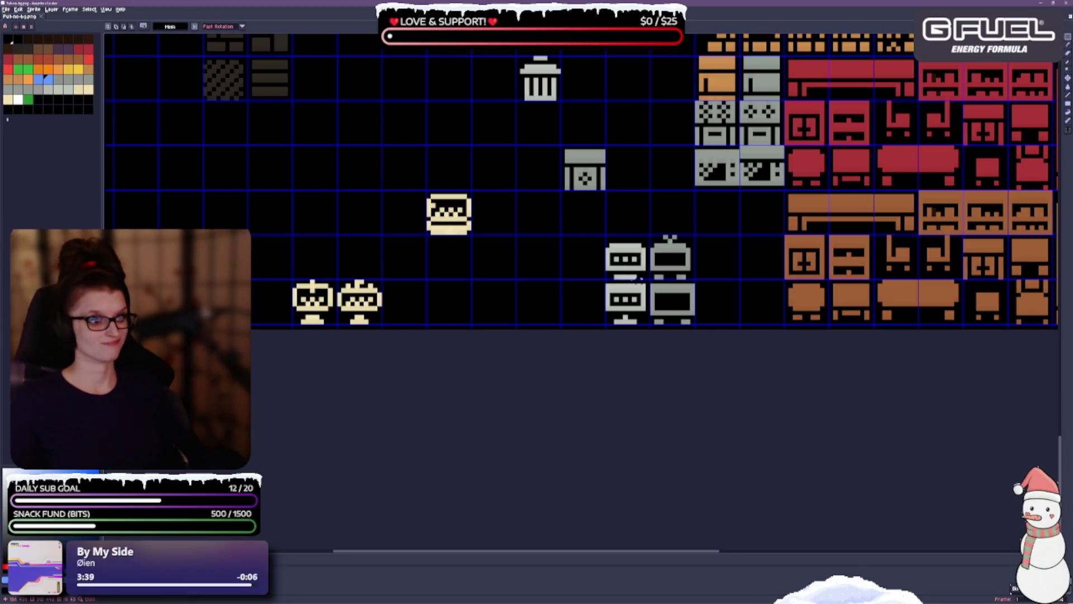
pyautogui.moveTo(649, 234)
pyautogui.mouseDown()
pyautogui.moveTo(654, 280)
pyautogui.moveTo(696, 281)
pyautogui.moveTo(720, 213)
pyautogui.mouseUp()
pyautogui.click(670, 290)
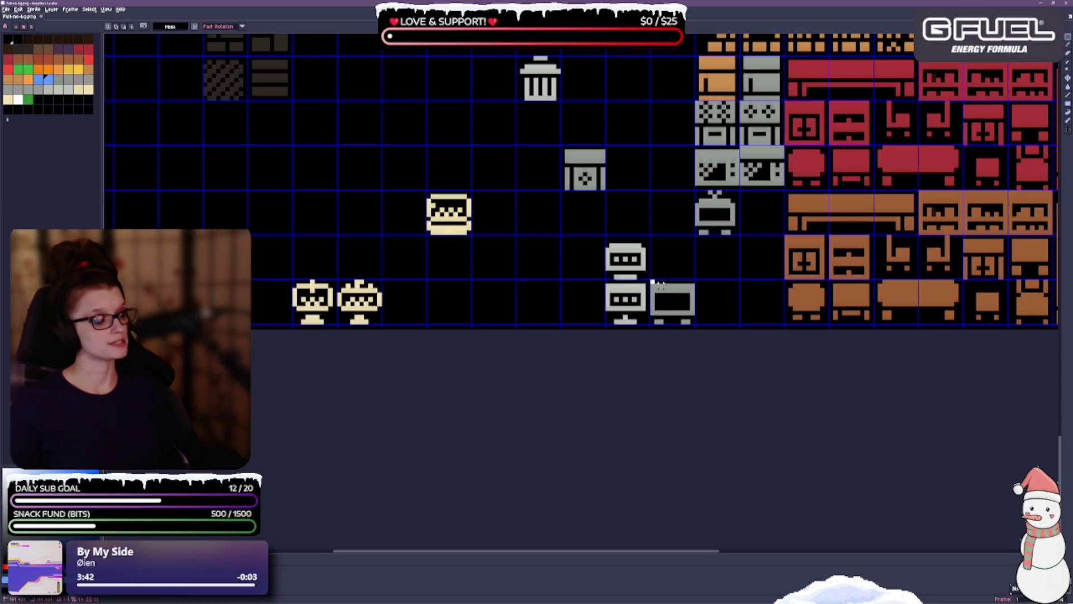
# Place the two grey monitor tiles side by side beside the TV, then save the sheet.
pyautogui.moveTo(651, 281)
pyautogui.mouseDown()
pyautogui.moveTo(696, 326)
pyautogui.moveTo(716, 253)
pyautogui.moveTo(764, 212)
pyautogui.mouseUp()
pyautogui.click(679, 290)
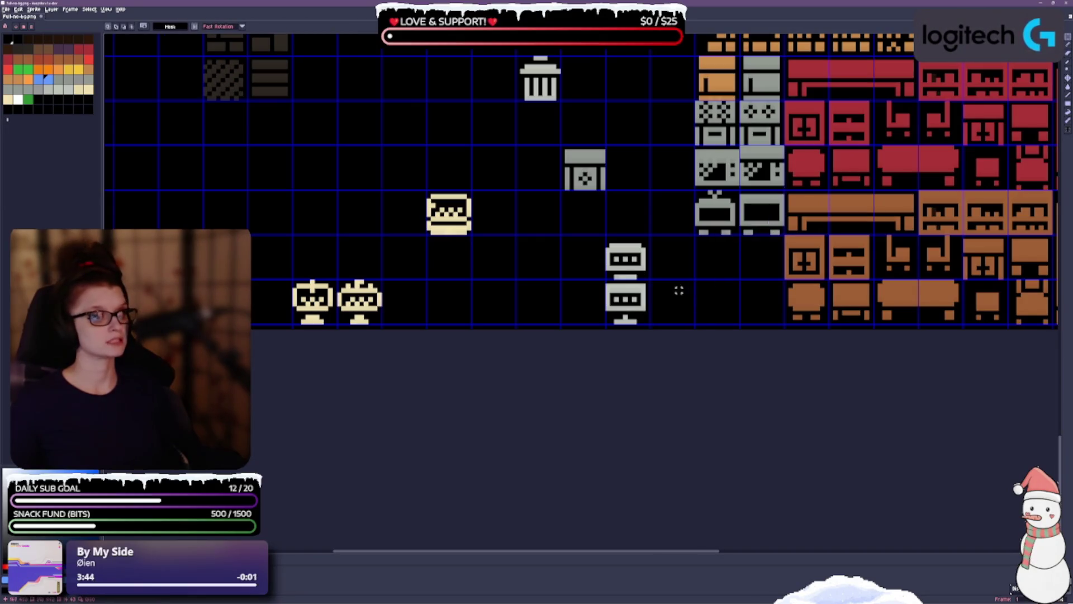
pyautogui.moveTo(602, 232)
pyautogui.mouseDown()
pyautogui.moveTo(651, 281)
pyautogui.moveTo(717, 258)
pyautogui.mouseUp()
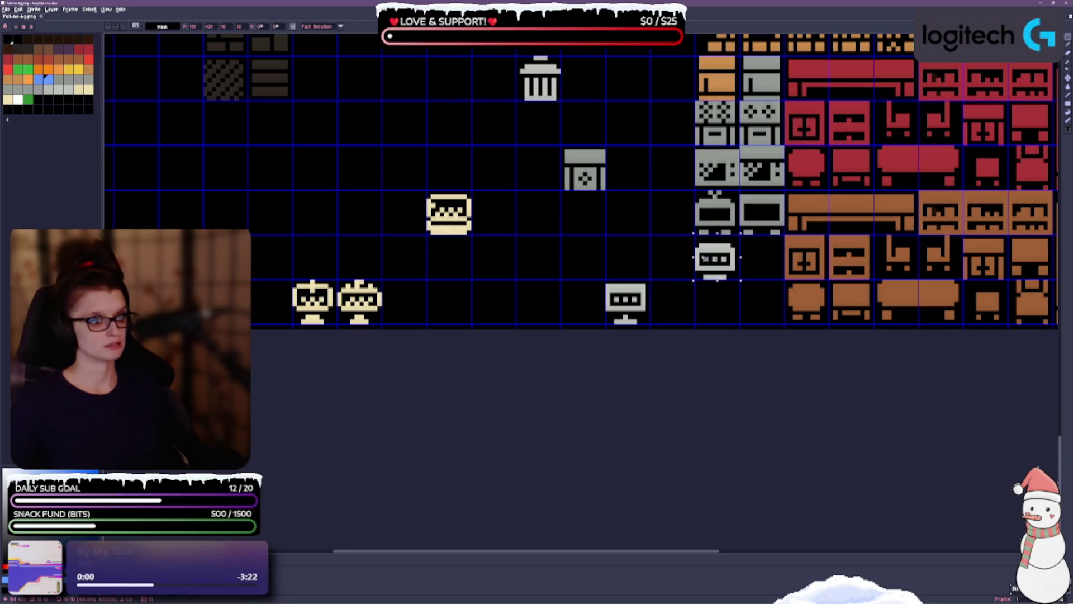
pyautogui.click(644, 302)
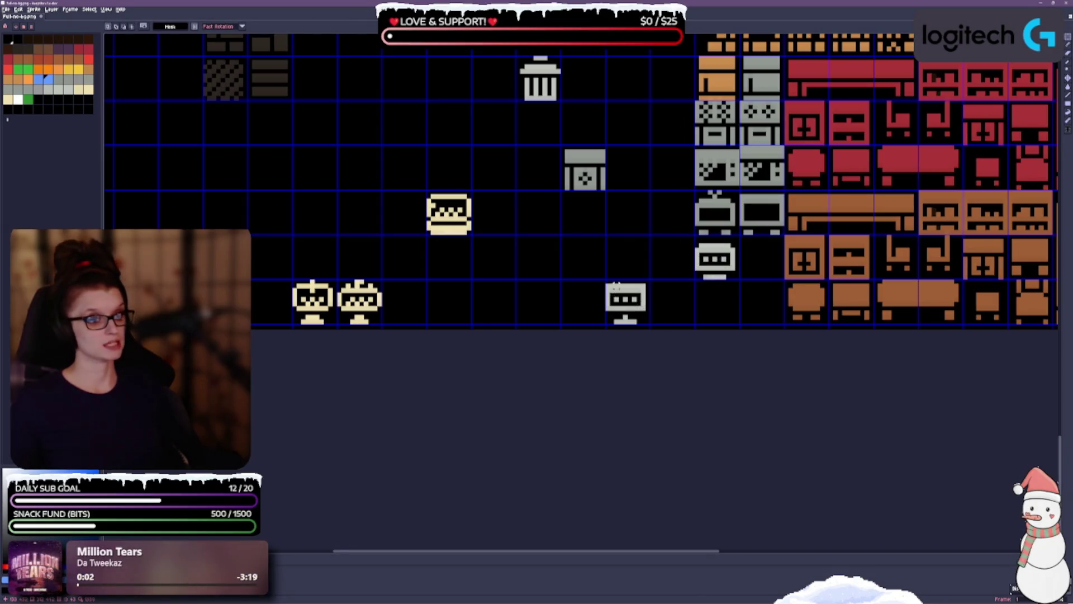
pyautogui.moveTo(602, 277)
pyautogui.mouseDown()
pyautogui.moveTo(612, 326)
pyautogui.moveTo(651, 326)
pyautogui.moveTo(715, 254)
pyautogui.moveTo(762, 259)
pyautogui.mouseUp()
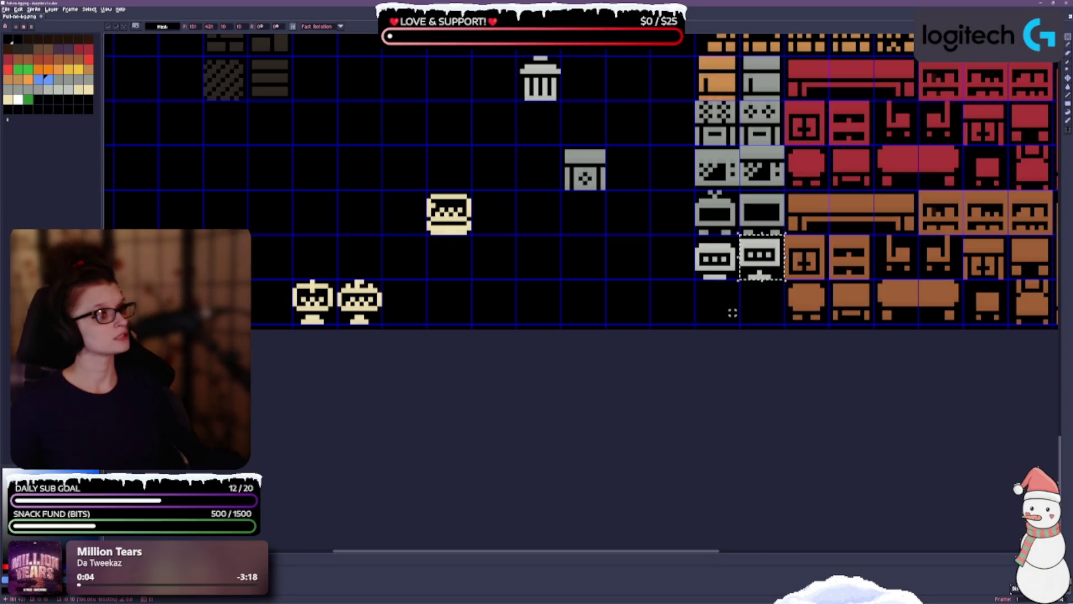
pyautogui.click(732, 313)
pyautogui.hotkey('ctrl', 's')
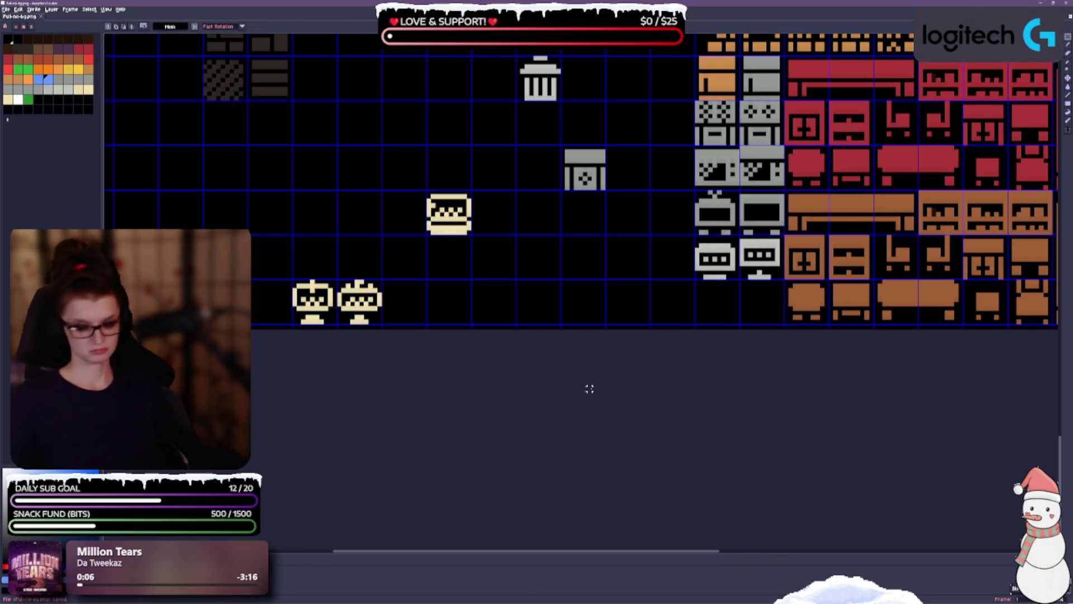
pyautogui.moveTo(527, 295); pyautogui.dragTo(542, 330)
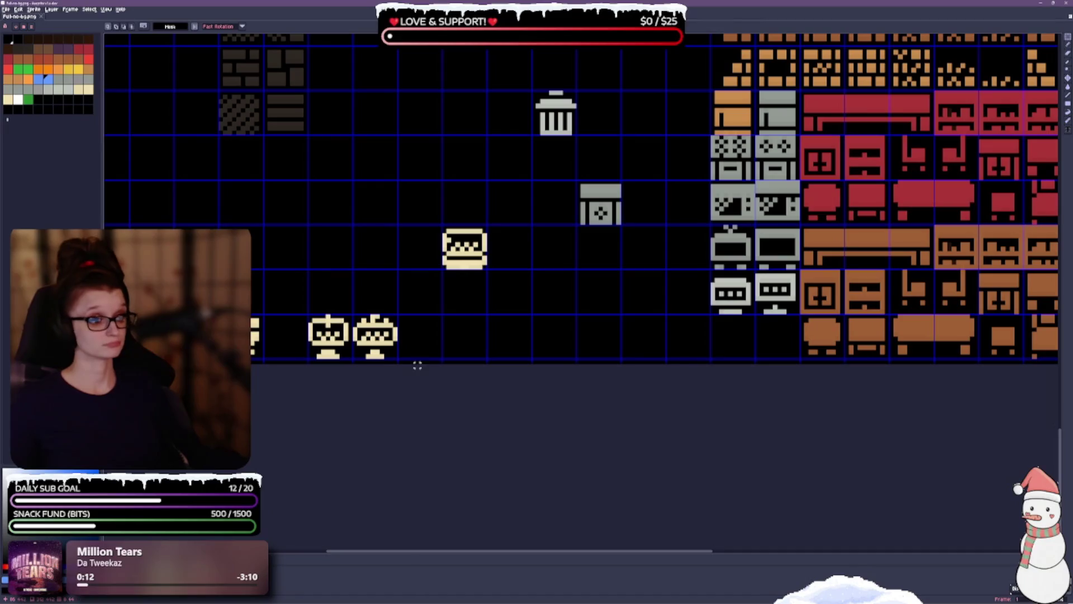
# Shift the orange and grey tile pair one cell right to close the column, then save.
pyautogui.scroll(-3, 577, 278)
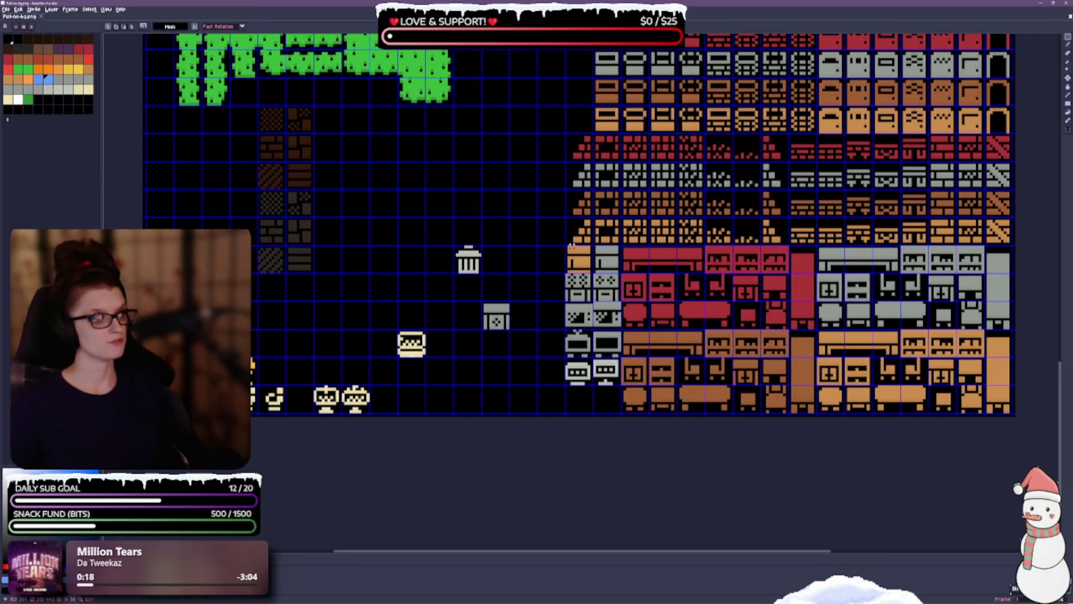
pyautogui.moveTo(566, 246)
pyautogui.mouseDown()
pyautogui.moveTo(621, 284)
pyautogui.moveTo(620, 272)
pyautogui.moveTo(537, 370)
pyautogui.mouseUp()
pyautogui.moveTo(585, 407); pyautogui.dragTo(614, 407)
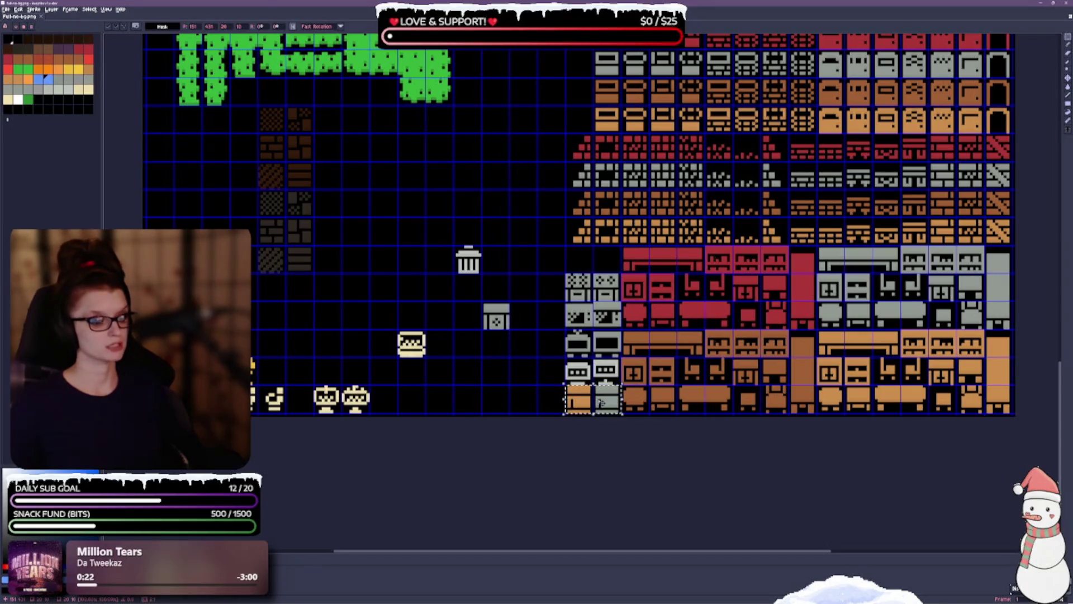
pyautogui.hotkey('ctrl', 'd')
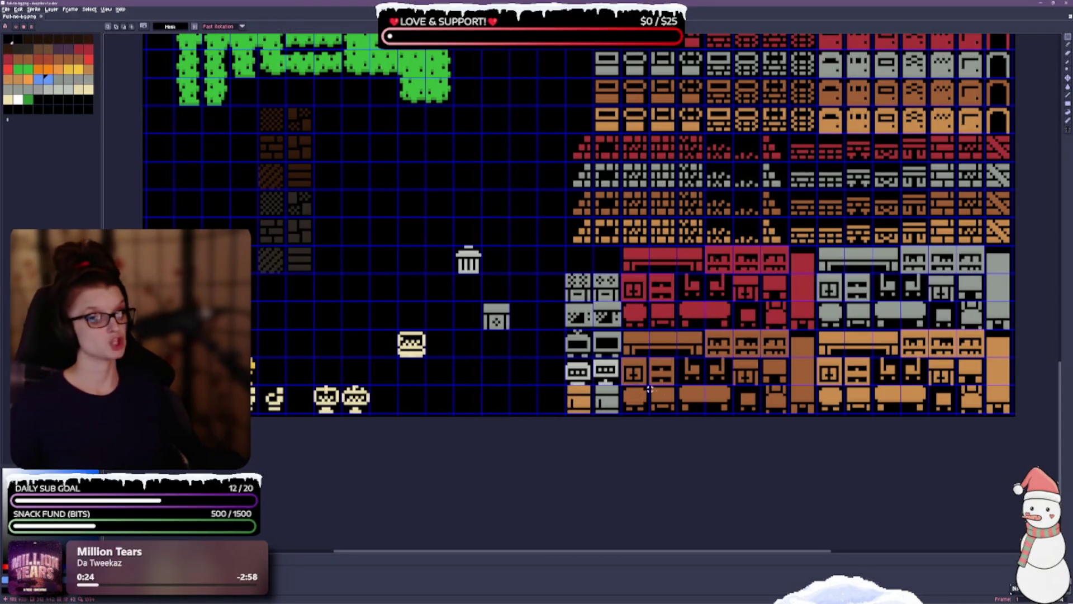
pyautogui.hotkey('ctrl', 's')
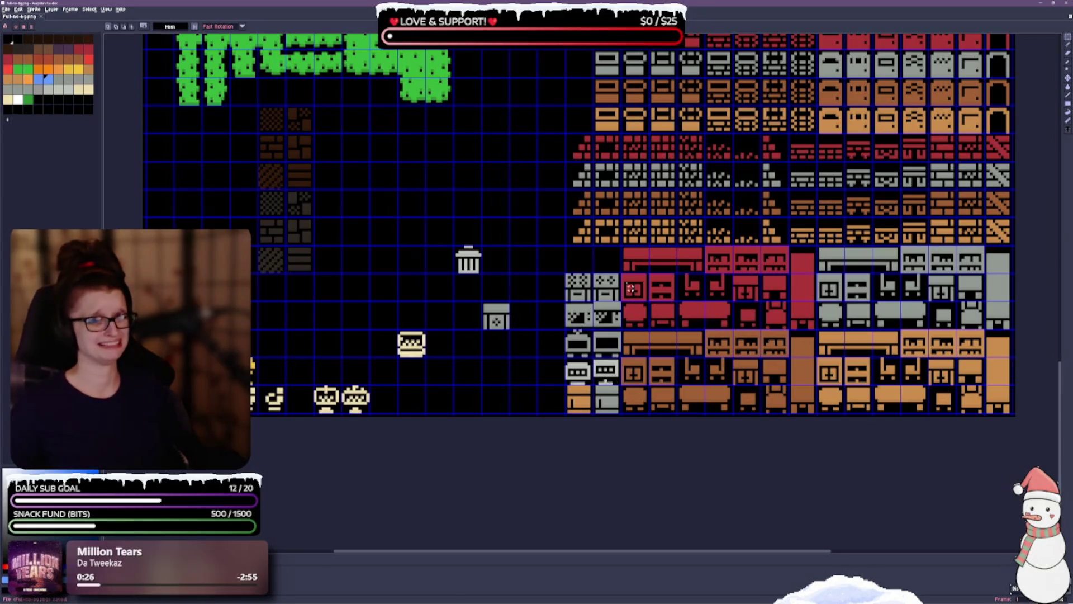
# Move the grey box tile to the top of the grey column and select the cream tile.
pyautogui.scroll(1, 458, 385)
pyautogui.scroll(1, 514, 363)
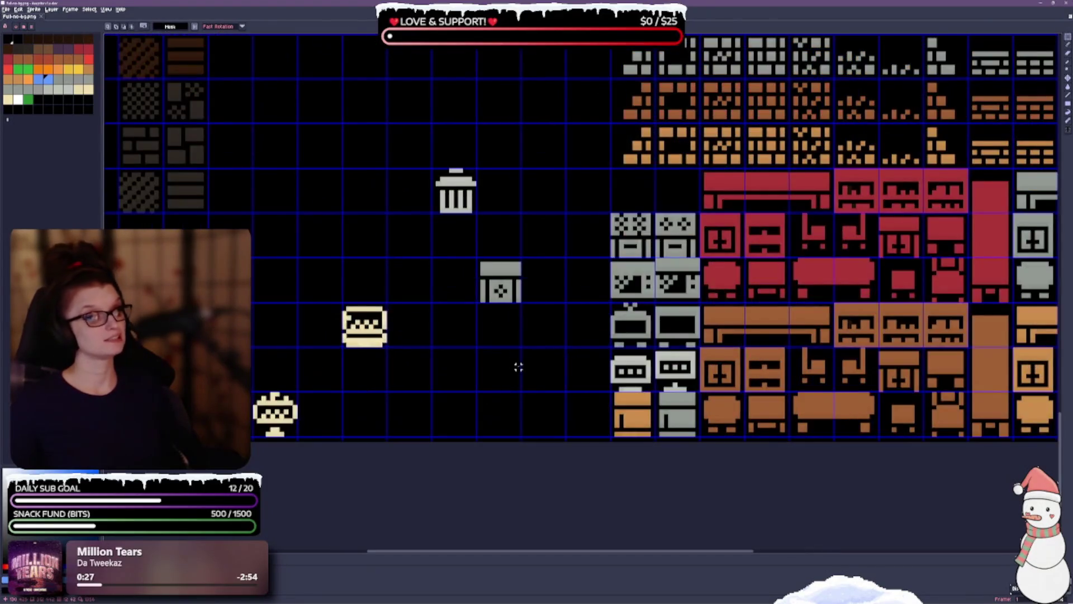
pyautogui.moveTo(516, 366); pyautogui.dragTo(448, 365)
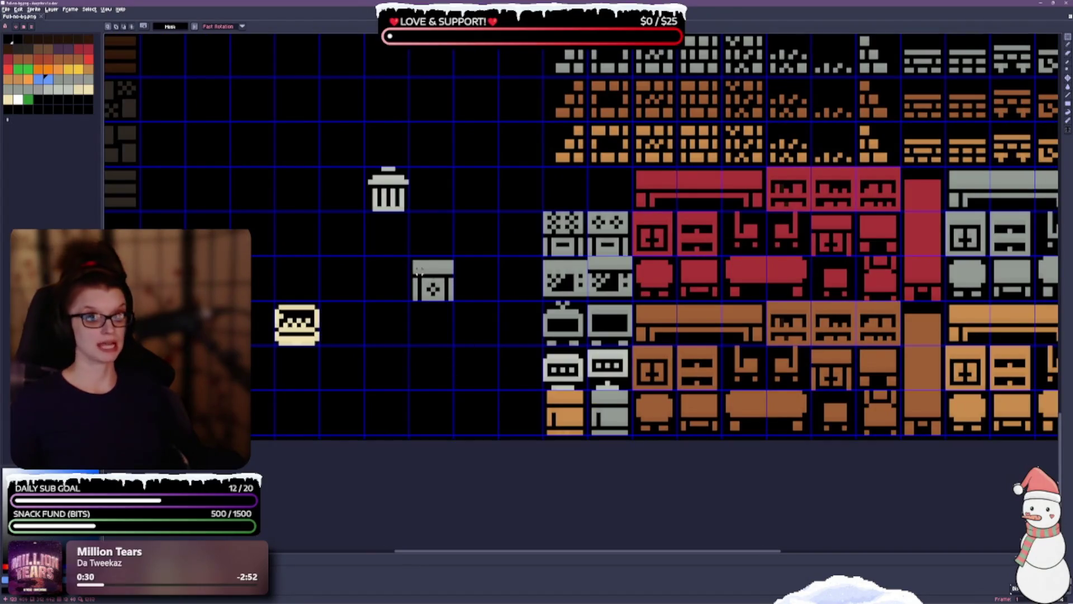
pyautogui.moveTo(411, 256)
pyautogui.mouseDown()
pyautogui.moveTo(454, 301)
pyautogui.moveTo(473, 254)
pyautogui.moveTo(609, 209)
pyautogui.moveTo(442, 222)
pyautogui.mouseUp()
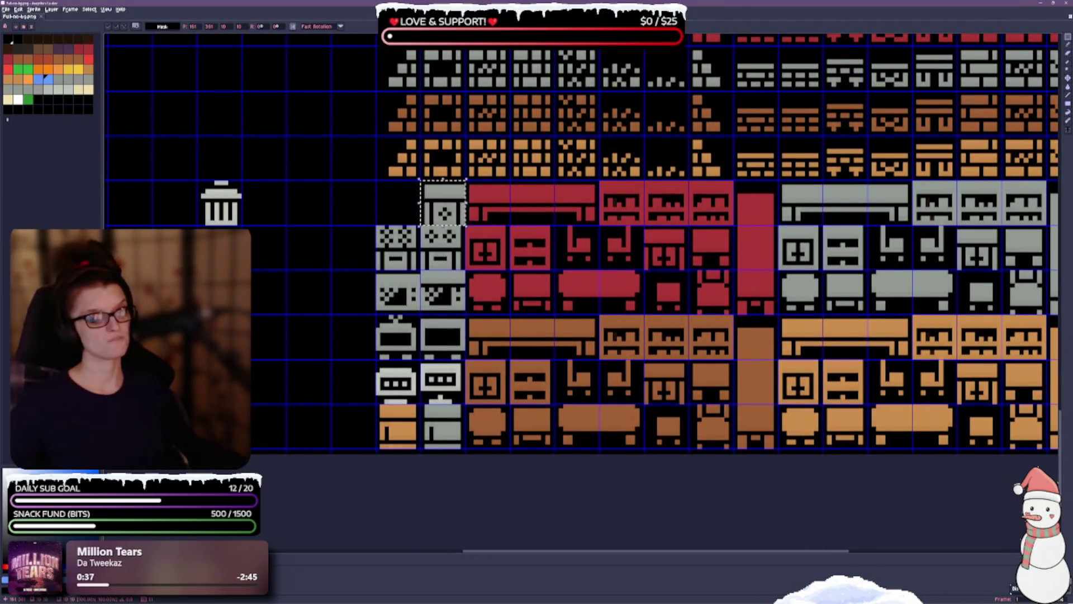
pyautogui.hotkey('ctrl', 'd')
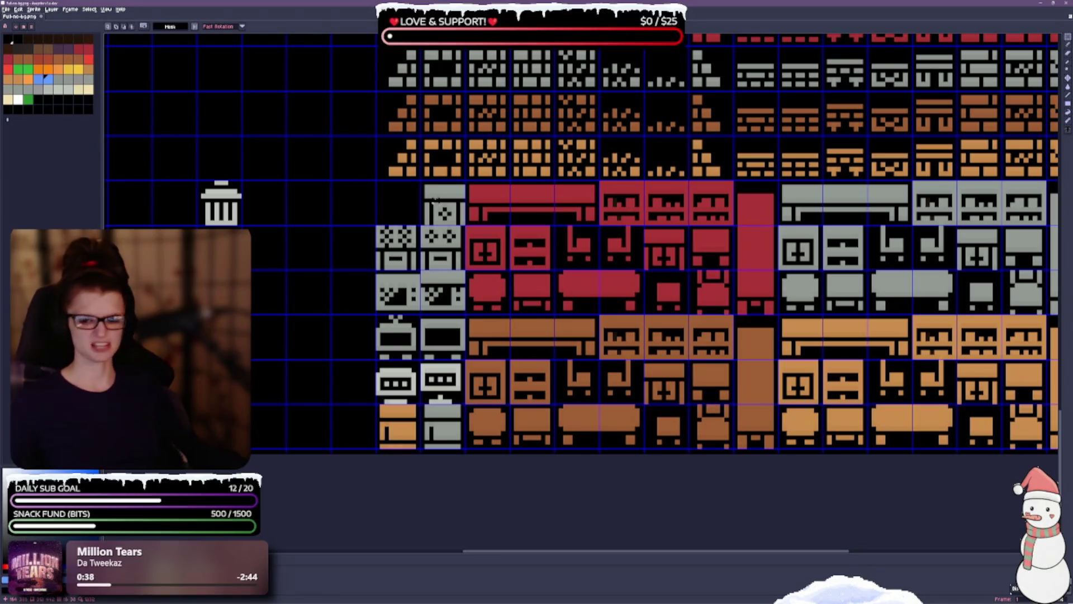
pyautogui.moveTo(329, 303)
pyautogui.mouseDown()
pyautogui.moveTo(380, 272)
pyautogui.moveTo(635, 222)
pyautogui.mouseUp()
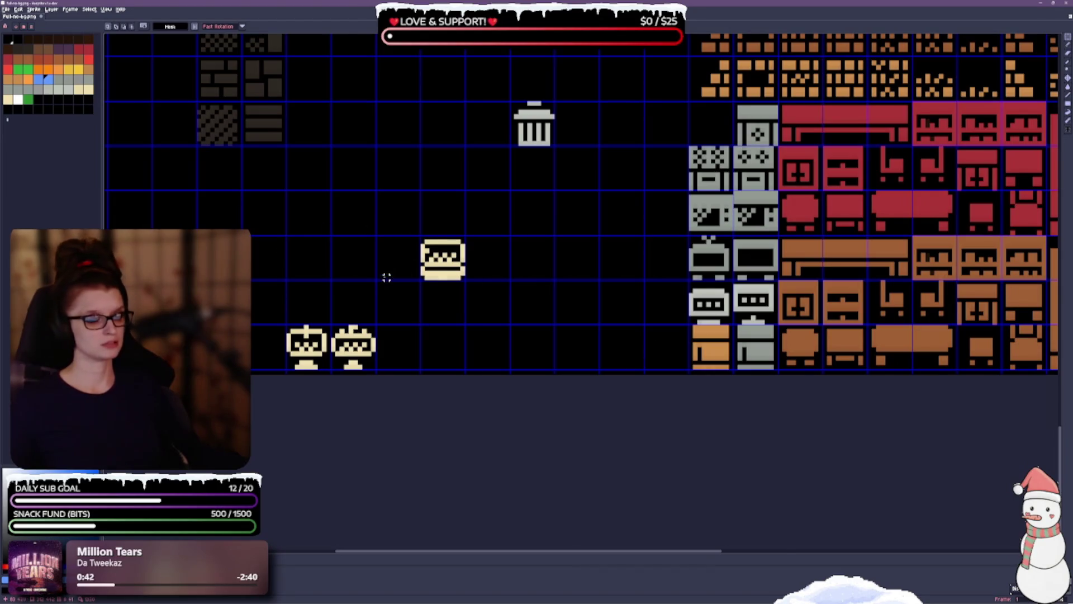
pyautogui.scroll(-1, 386, 278)
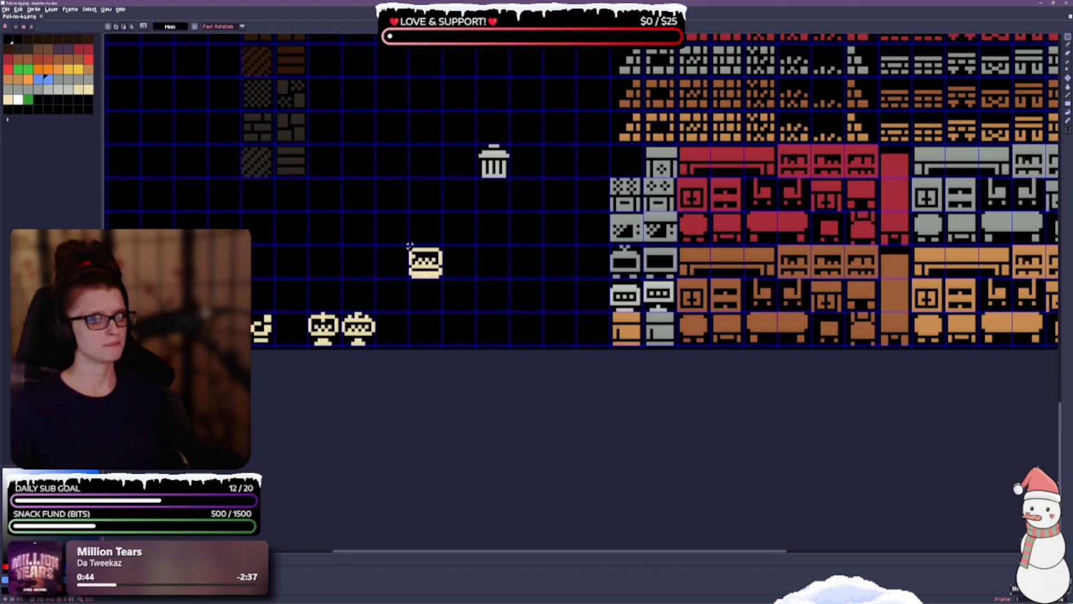
pyautogui.moveTo(407, 243)
pyautogui.mouseDown()
pyautogui.moveTo(445, 280)
pyautogui.moveTo(565, 170)
pyautogui.moveTo(632, 170)
pyautogui.mouseUp()
# Drop the cream tile into the empty slot above the grey checkered tiles.
pyautogui.click(528, 264)
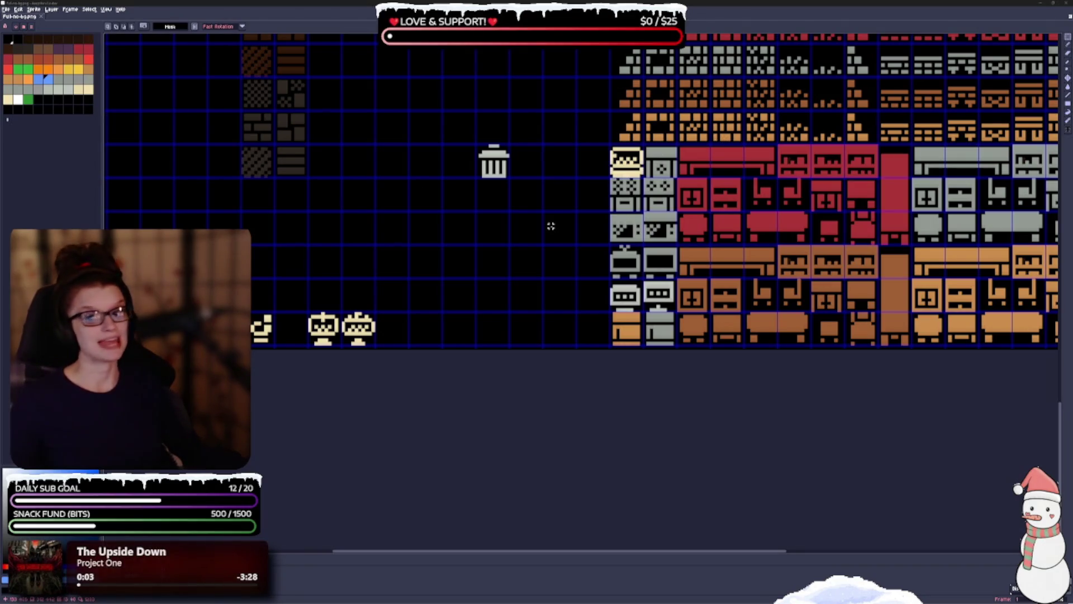
pyautogui.moveTo(467, 407); pyautogui.dragTo(453, 364)
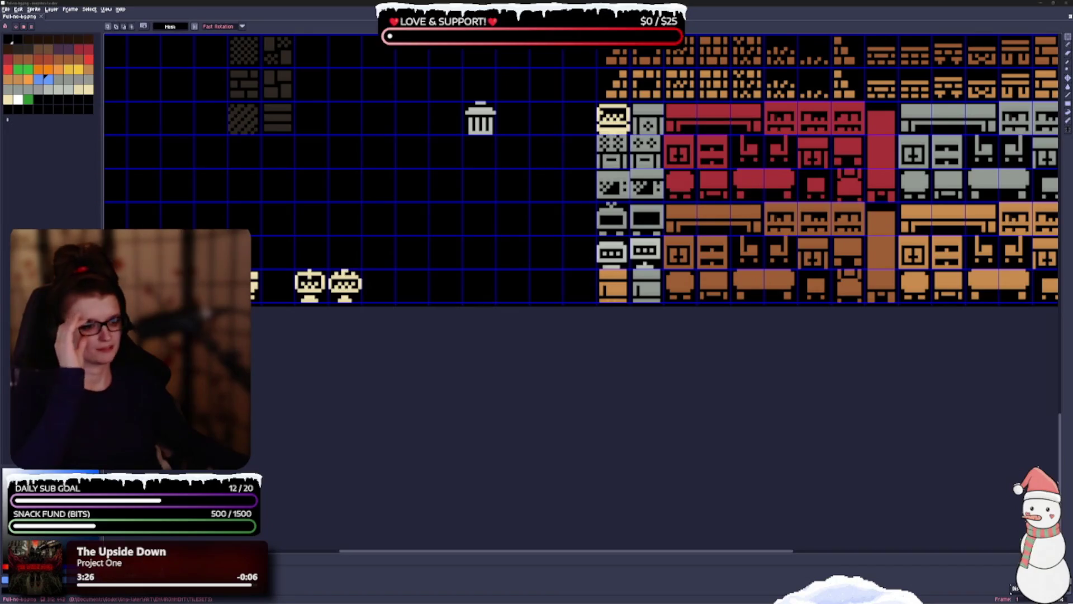
pyautogui.moveTo(591, 217); pyautogui.dragTo(569, 344)
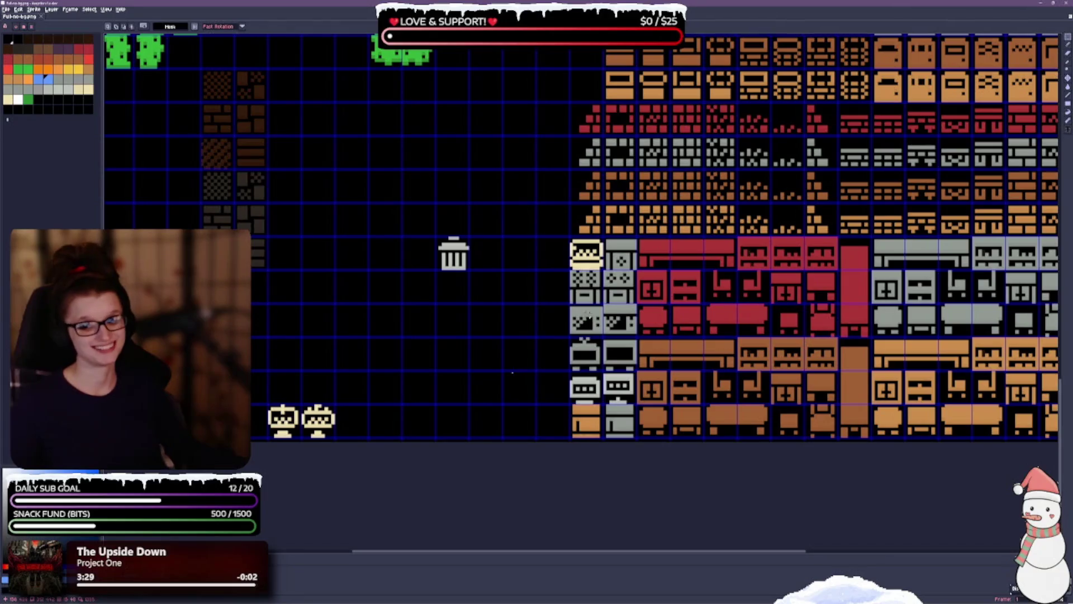
pyautogui.scroll(-1, 717, 99)
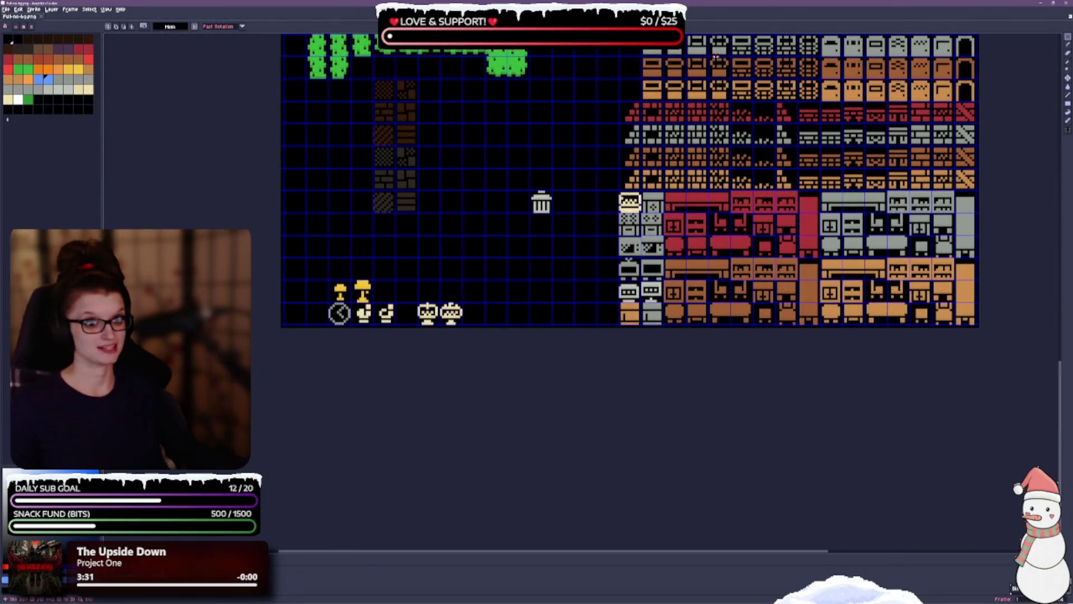
pyautogui.moveTo(597, 145); pyautogui.dragTo(512, 321)
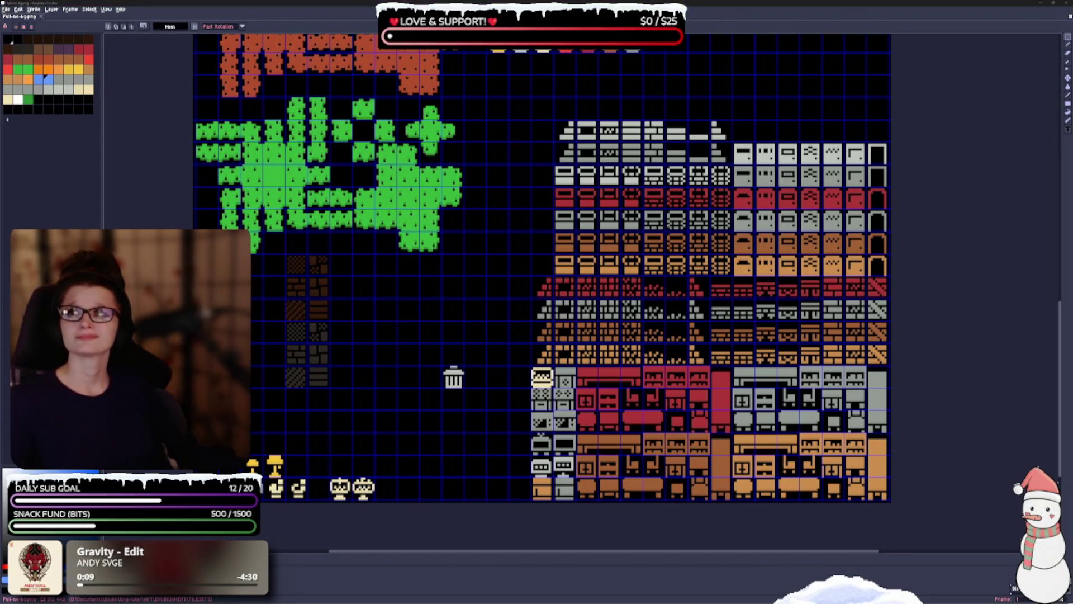
pyautogui.moveTo(508, 249)
pyautogui.mouseDown()
pyautogui.moveTo(434, 297)
pyautogui.moveTo(364, 448)
pyautogui.mouseUp()
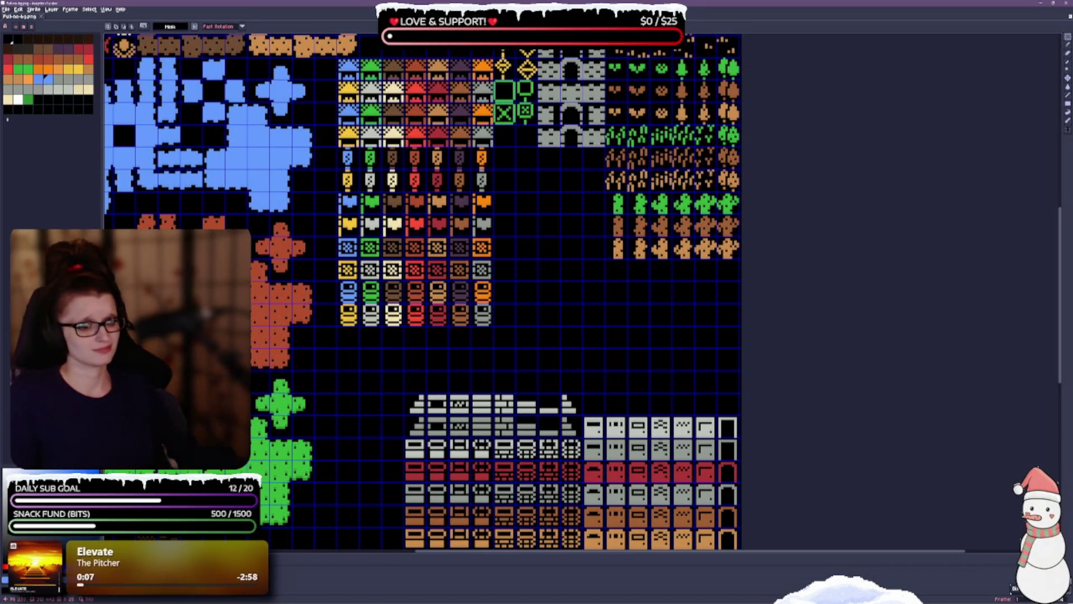
# Move the grey castle wall tiles into a block beneath the tree and cactus tiles.
pyautogui.scroll(5, 388, 165)
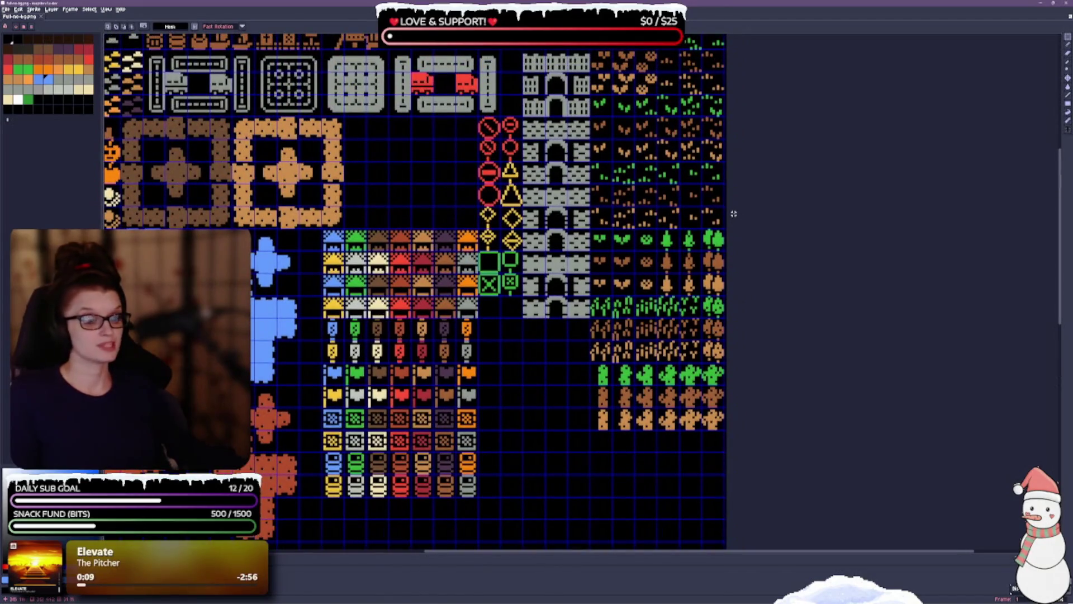
pyautogui.scroll(-3, 338, 161)
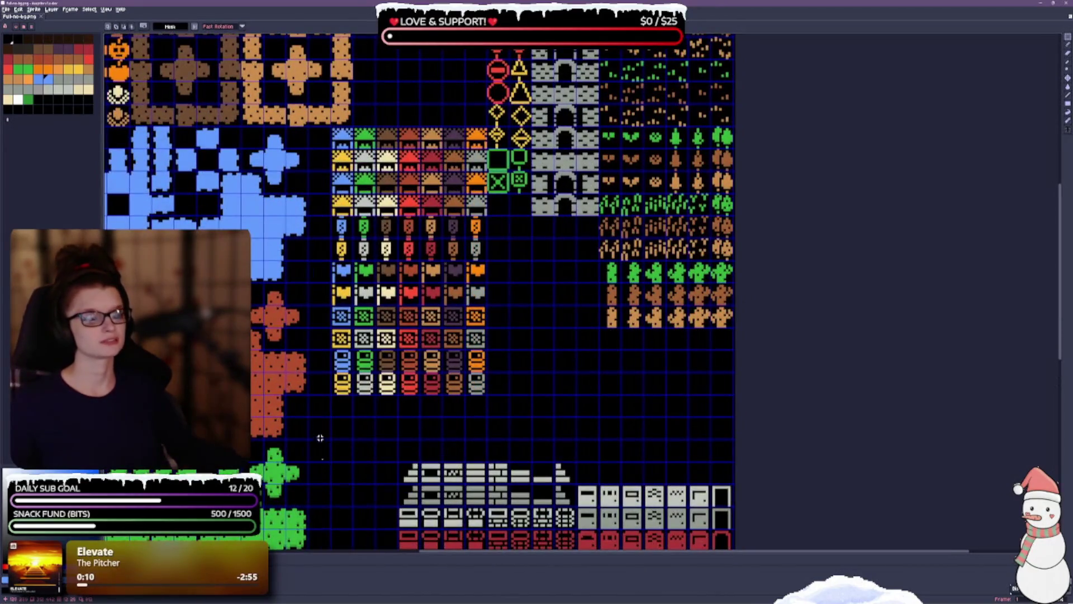
pyautogui.scroll(-4, 479, 347)
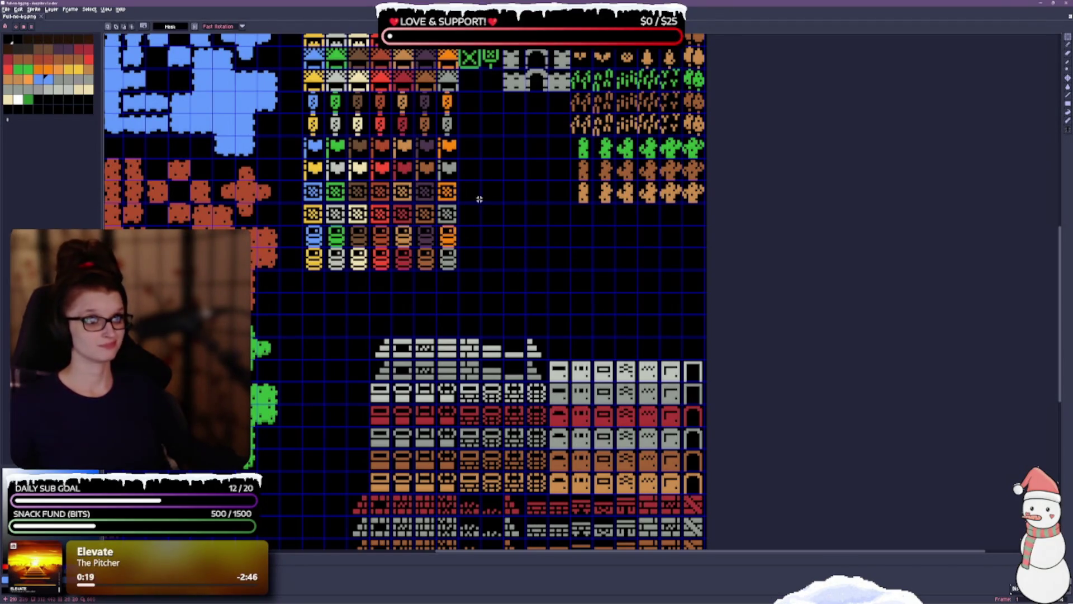
pyautogui.moveTo(480, 199); pyautogui.dragTo(455, 268)
pyautogui.moveTo(507, 290); pyautogui.dragTo(425, 292)
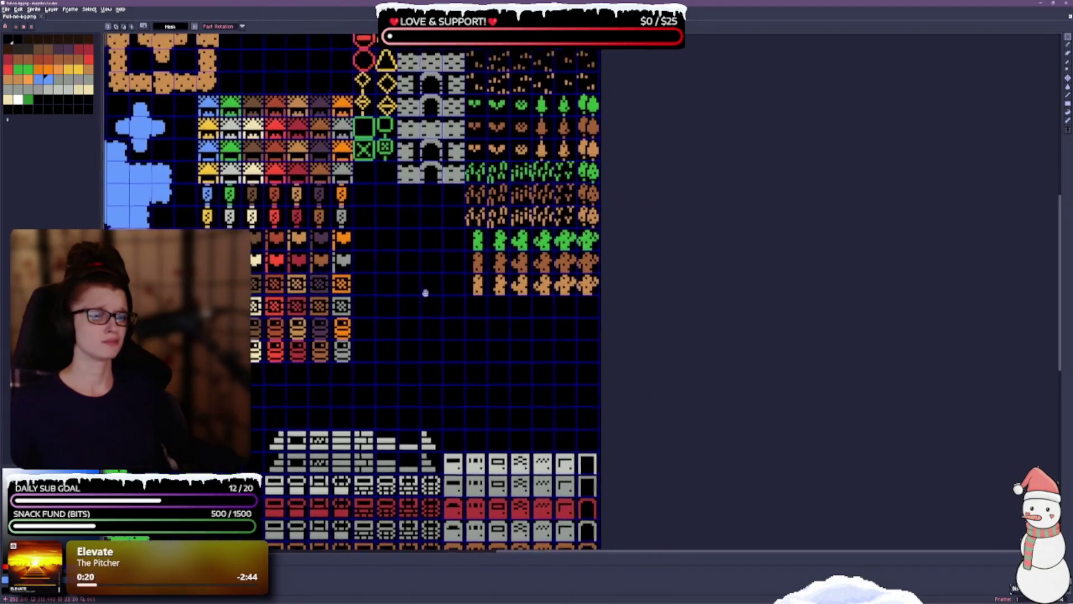
pyautogui.moveTo(407, 127); pyautogui.dragTo(440, 162)
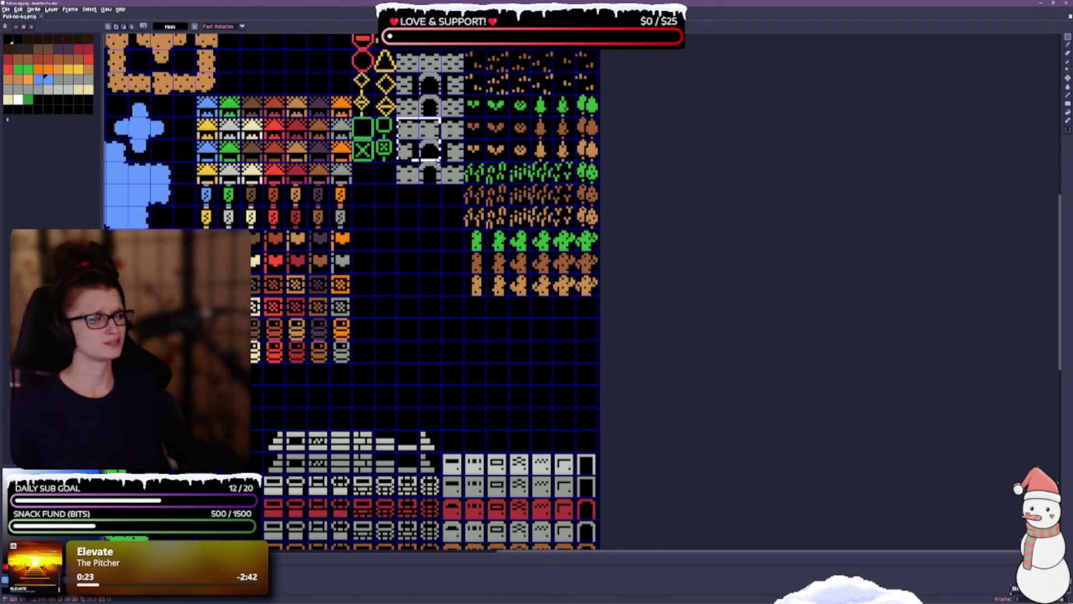
pyautogui.moveTo(397, 116)
pyautogui.mouseDown()
pyautogui.moveTo(447, 185)
pyautogui.moveTo(465, 185)
pyautogui.mouseUp()
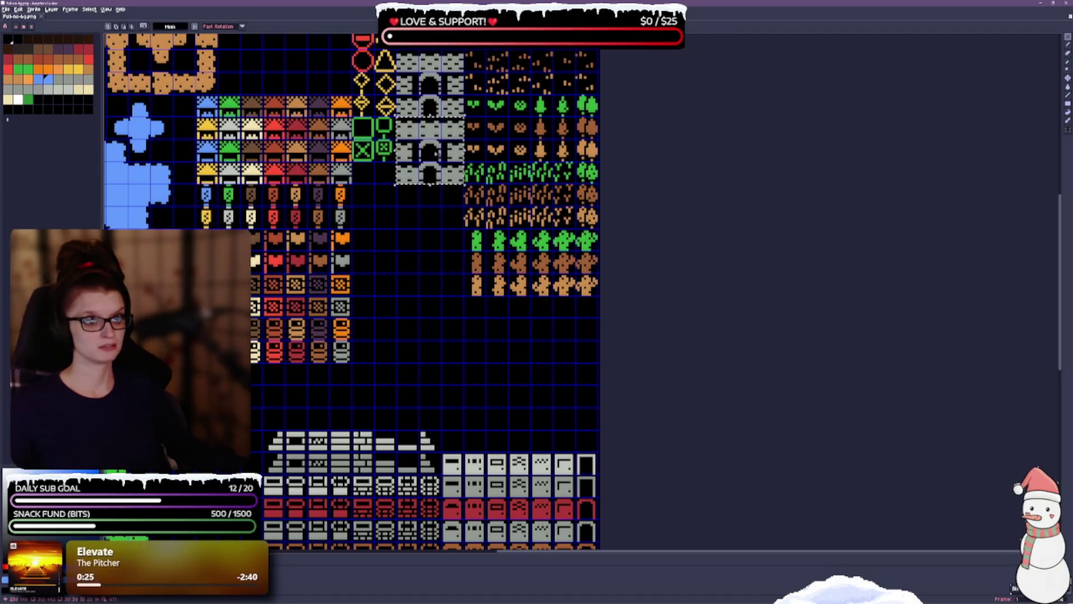
pyautogui.moveTo(431, 152)
pyautogui.mouseDown()
pyautogui.moveTo(454, 312)
pyautogui.moveTo(563, 333)
pyautogui.mouseUp()
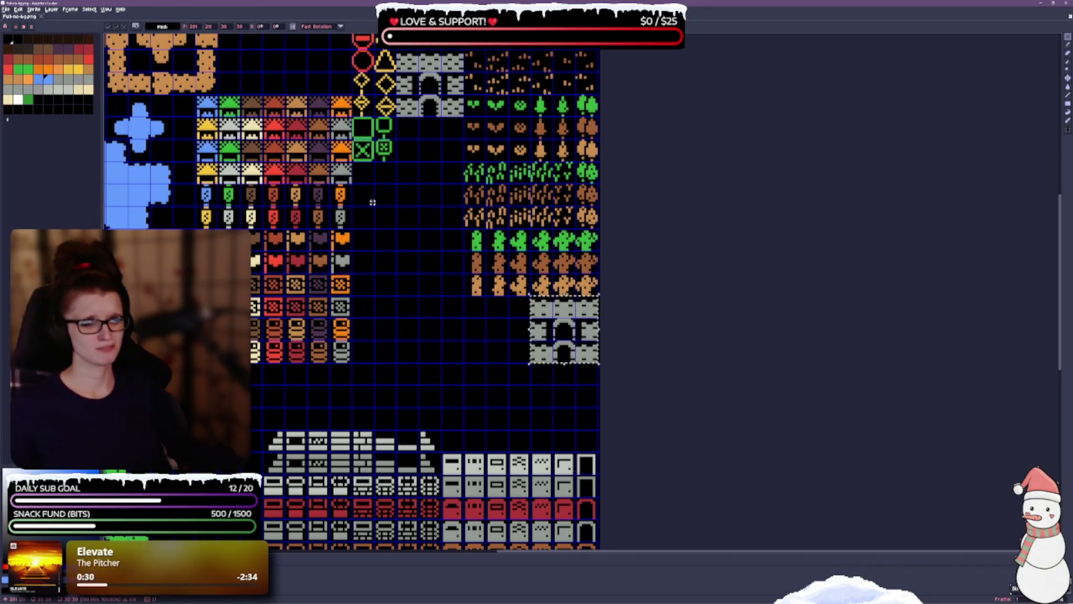
pyautogui.scroll(2, 388, 219)
pyautogui.scroll(1, 388, 219)
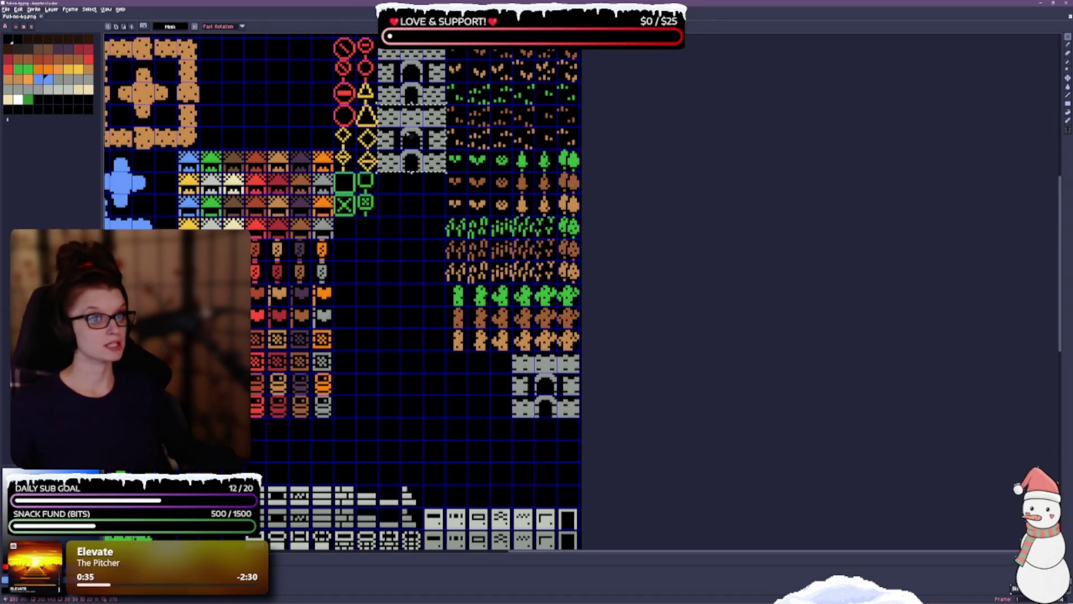
pyautogui.moveTo(414, 123)
pyautogui.mouseDown()
pyautogui.moveTo(369, 373)
pyautogui.moveTo(489, 350)
pyautogui.moveTo(456, 373)
pyautogui.moveTo(481, 373)
pyautogui.mouseUp()
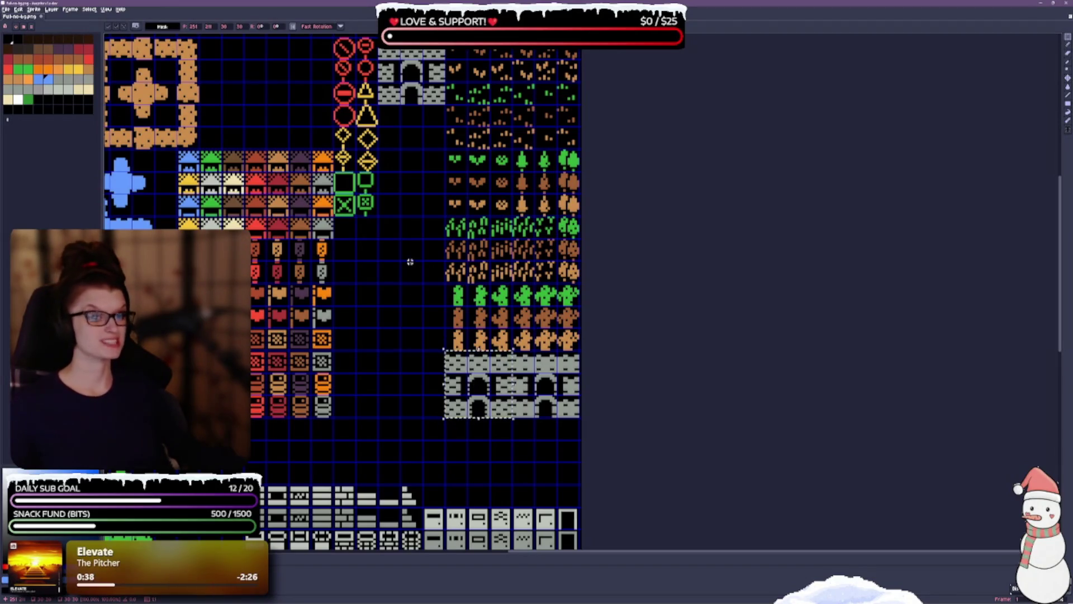
# Stack the grey arch tiles below the first castle block, select the last castle tile, and save.
pyautogui.scroll(5, 408, 263)
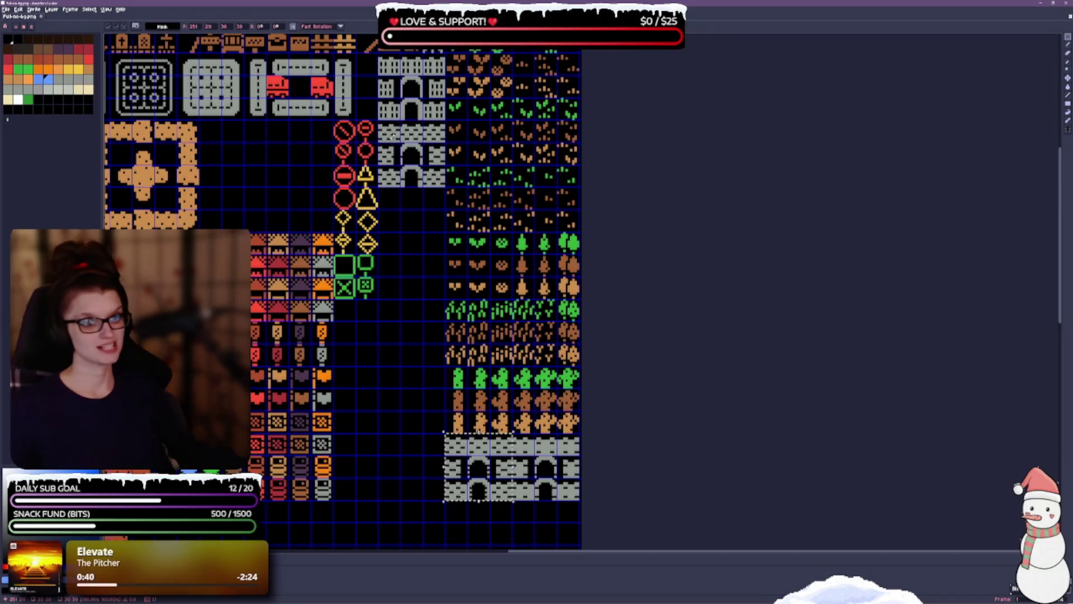
pyautogui.moveTo(379, 120)
pyautogui.mouseDown()
pyautogui.moveTo(425, 167)
pyautogui.moveTo(423, 186)
pyautogui.moveTo(447, 187)
pyautogui.mouseUp()
pyautogui.scroll(-4, 400, 283)
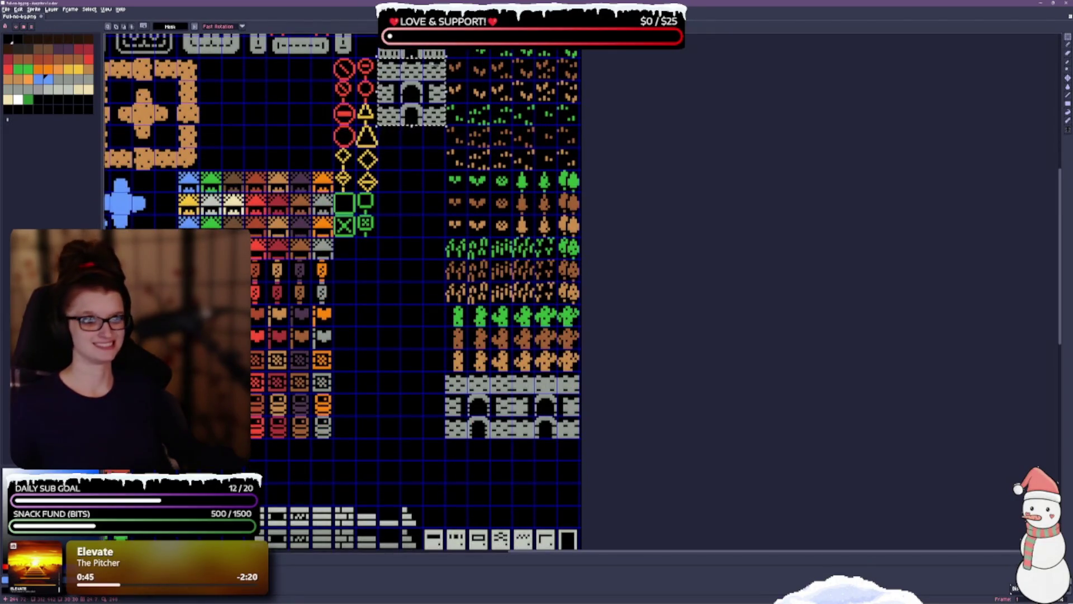
pyautogui.moveTo(433, 64)
pyautogui.mouseDown()
pyautogui.moveTo(408, 453)
pyautogui.moveTo(552, 447)
pyautogui.mouseUp()
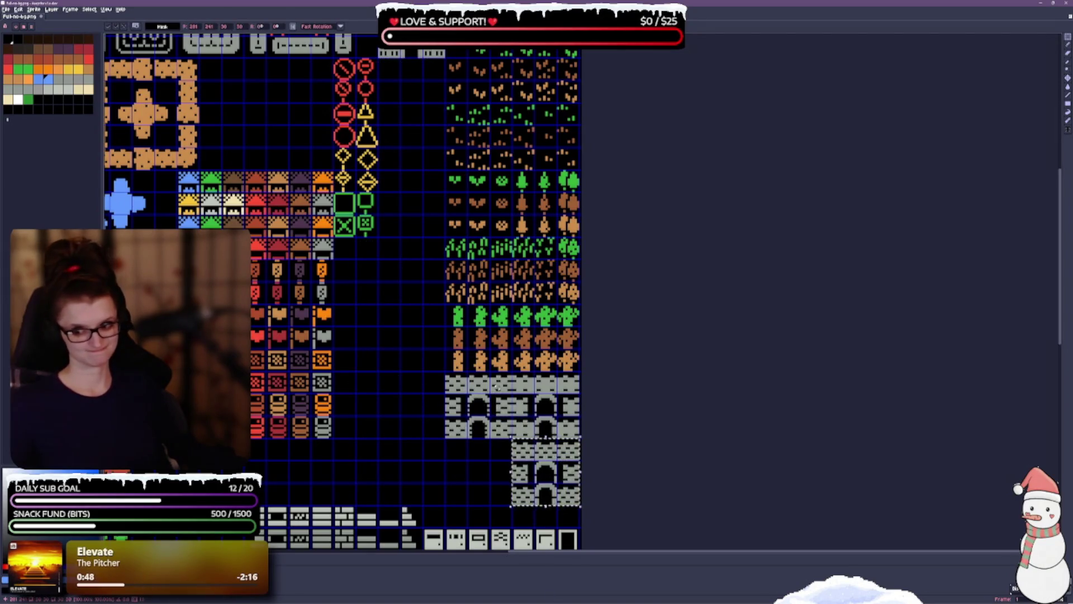
pyautogui.scroll(1, 413, 224)
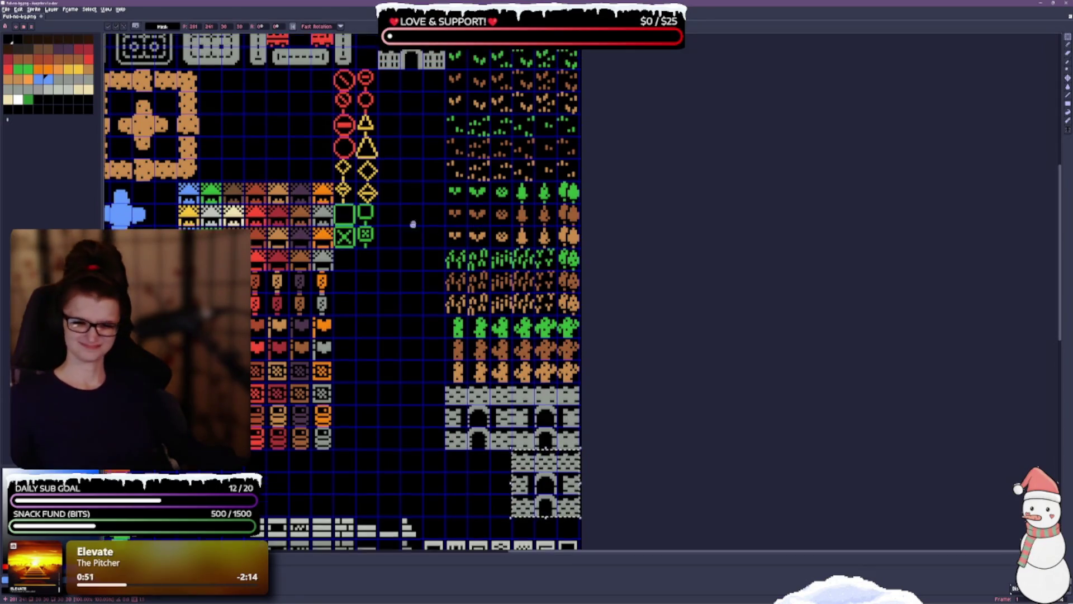
pyautogui.scroll(2, 413, 224)
pyautogui.scroll(4, 377, 133)
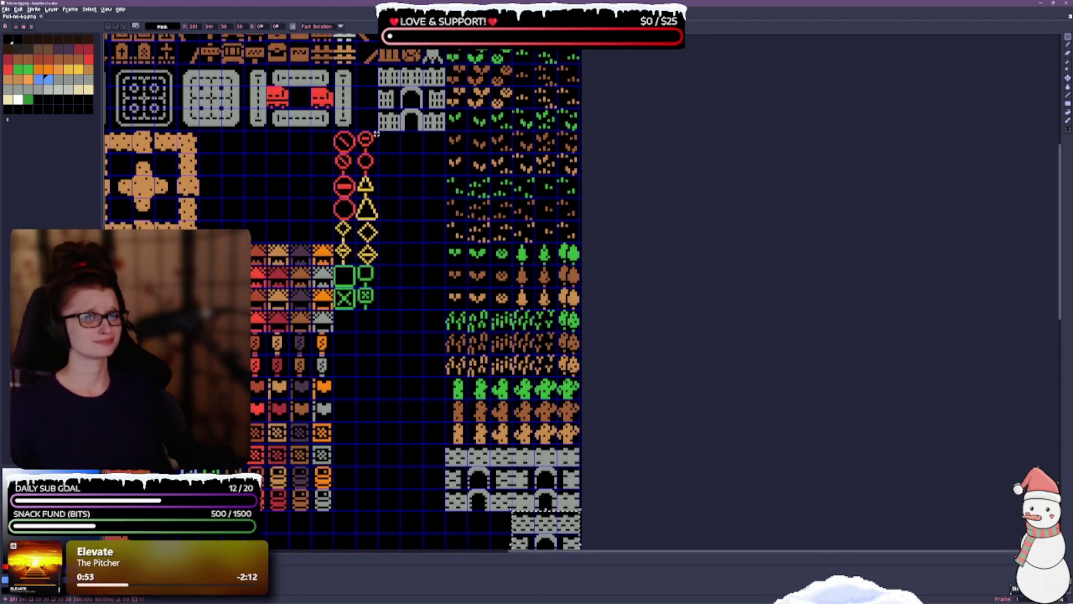
pyautogui.moveTo(378, 131)
pyautogui.mouseDown()
pyautogui.moveTo(407, 66)
pyautogui.moveTo(445, 63)
pyautogui.moveTo(377, 465)
pyautogui.moveTo(400, 511)
pyautogui.moveTo(444, 510)
pyautogui.moveTo(471, 533)
pyautogui.moveTo(492, 529)
pyautogui.mouseUp()
pyautogui.scroll(-2, 425, 111)
pyautogui.hotkey('ctrl', 's')
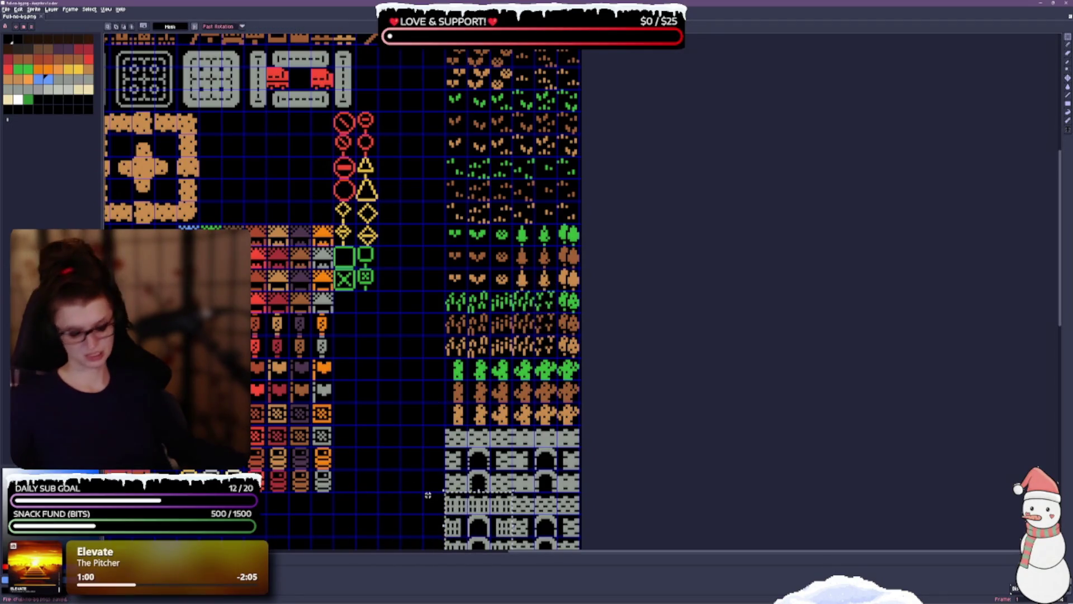
pyautogui.scroll(-5, 407, 422)
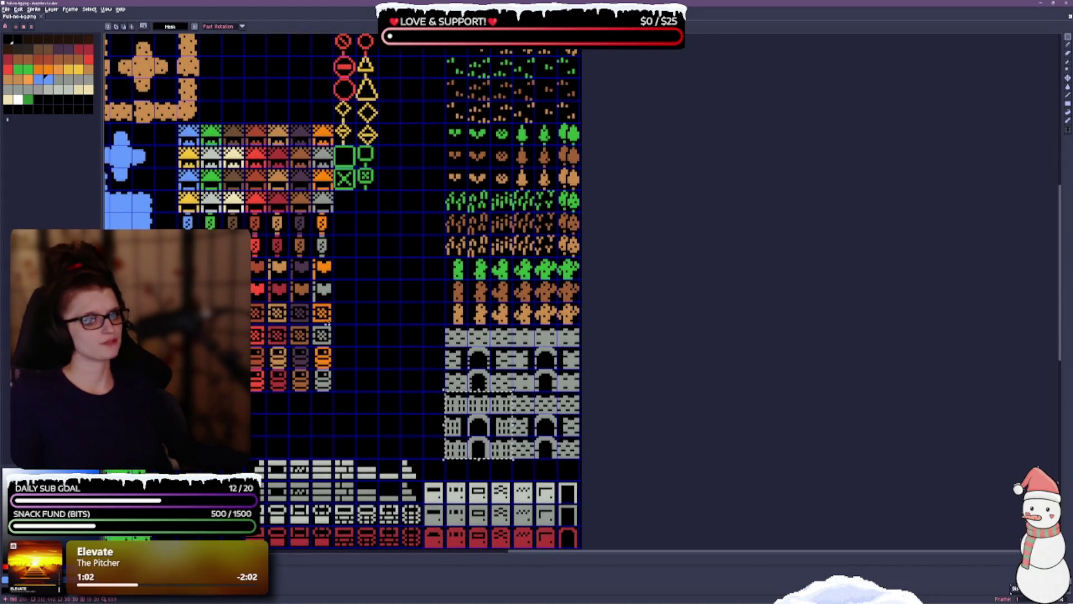
# Commit the castle tiles below the trees and scroll down to the house-part tiles.
pyautogui.click(359, 351)
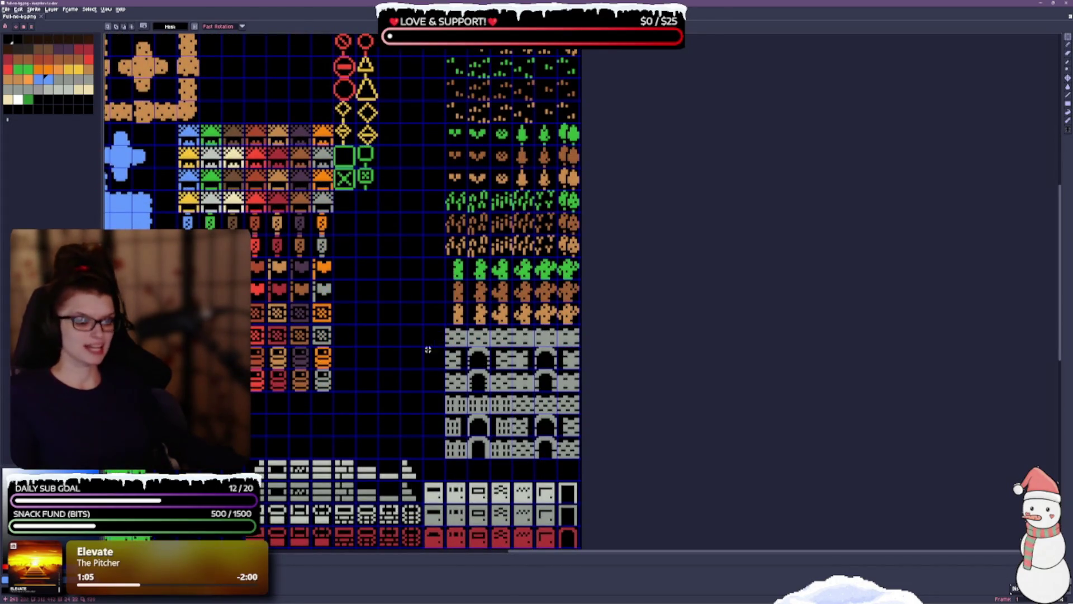
pyautogui.scroll(-10, 408, 376)
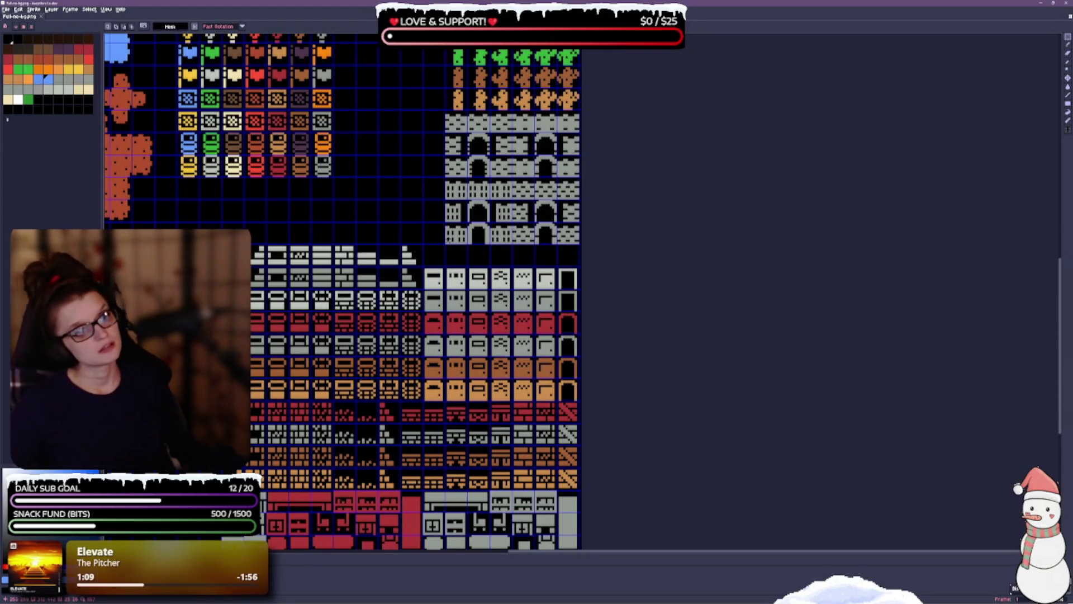
pyautogui.scroll(-8, 325, 197)
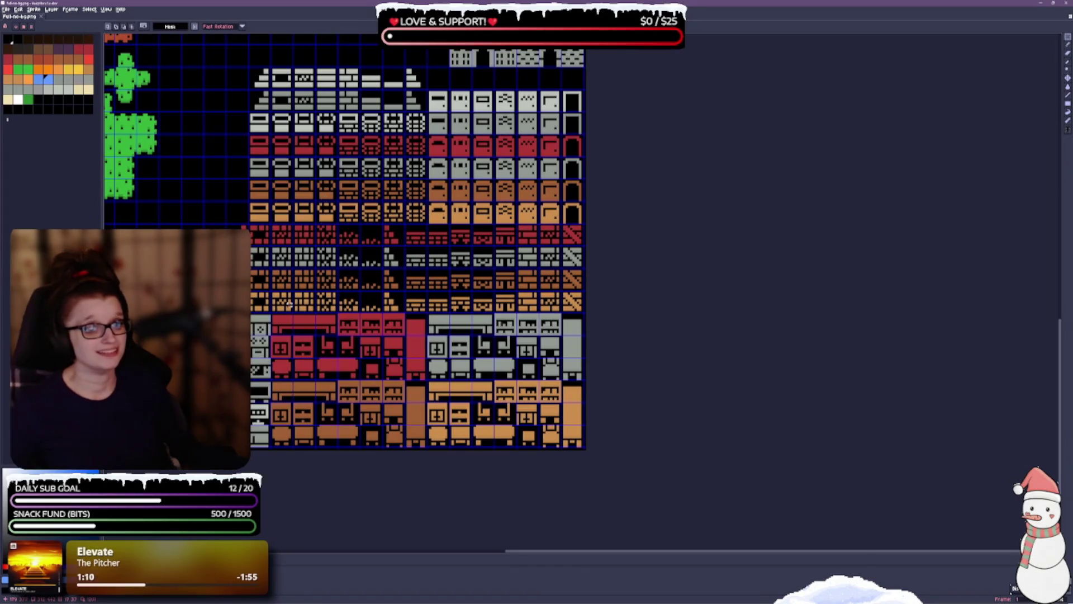
pyautogui.moveTo(289, 305)
pyautogui.mouseDown()
pyautogui.moveTo(439, 231)
pyautogui.moveTo(347, 304)
pyautogui.mouseUp()
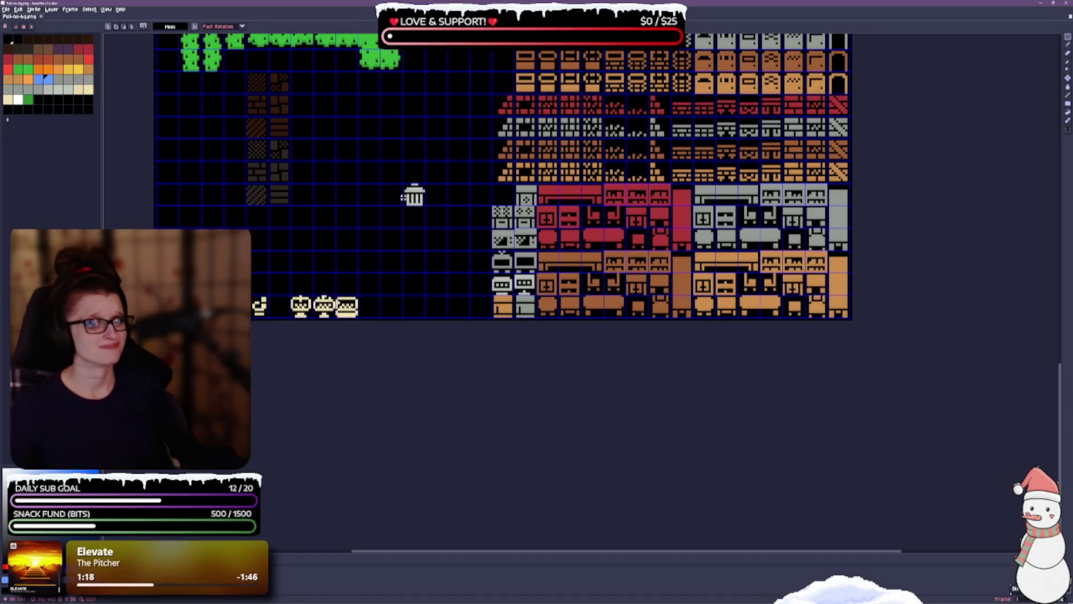
# Move the trash-can tile atop the prop column beside the red house tiles and save.
pyautogui.moveTo(401, 181)
pyautogui.mouseDown()
pyautogui.moveTo(426, 208)
pyautogui.moveTo(504, 196)
pyautogui.mouseUp()
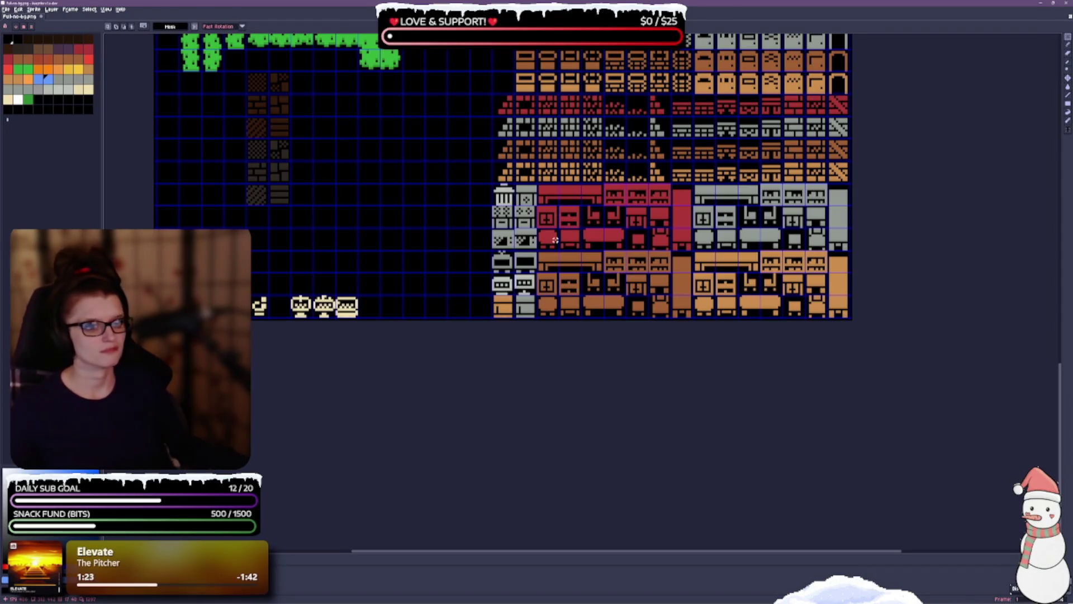
pyautogui.hotkey('ctrl', 's')
pyautogui.scroll(5, 425, 204)
pyautogui.hscroll(5, 425, 205)
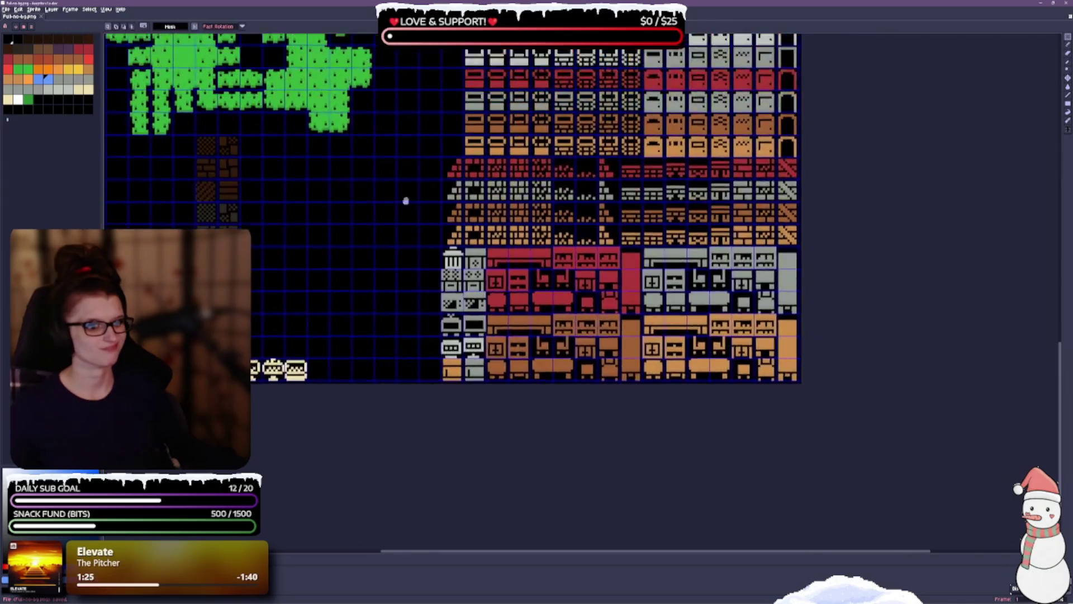
# Nudge the lower castle tile block down one row and back up, then drop it.
pyautogui.scroll(5, 445, 101)
pyautogui.hscroll(2, 446, 101)
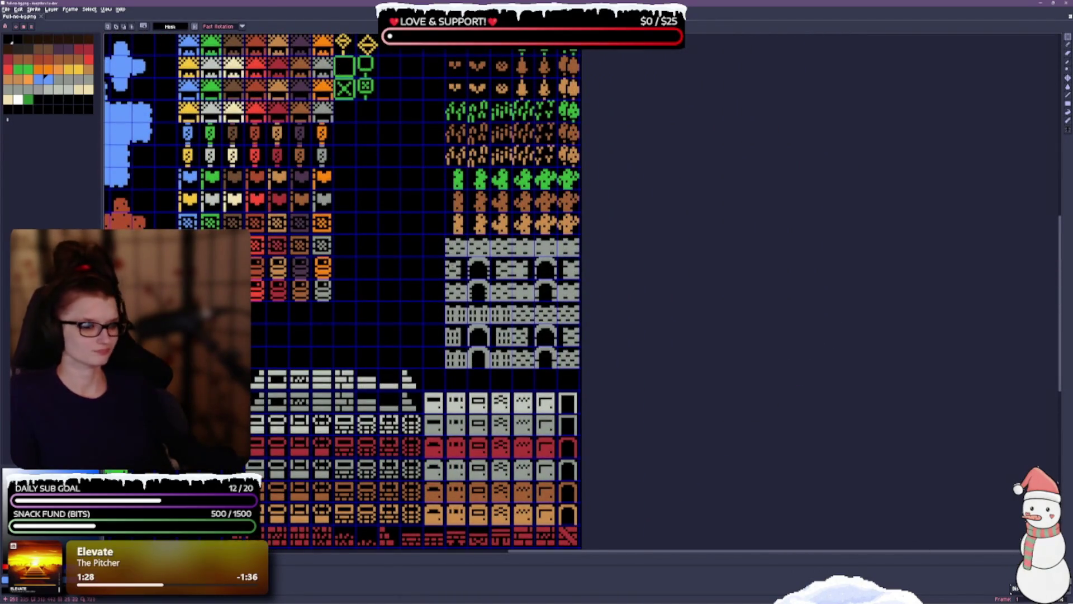
pyautogui.moveTo(446, 302)
pyautogui.mouseDown()
pyautogui.moveTo(517, 351)
pyautogui.moveTo(580, 369)
pyautogui.mouseUp()
pyautogui.moveTo(513, 348); pyautogui.dragTo(512, 370)
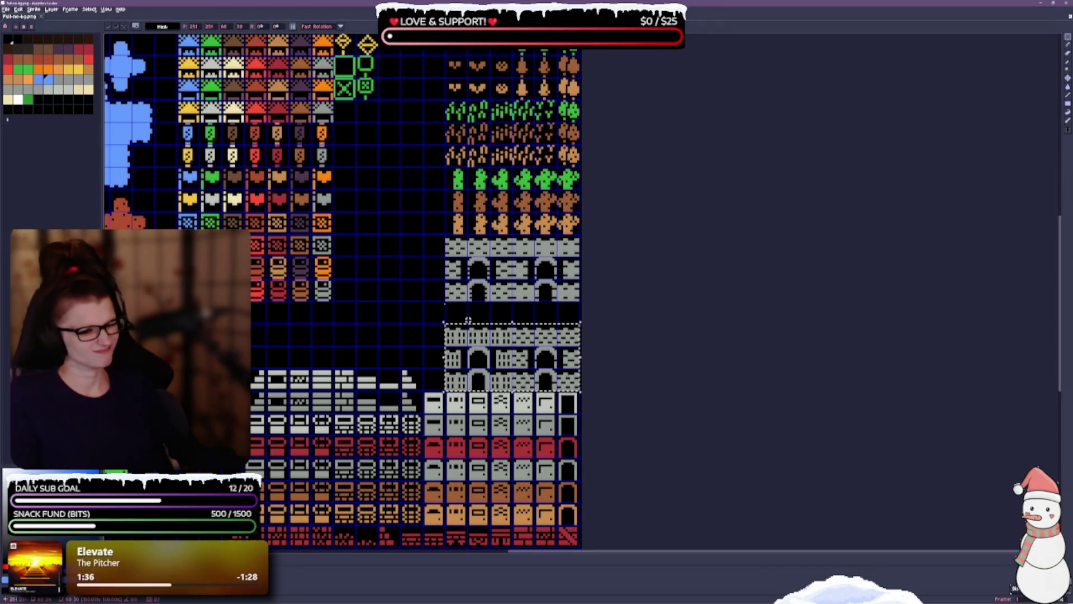
pyautogui.moveTo(505, 339); pyautogui.dragTo(505, 317)
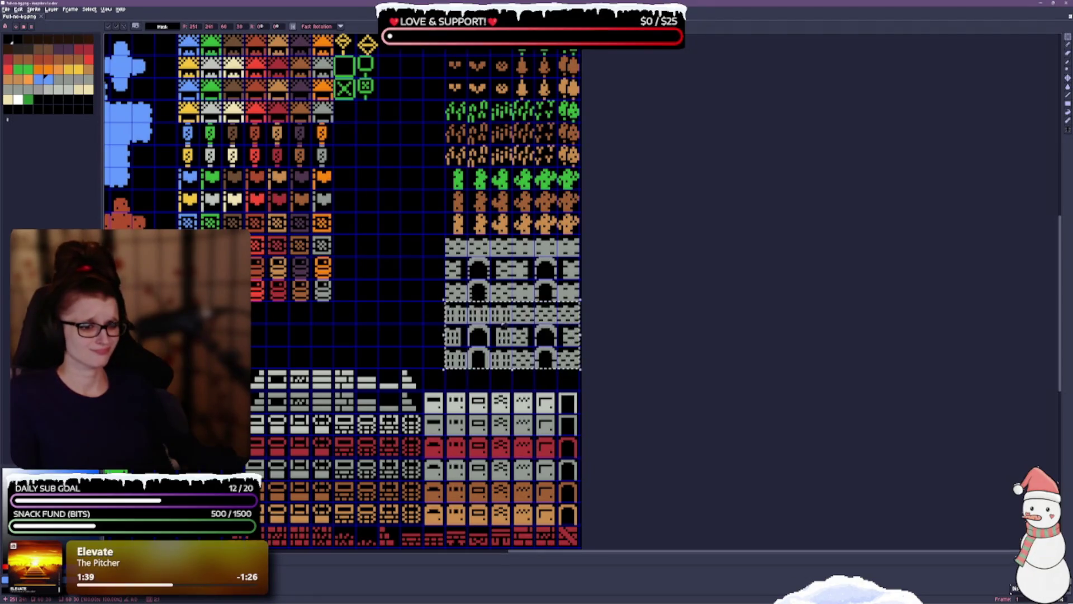
pyautogui.click(424, 299)
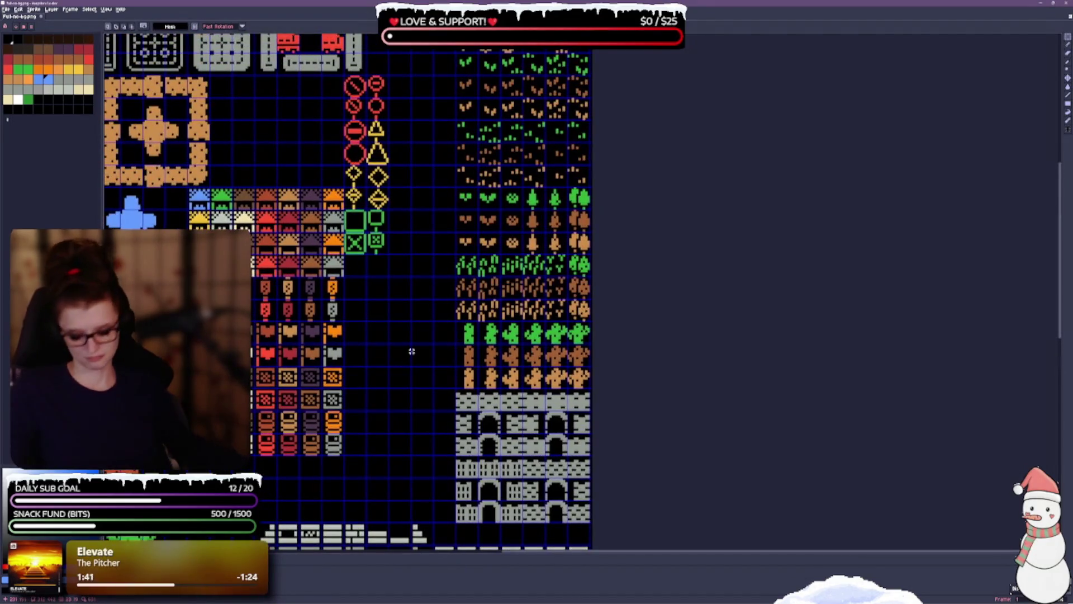
pyautogui.moveTo(377, 321)
pyautogui.mouseDown()
pyautogui.moveTo(376, 350)
pyautogui.moveTo(744, 263)
pyautogui.mouseUp()
pyautogui.scroll(5, 508, 222)
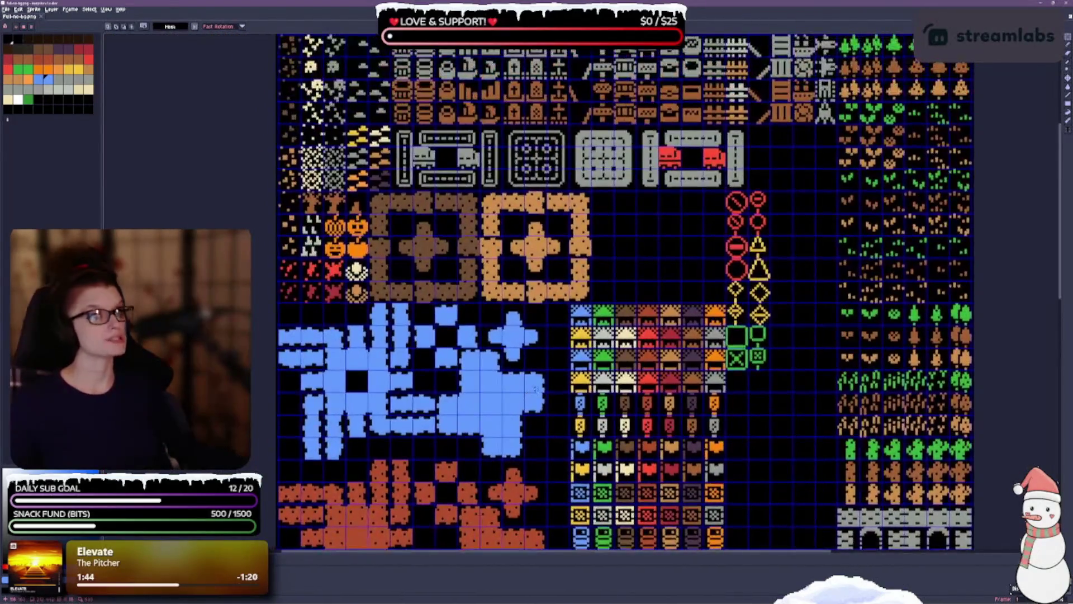
pyautogui.scroll(3, 435, 263)
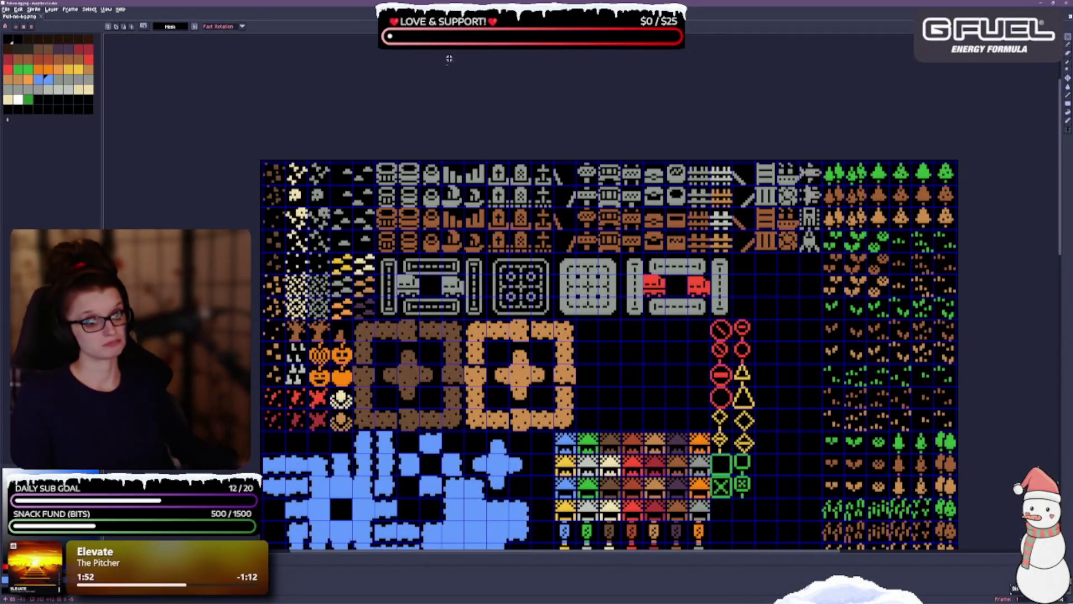
pyautogui.scroll(-5, 615, 369)
pyautogui.hscroll(4, 615, 369)
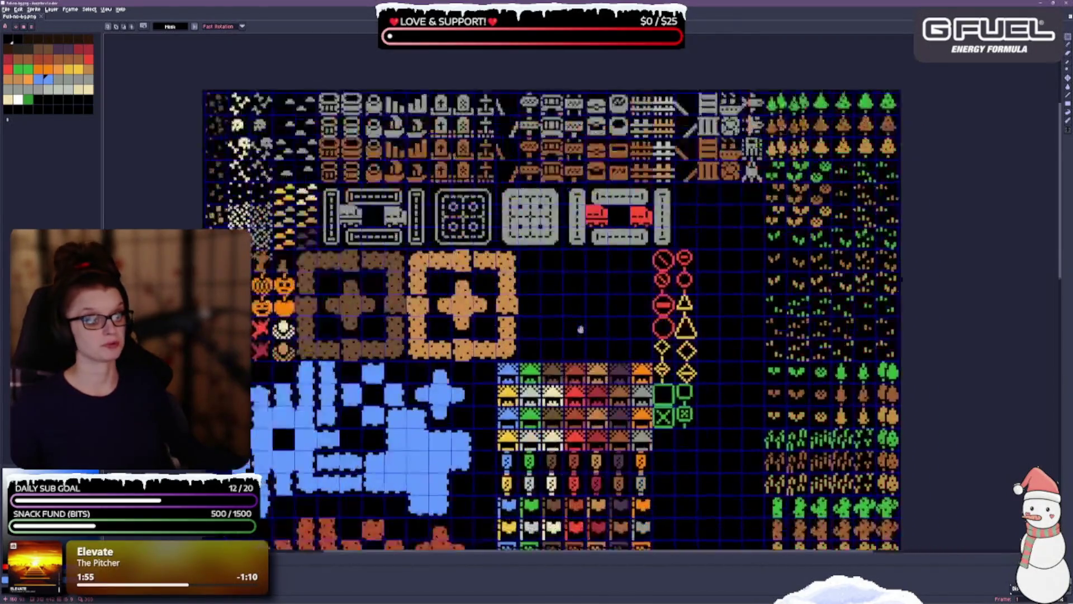
pyautogui.moveTo(652, 536); pyautogui.dragTo(550, 378)
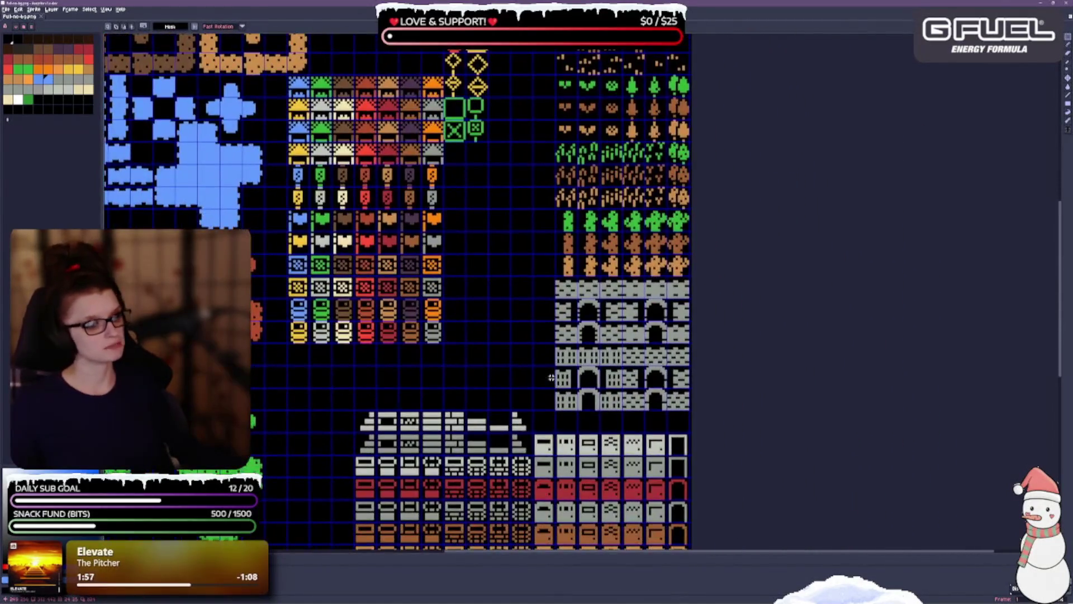
pyautogui.scroll(1, 658, 373)
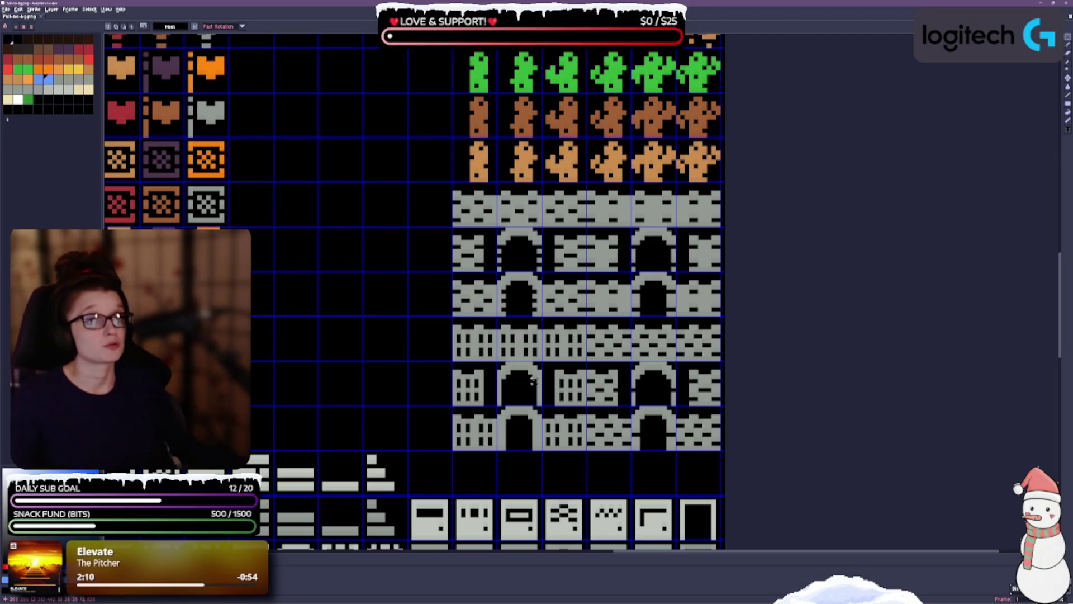
pyautogui.moveTo(364, 366)
pyautogui.mouseDown()
pyautogui.moveTo(421, 268)
pyautogui.moveTo(424, 201)
pyautogui.mouseUp()
pyautogui.scroll(-1, 410, 265)
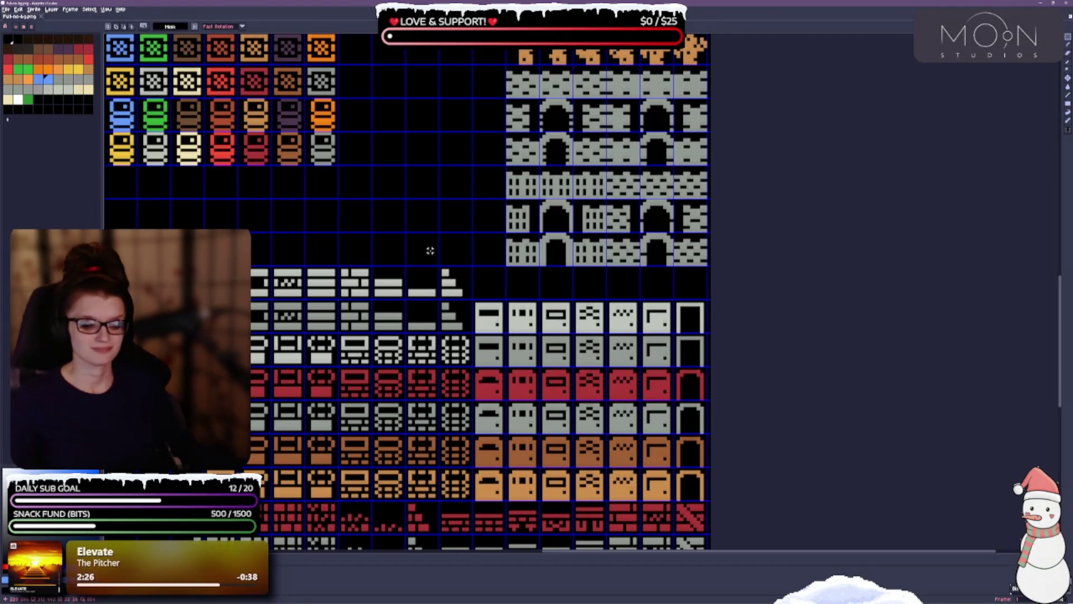
pyautogui.scroll(-3, 430, 251)
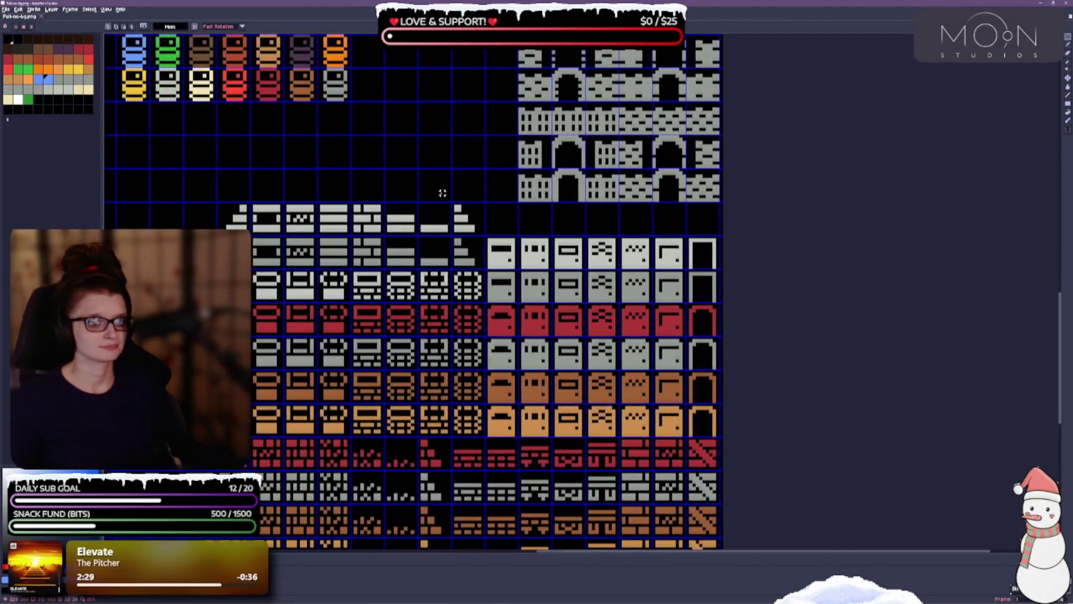
pyautogui.scroll(-5, 453, 174)
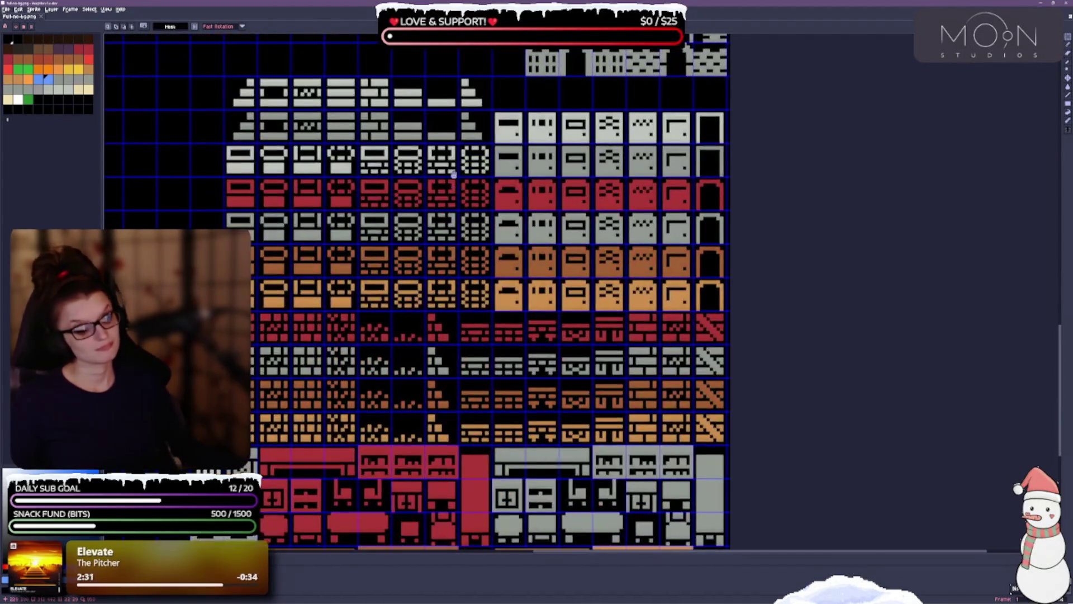
pyautogui.scroll(-1, 578, 311)
pyautogui.scroll(-5, 469, 359)
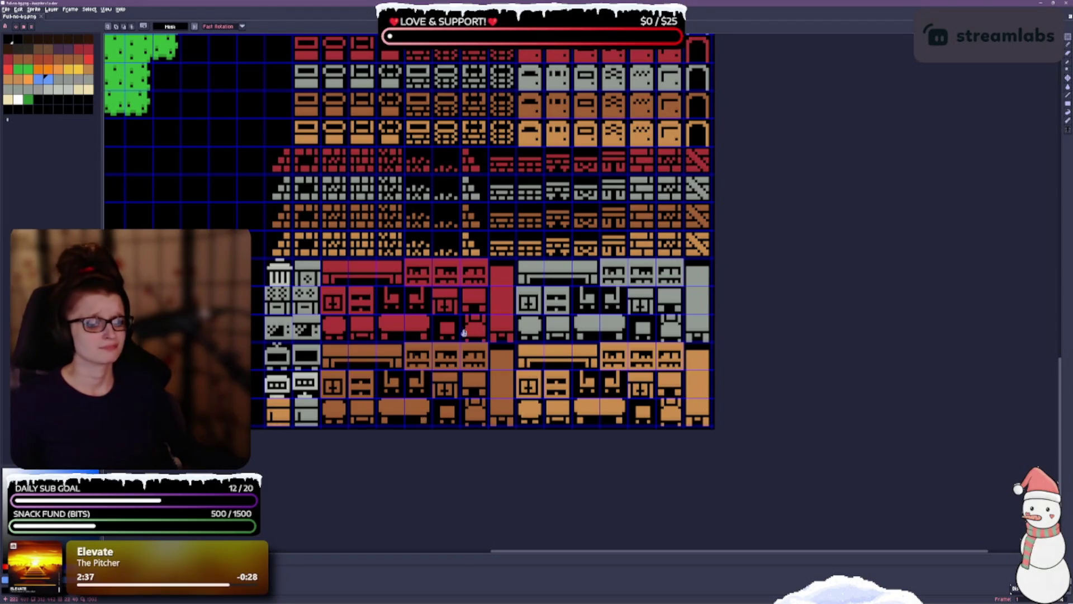
pyautogui.scroll(-1, 464, 332)
# Move the bottom-left cream prop pair into the empty cells beside the furniture block.
pyautogui.moveTo(463, 333)
pyautogui.mouseDown()
pyautogui.moveTo(660, 258)
pyautogui.moveTo(444, 457)
pyautogui.moveTo(601, 330)
pyautogui.mouseUp()
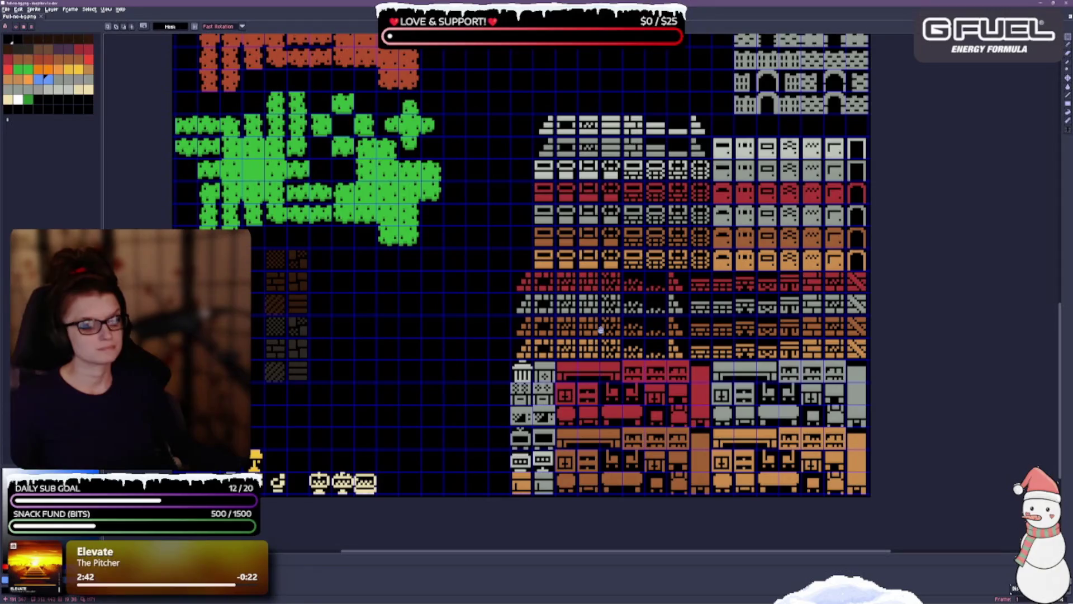
pyautogui.moveTo(451, 522); pyautogui.dragTo(502, 387)
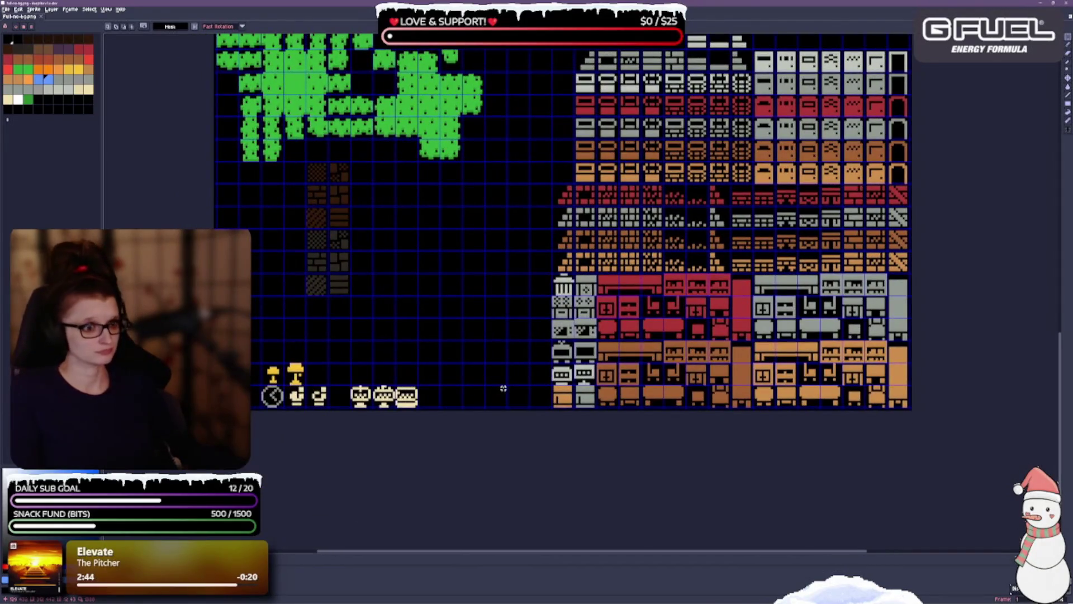
pyautogui.scroll(1, 441, 407)
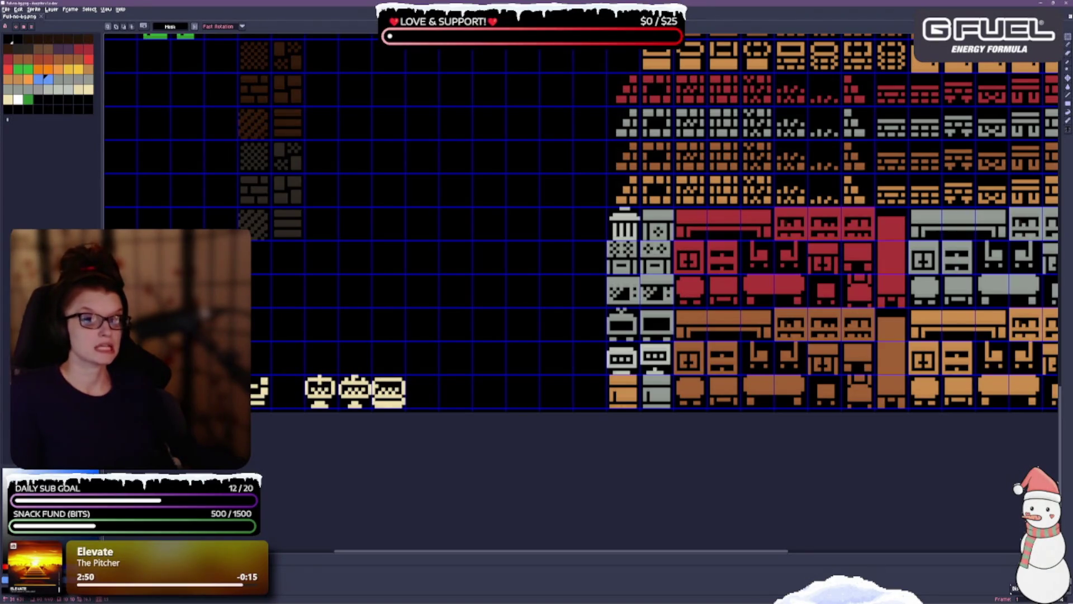
pyautogui.click(262, 391)
pyautogui.moveTo(262, 390)
pyautogui.mouseDown()
pyautogui.moveTo(531, 360)
pyautogui.moveTo(564, 389)
pyautogui.moveTo(597, 391)
pyautogui.mouseUp()
pyautogui.click(469, 364)
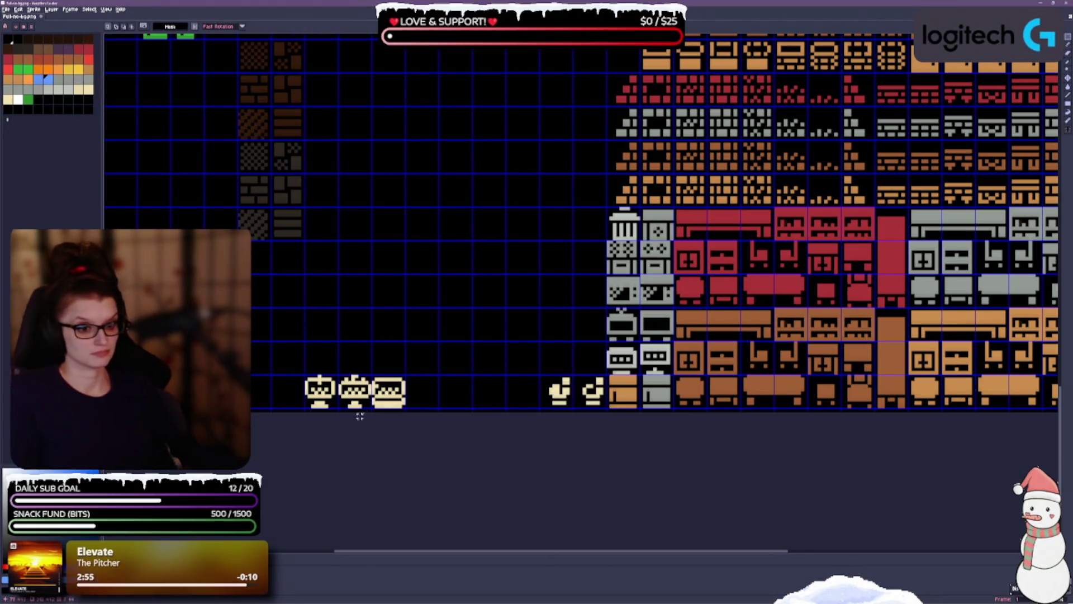
# Pack the next two cream props and the remaining prop into cells beside the others.
pyautogui.moveTo(303, 372)
pyautogui.mouseDown()
pyautogui.moveTo(370, 409)
pyautogui.moveTo(502, 291)
pyautogui.moveTo(579, 363)
pyautogui.moveTo(611, 361)
pyautogui.mouseUp()
pyautogui.click(491, 345)
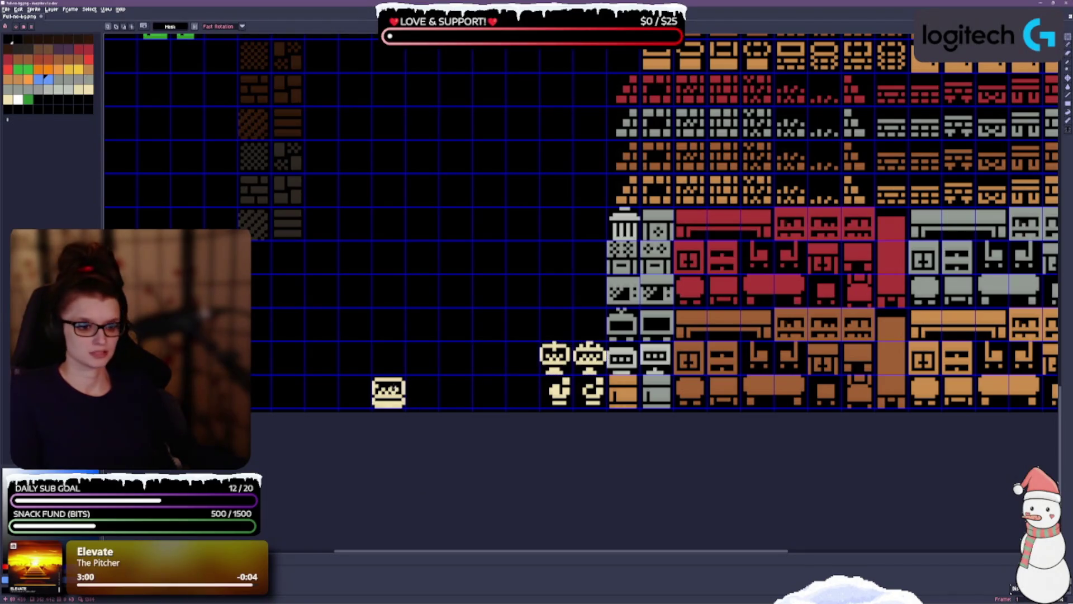
pyautogui.moveTo(370, 373)
pyautogui.mouseDown()
pyautogui.moveTo(408, 410)
pyautogui.moveTo(552, 333)
pyautogui.moveTo(587, 334)
pyautogui.mouseUp()
pyautogui.click(453, 289)
pyautogui.moveTo(515, 352); pyautogui.dragTo(484, 378)
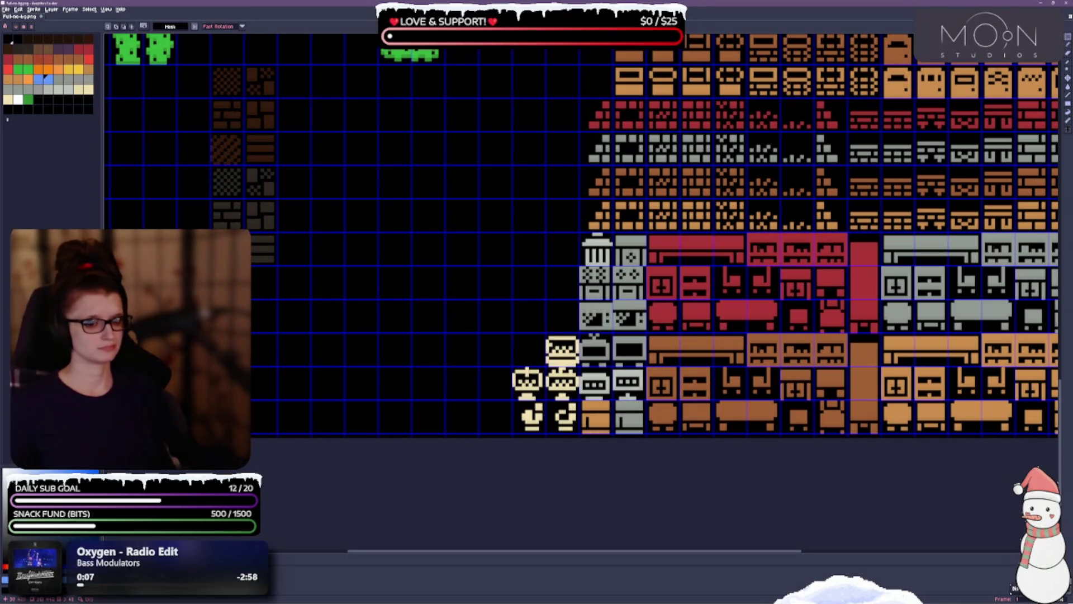
# Paste two yellow lamp sprites side by side next to the furniture block.
pyautogui.hotkey('ctrl', 'v')
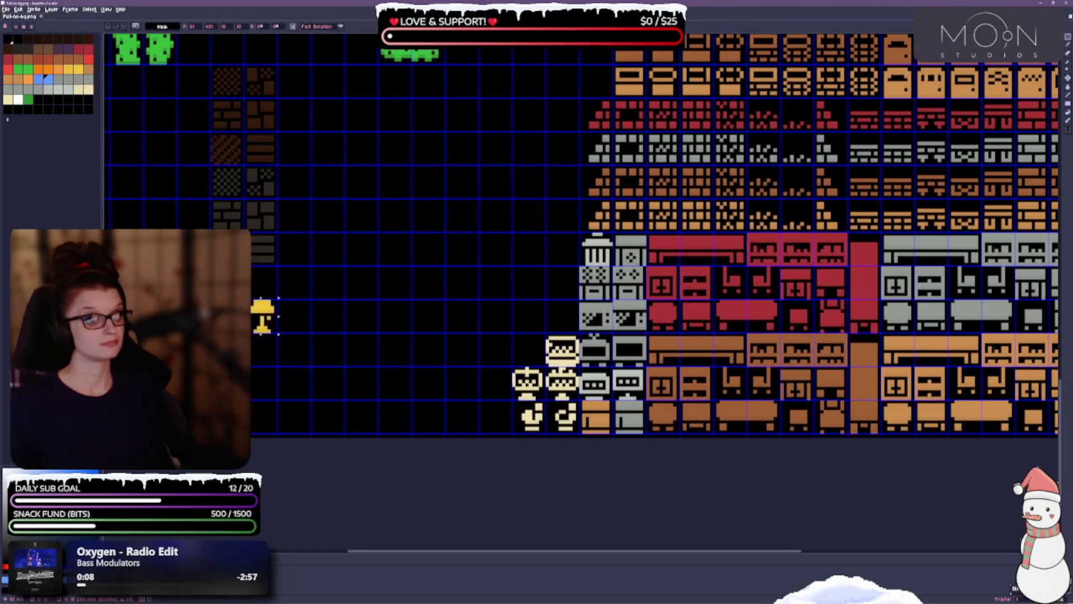
pyautogui.moveTo(262, 316)
pyautogui.mouseDown()
pyautogui.moveTo(563, 316)
pyautogui.moveTo(563, 249)
pyautogui.moveTo(566, 290)
pyautogui.mouseUp()
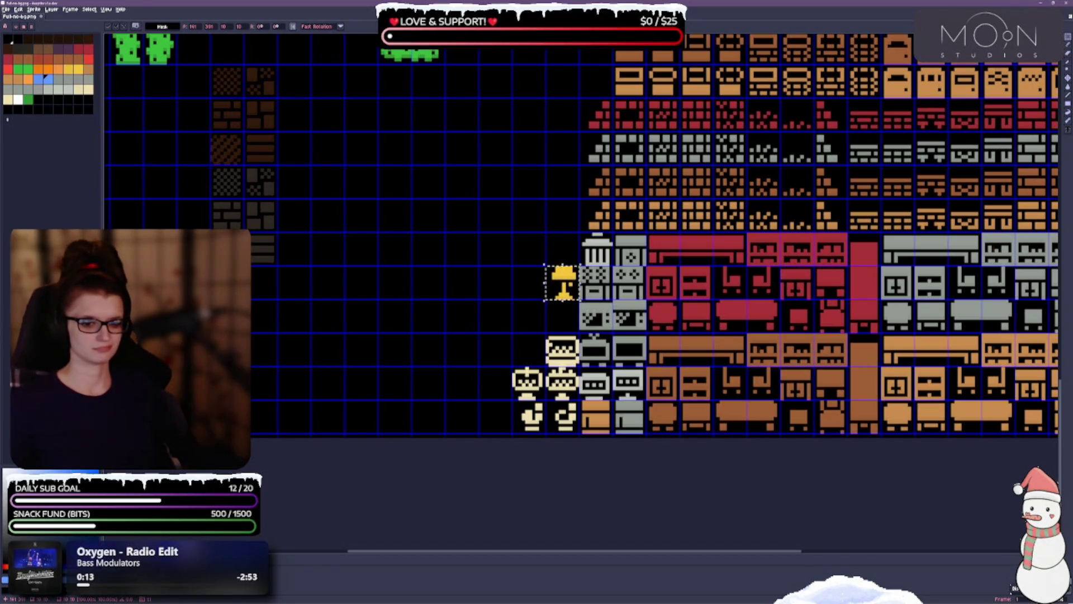
pyautogui.hotkey('ctrl', 'd')
pyautogui.hotkey('ctrl', 'v')
pyautogui.moveTo(521, 215)
pyautogui.mouseDown()
pyautogui.moveTo(553, 275)
pyautogui.moveTo(554, 307)
pyautogui.mouseUp()
pyautogui.hotkey('ctrl', 'd')
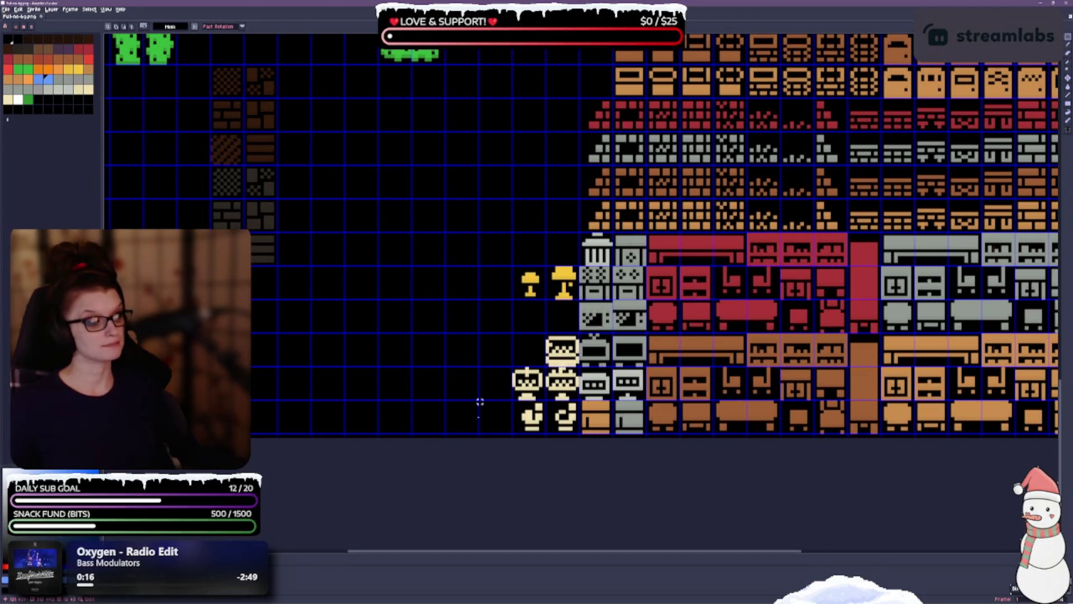
# Paste the clock sprite into the empty cell below the lamps.
pyautogui.hscroll(3, 447, 380)
pyautogui.moveTo(419, 360); pyautogui.dragTo(374, 364)
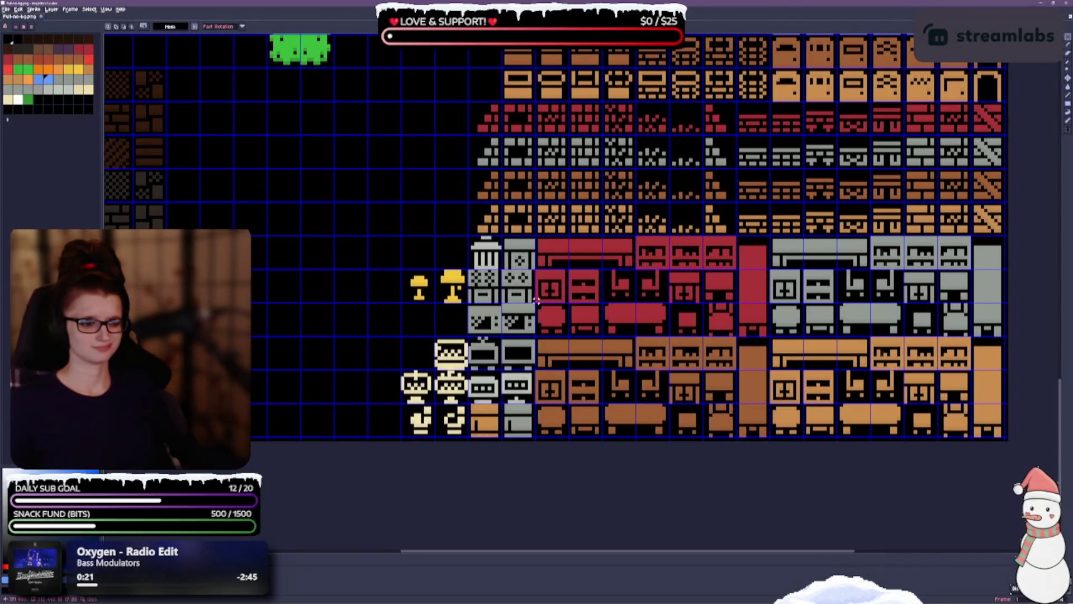
pyautogui.moveTo(395, 327); pyautogui.dragTo(516, 262)
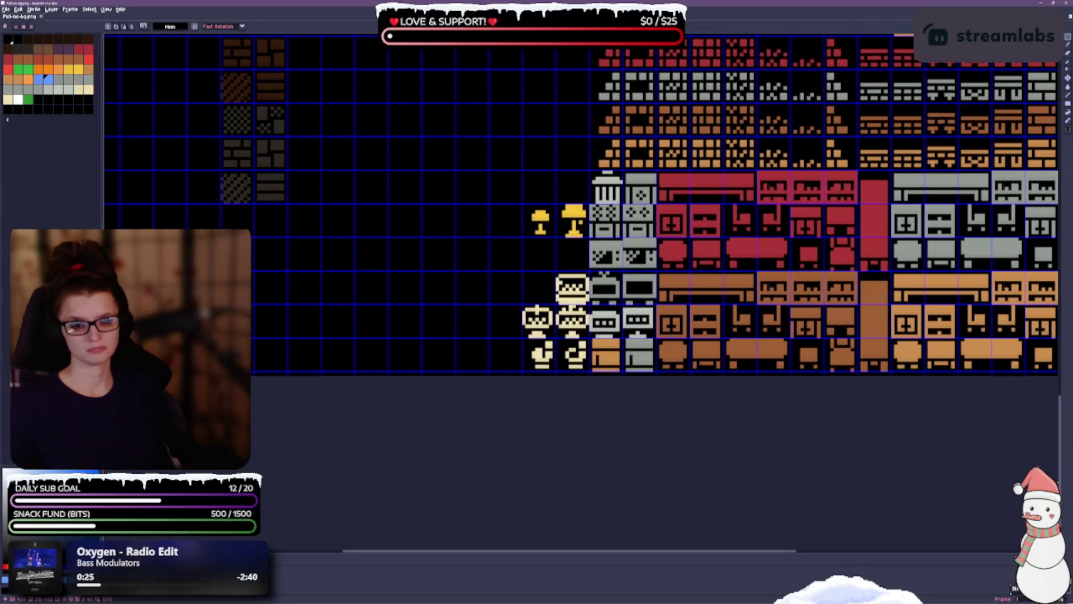
pyautogui.hotkey('ctrl', 'v')
pyautogui.moveTo(405, 221)
pyautogui.mouseDown()
pyautogui.moveTo(573, 254)
pyautogui.moveTo(530, 254)
pyautogui.moveTo(530, 288)
pyautogui.moveTo(530, 255)
pyautogui.moveTo(561, 254)
pyautogui.mouseUp()
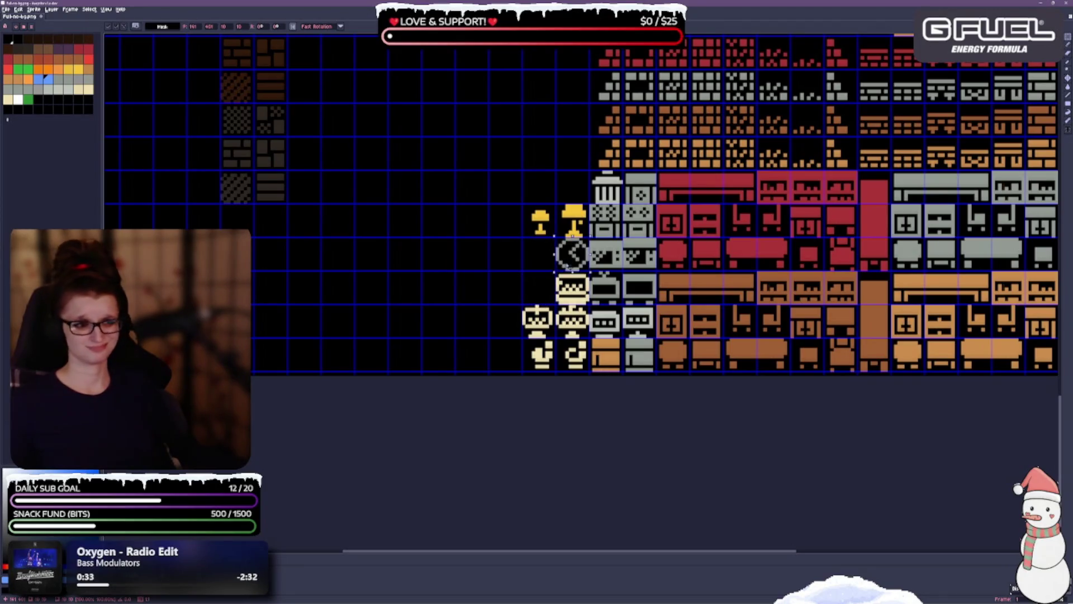
pyautogui.click(433, 283)
pyautogui.moveTo(434, 283); pyautogui.dragTo(357, 327)
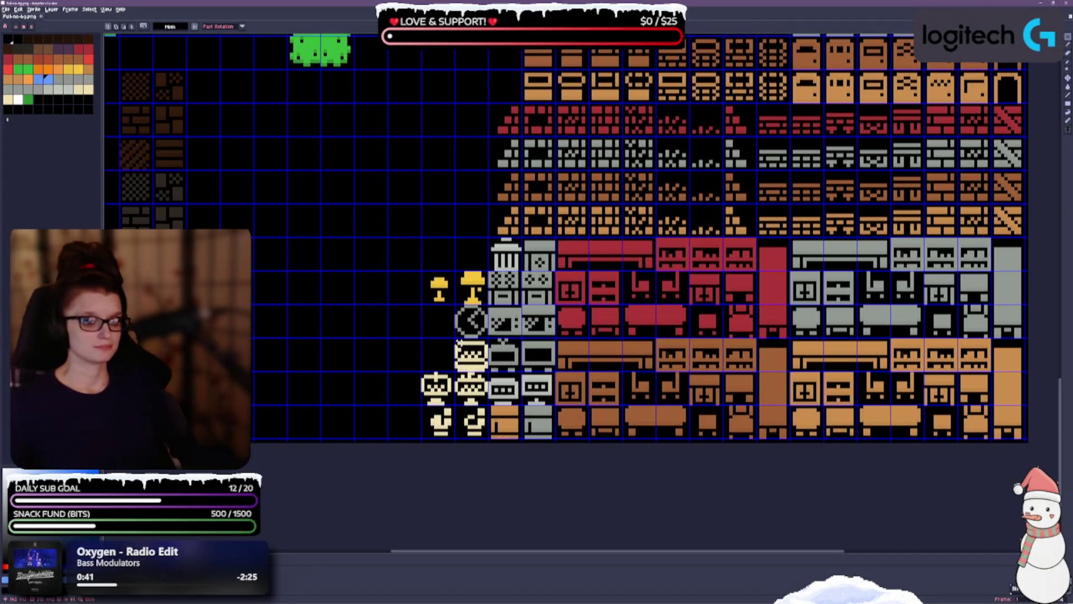
# Shift a cream prop one cell left and move the clock down one cell.
pyautogui.moveTo(454, 338)
pyautogui.mouseDown()
pyautogui.moveTo(489, 373)
pyautogui.moveTo(437, 355)
pyautogui.mouseUp()
pyautogui.click(438, 322)
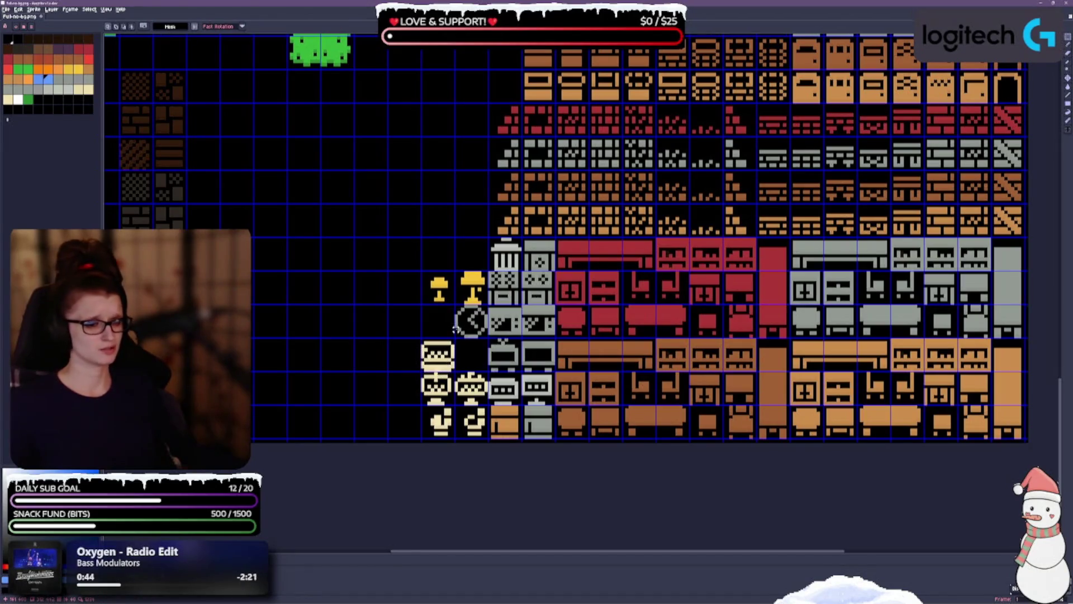
pyautogui.moveTo(455, 305); pyautogui.dragTo(456, 338)
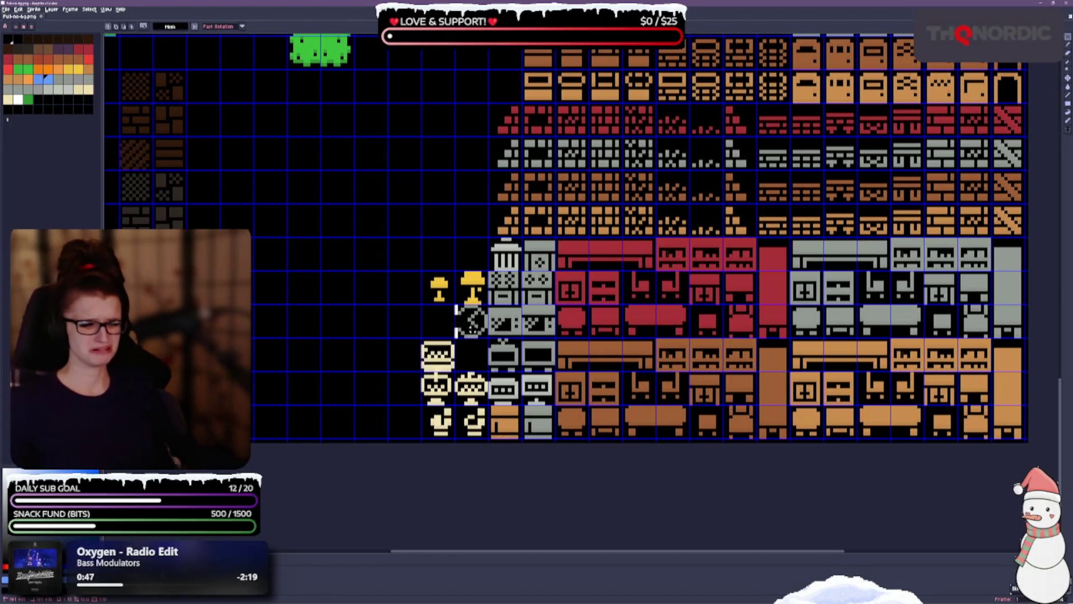
pyautogui.click(454, 326)
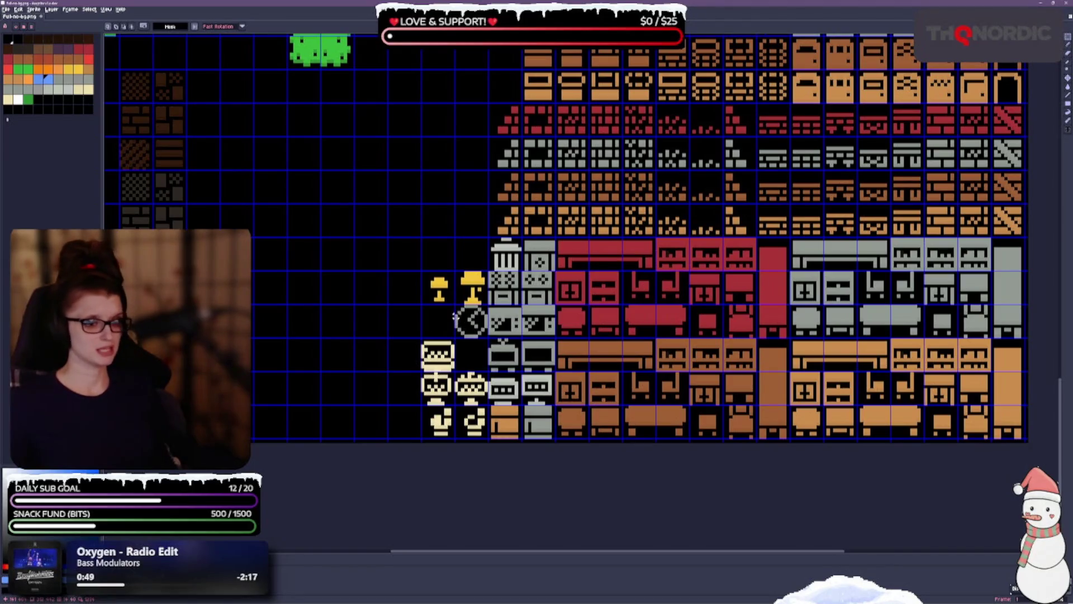
pyautogui.moveTo(454, 306)
pyautogui.mouseDown()
pyautogui.moveTo(489, 340)
pyautogui.moveTo(471, 356)
pyautogui.mouseUp()
pyautogui.click(453, 323)
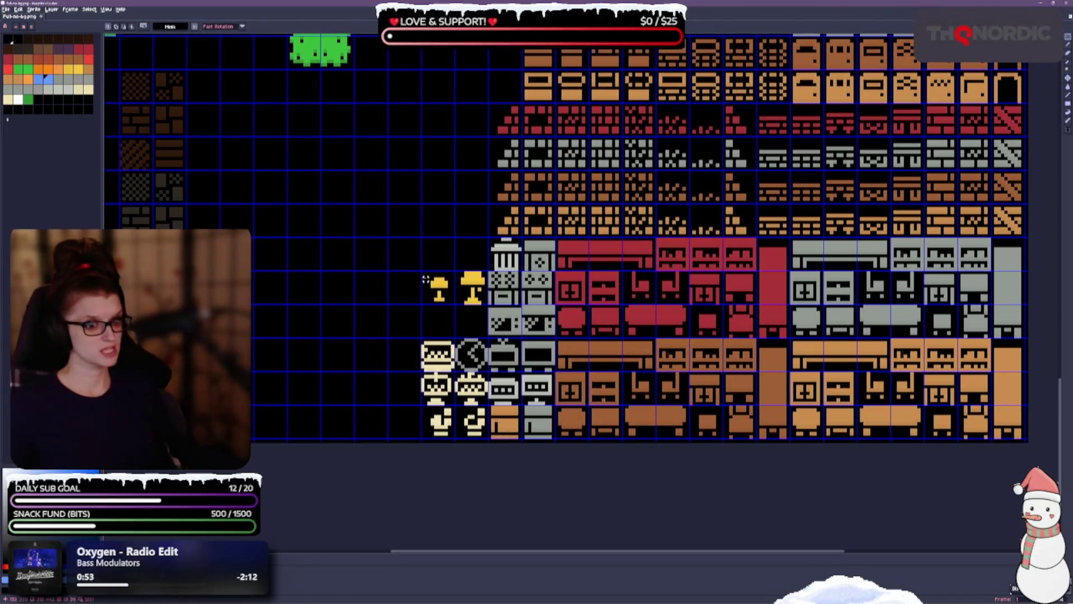
# Save the sheet and pan around to review the reorganized tileset.
pyautogui.moveTo(422, 273)
pyautogui.mouseDown()
pyautogui.moveTo(489, 305)
pyautogui.moveTo(473, 317)
pyautogui.mouseUp()
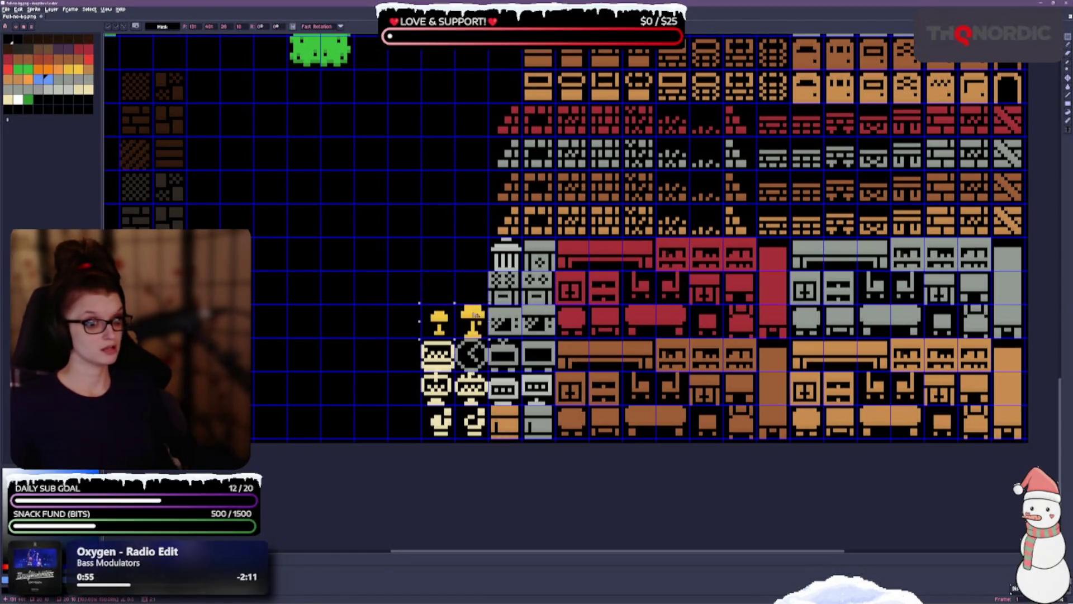
pyautogui.hotkey('ctrl', 's')
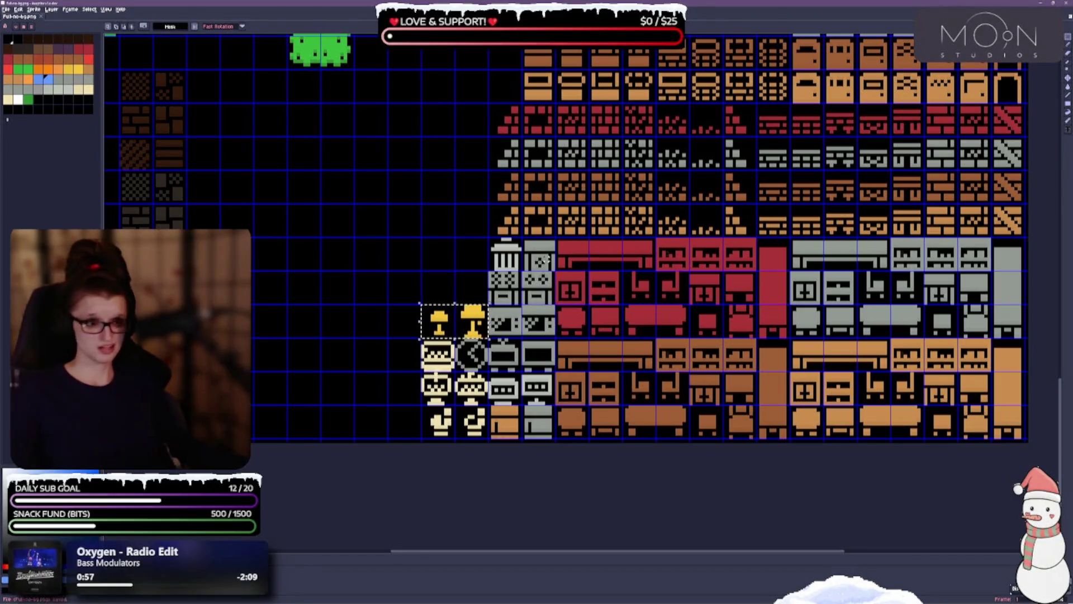
pyautogui.hotkey('ctrl', 'd')
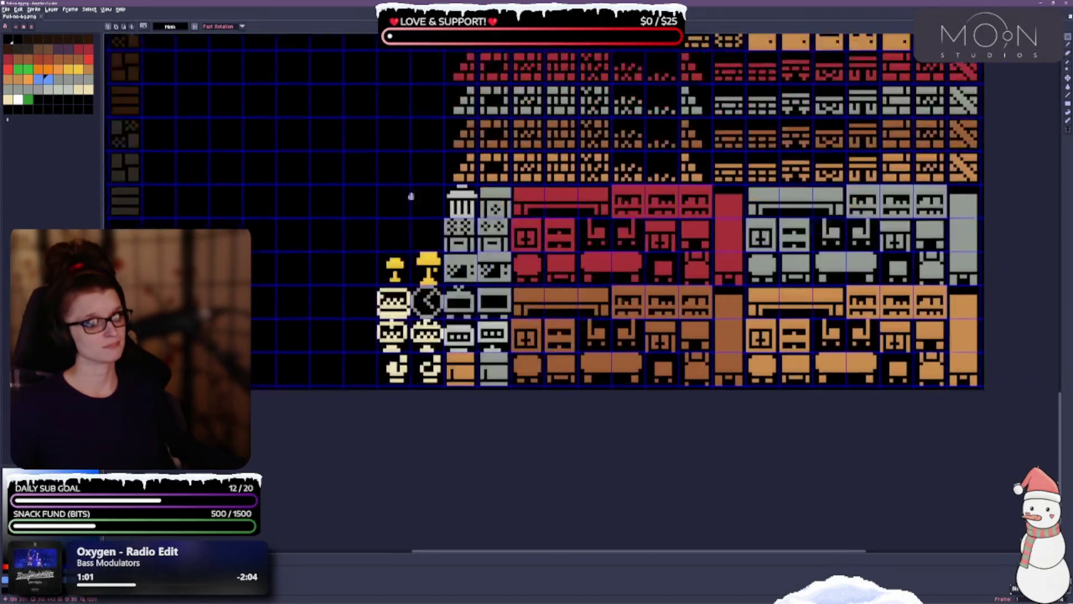
pyautogui.scroll(-3, 436, 195)
pyautogui.moveTo(344, 200); pyautogui.dragTo(347, 282)
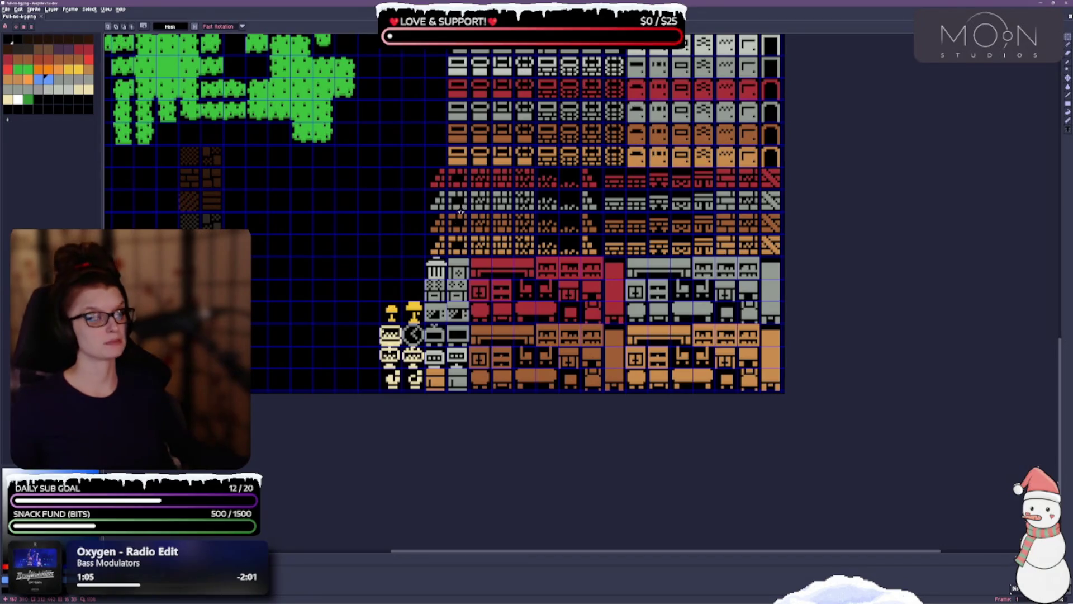
pyautogui.scroll(4, 461, 211)
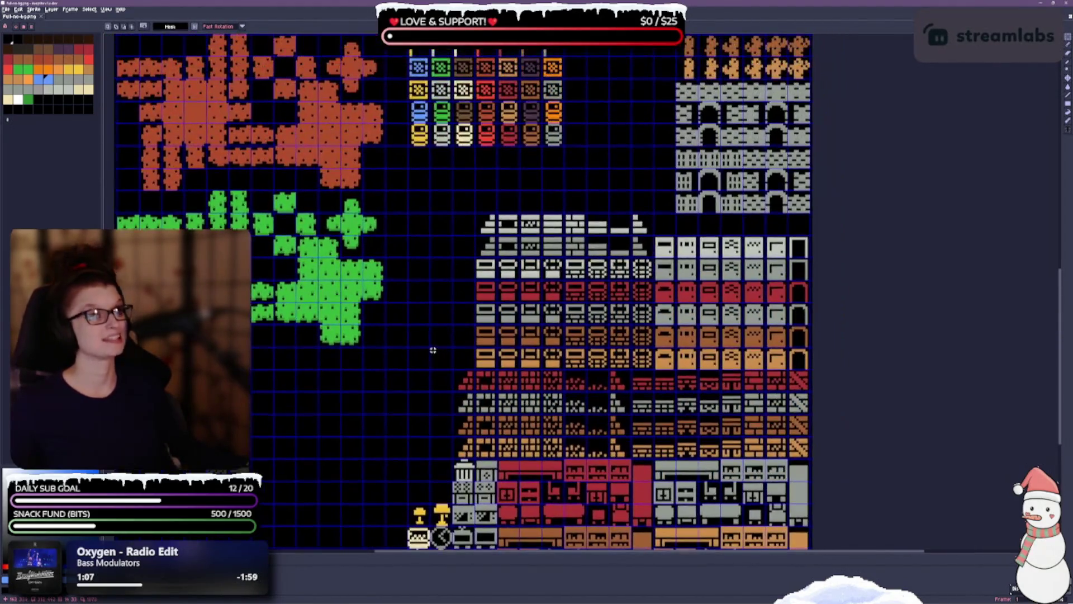
pyautogui.moveTo(359, 386); pyautogui.dragTo(380, 332)
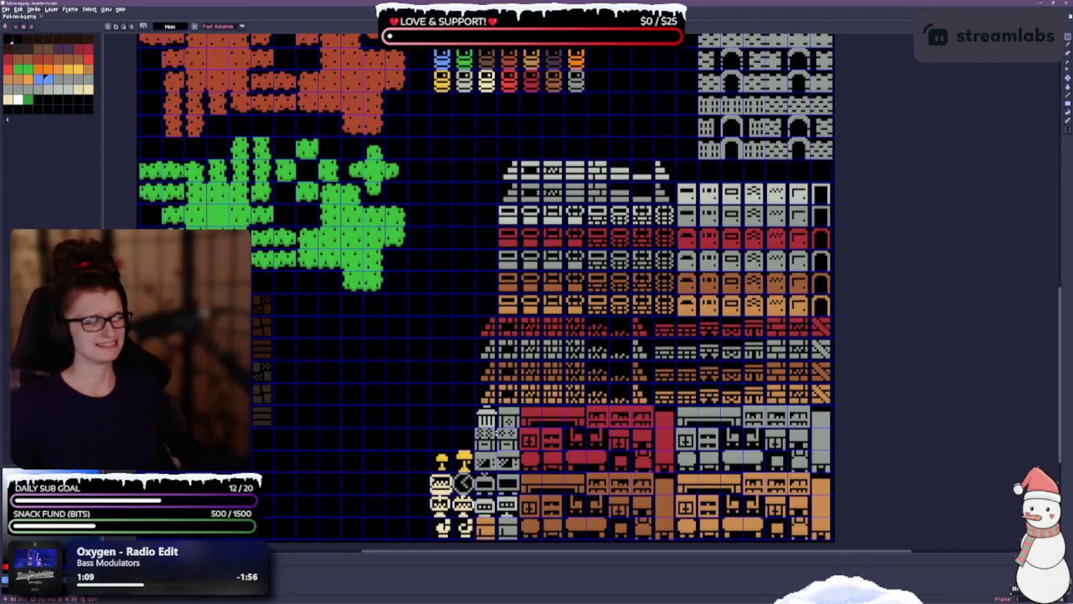
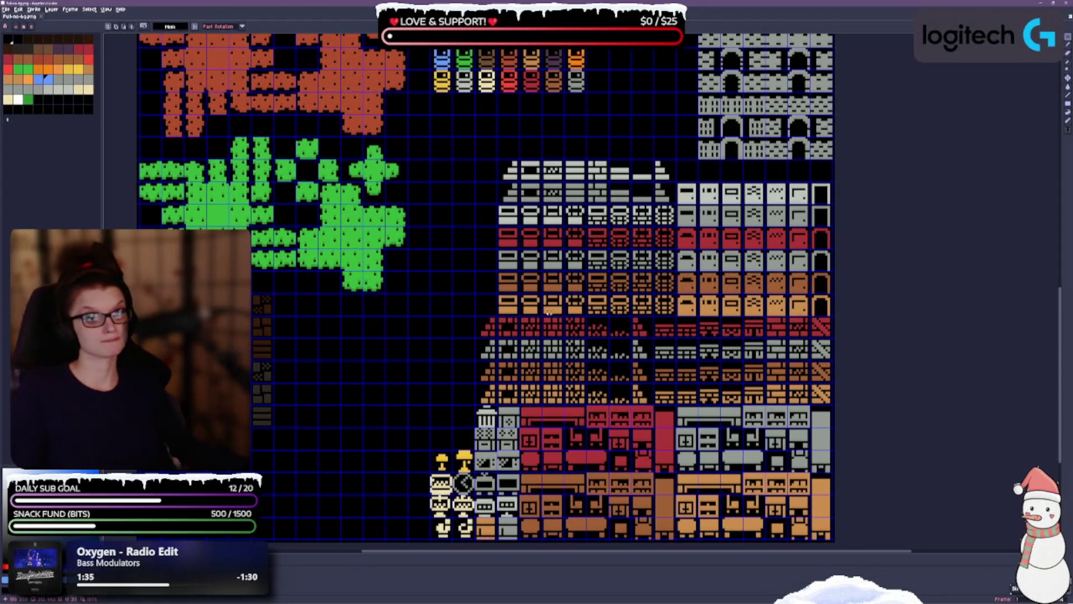
# Move the grey tile block to the left on the tileset sheet.
pyautogui.scroll(-3, 299, 464)
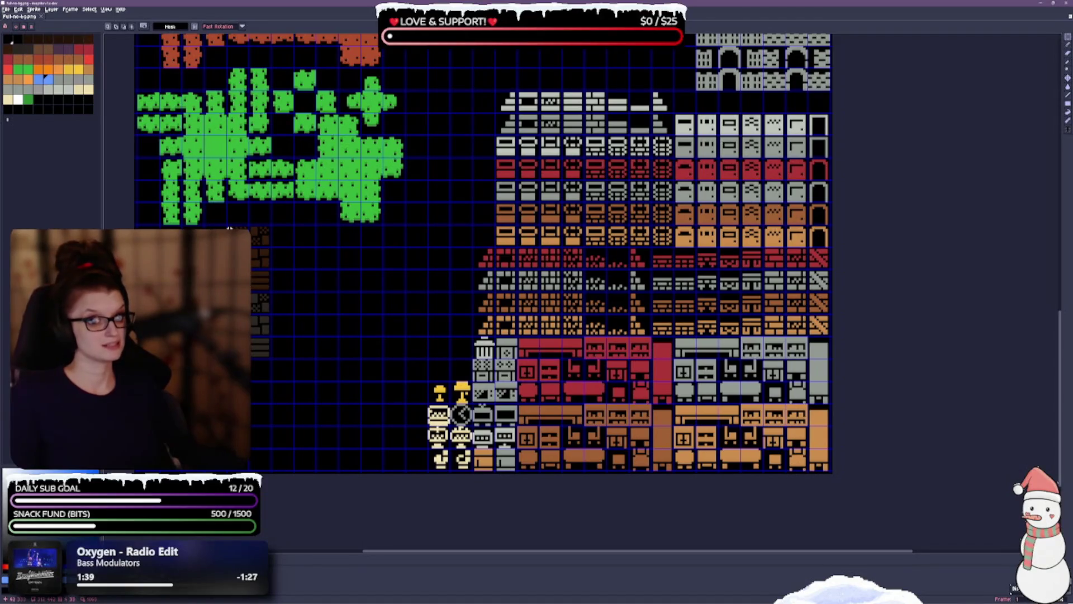
pyautogui.moveTo(256, 346)
pyautogui.mouseDown()
pyautogui.moveTo(272, 359)
pyautogui.moveTo(263, 347)
pyautogui.moveTo(424, 356)
pyautogui.moveTo(448, 346)
pyautogui.moveTo(450, 367)
pyautogui.mouseUp()
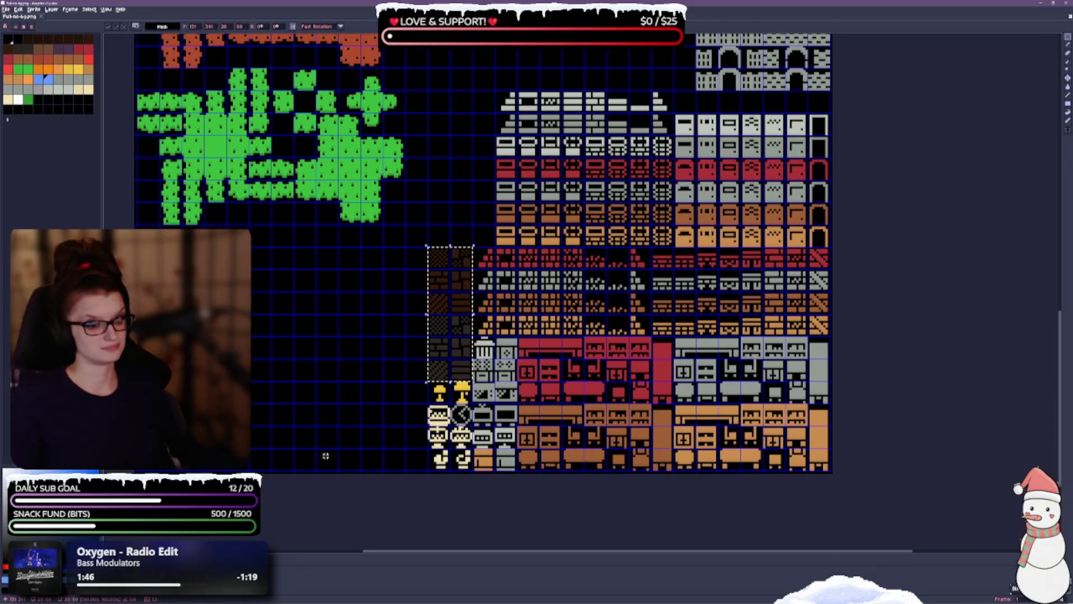
pyautogui.moveTo(378, 403); pyautogui.dragTo(342, 324)
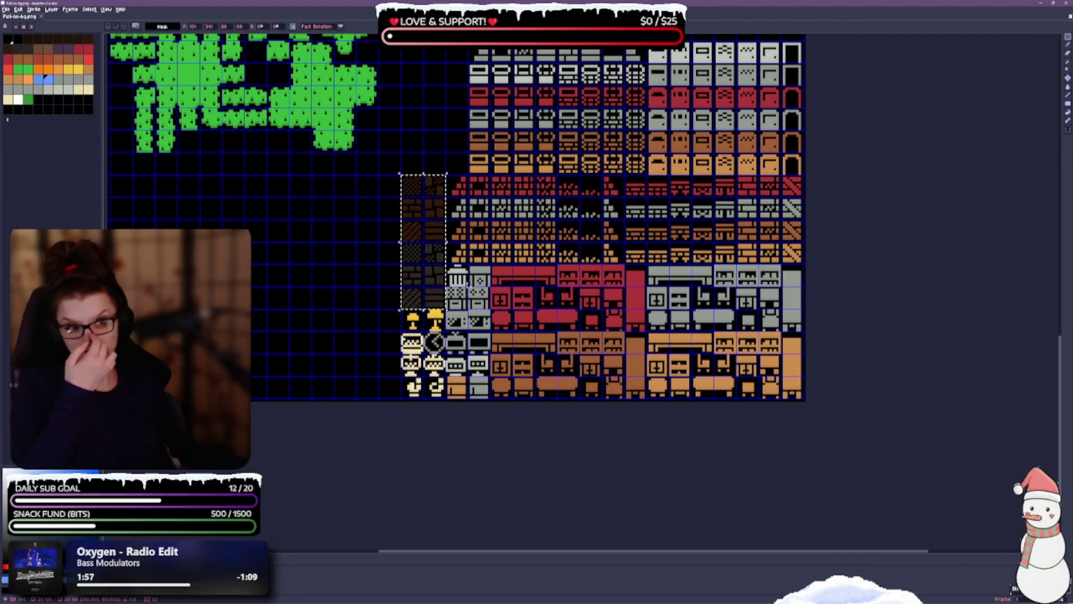
pyautogui.hotkey('ctrl', 'd')
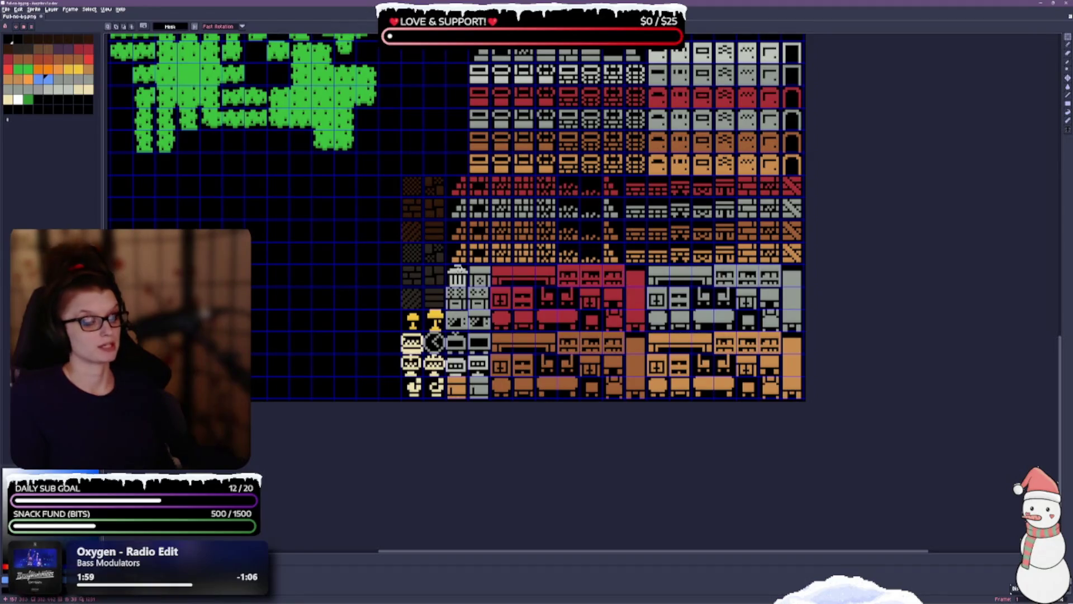
pyautogui.moveTo(447, 267); pyautogui.dragTo(492, 400)
pyautogui.moveTo(498, 346); pyautogui.dragTo(301, 323)
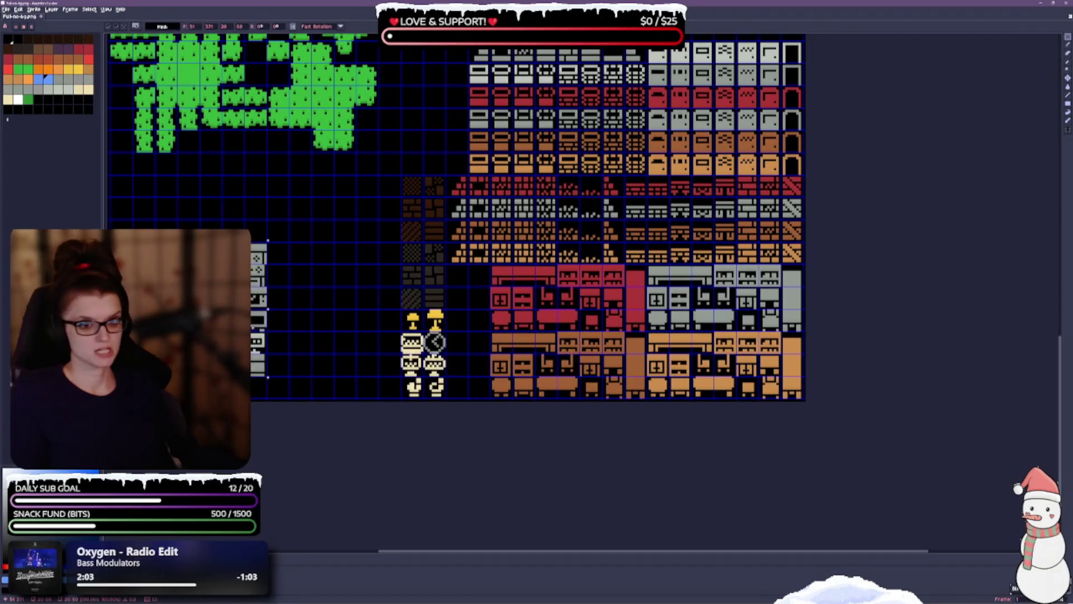
pyautogui.hotkey('ctrl', 'd')
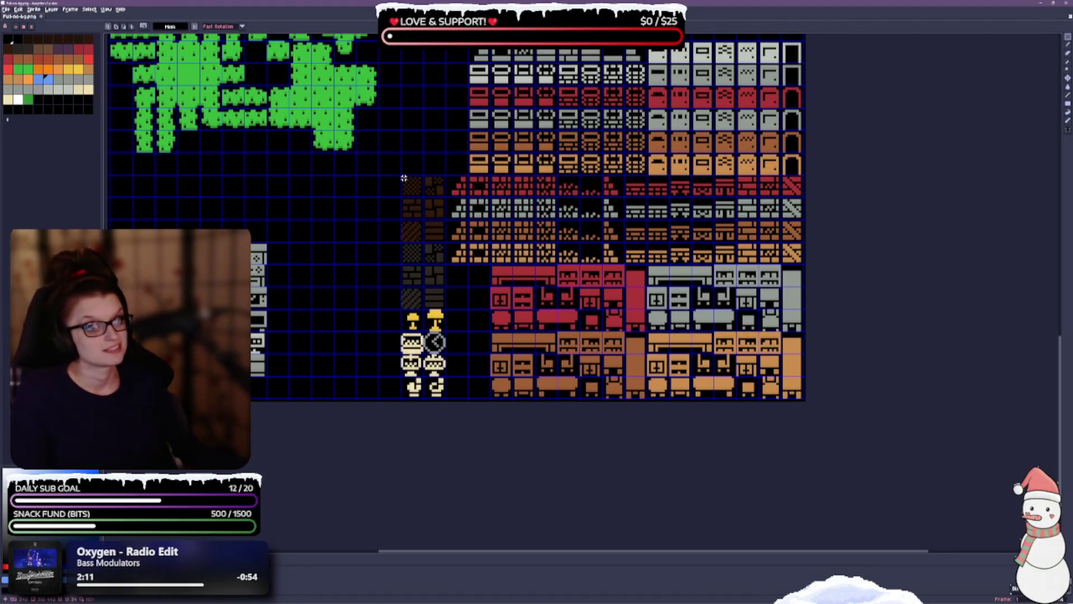
# Move the dark wall tiles into a column beside the furniture tiles and save.
pyautogui.moveTo(404, 177); pyautogui.dragTo(447, 311)
pyautogui.moveTo(423, 256); pyautogui.dragTo(470, 347)
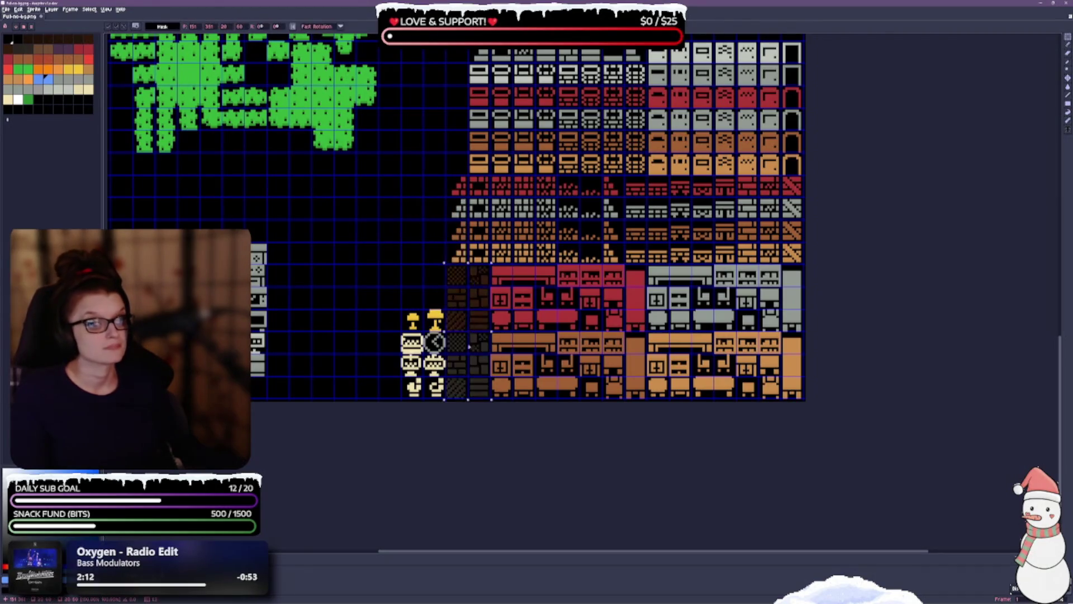
pyautogui.click(345, 234)
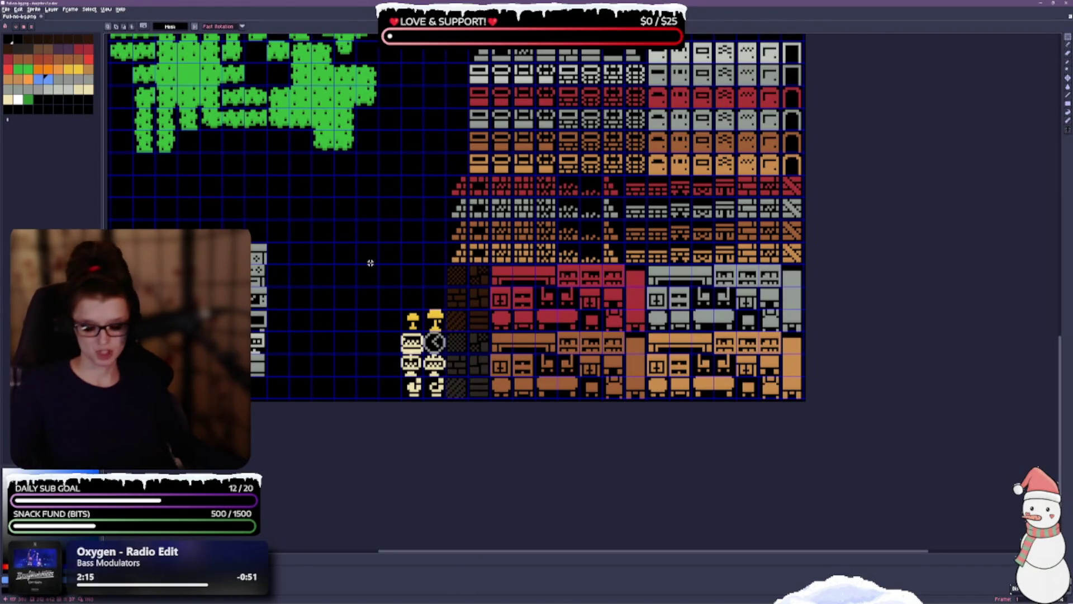
pyautogui.hotkey('ctrl', 's')
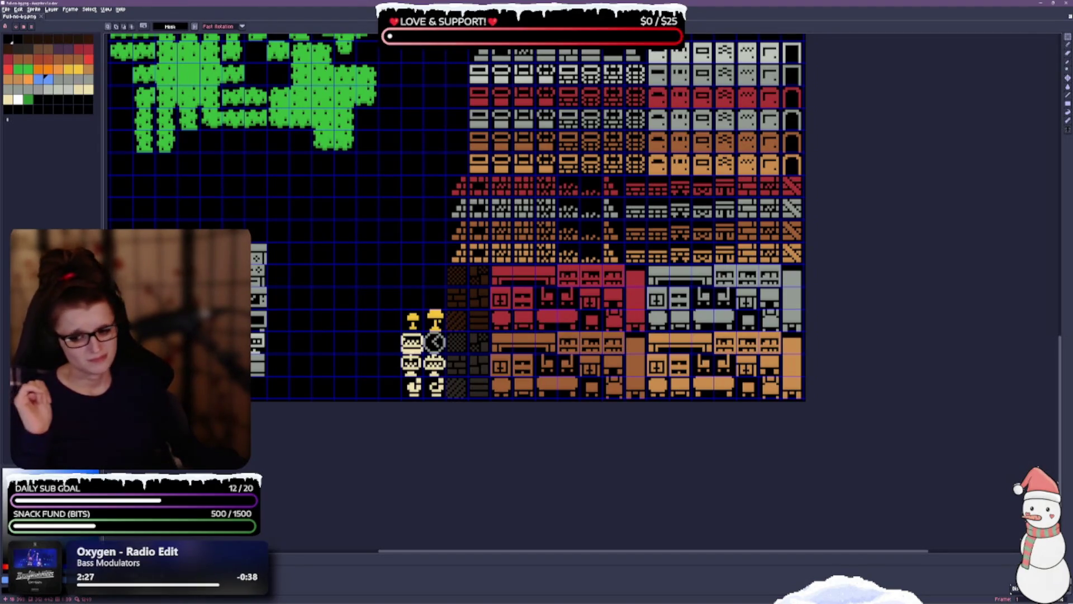
# Shift the 2x4 lamp and clock block one tile to the left.
pyautogui.scroll(1, 497, 317)
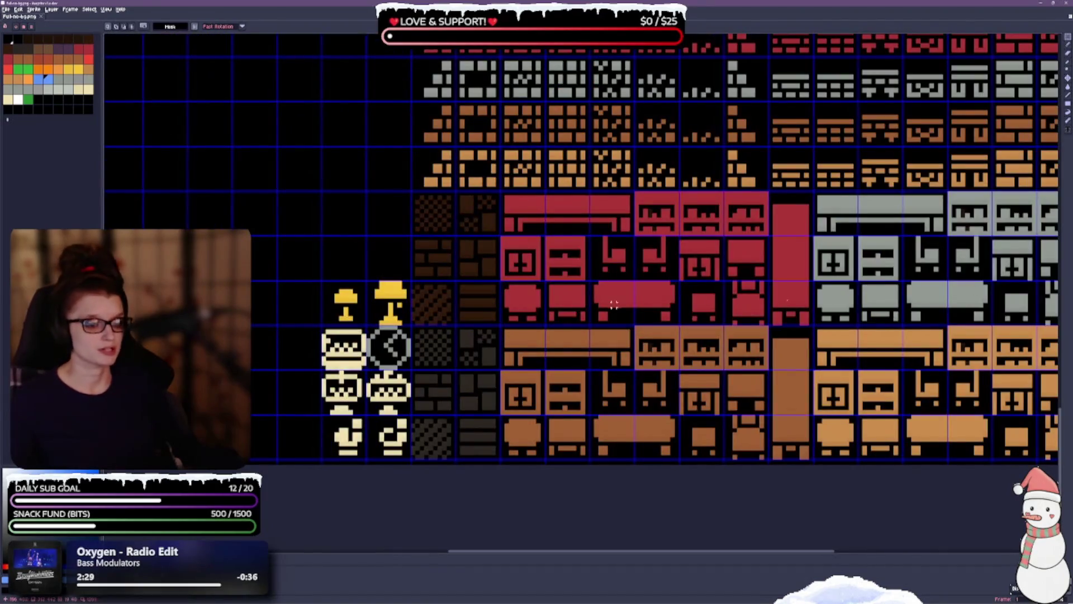
pyautogui.scroll(-2, 546, 300)
pyautogui.scroll(1, 556, 442)
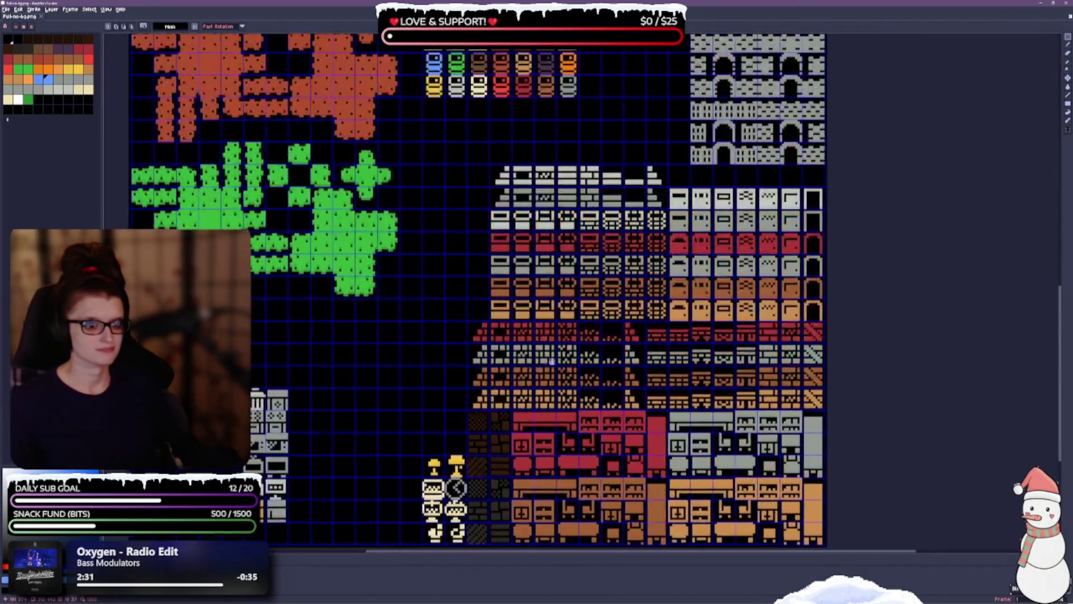
pyautogui.moveTo(557, 441); pyautogui.dragTo(520, 252)
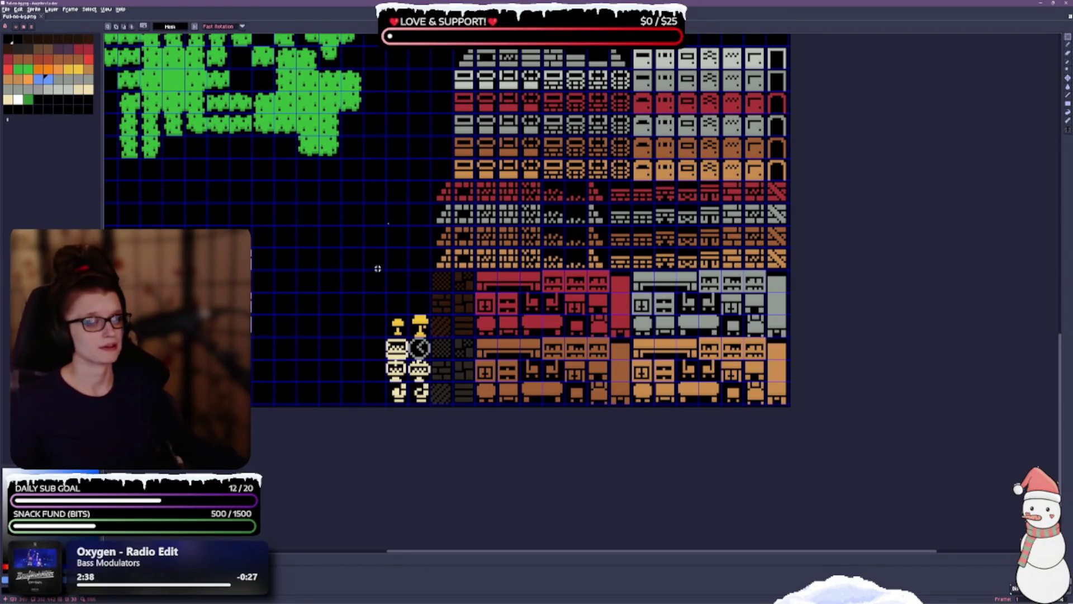
pyautogui.scroll(-1, 437, 202)
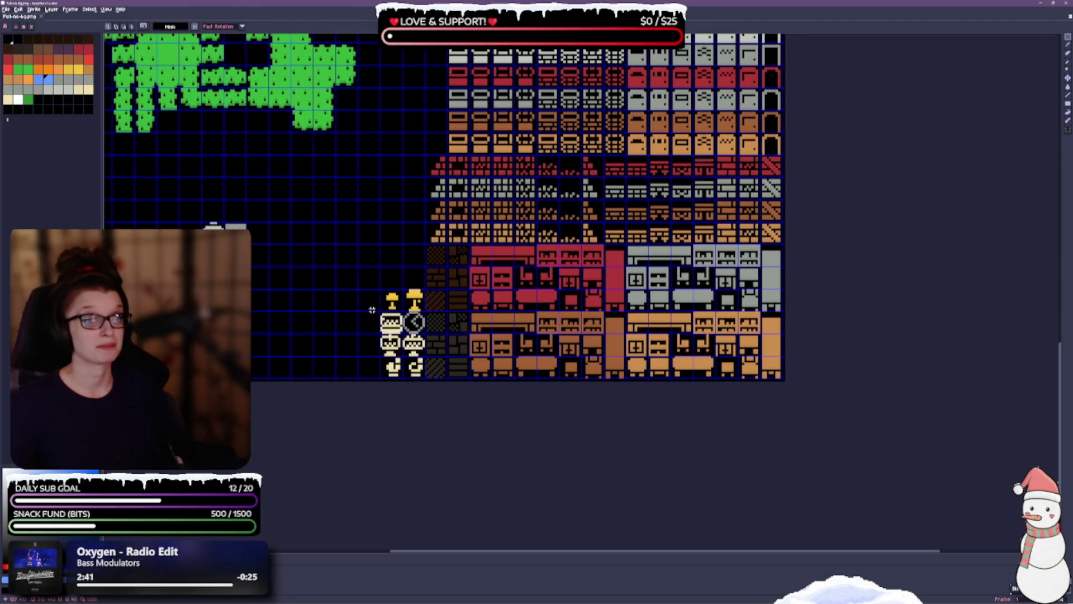
pyautogui.moveTo(382, 290); pyautogui.dragTo(425, 380)
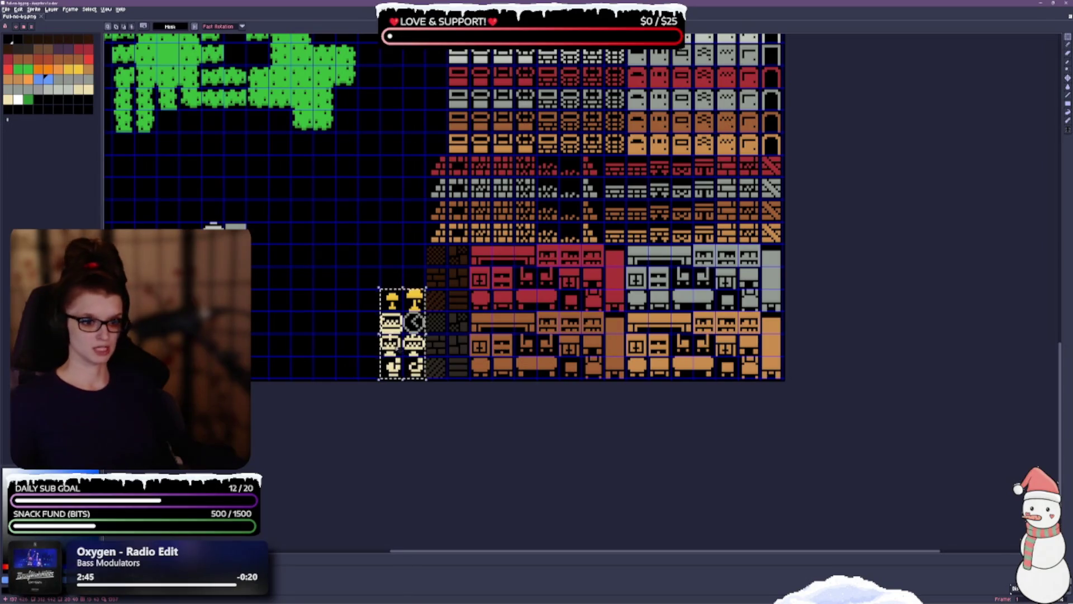
pyautogui.moveTo(403, 335); pyautogui.dragTo(380, 335)
pyautogui.hotkey('ctrl', 'd')
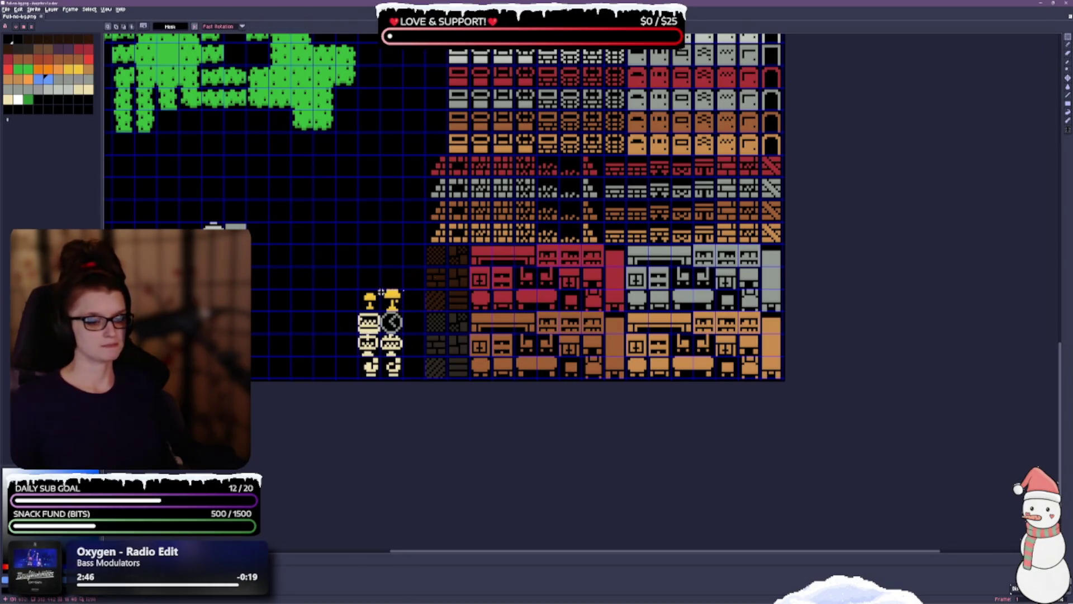
# Move the grey furniture tiles up directly beside the lamp and clock tiles.
pyautogui.moveTo(360, 227); pyautogui.dragTo(367, 361)
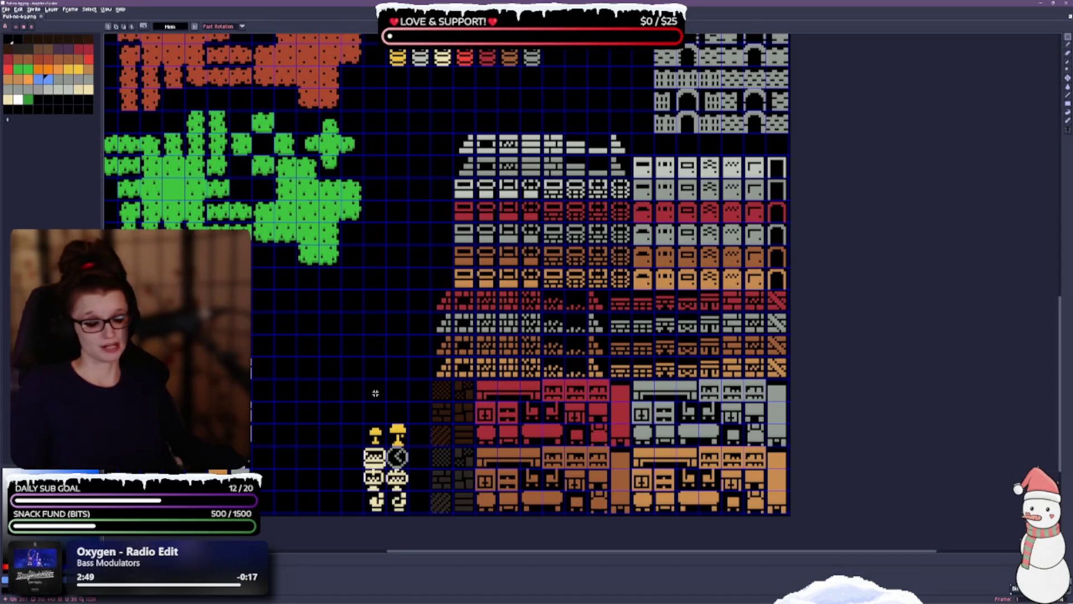
pyautogui.moveTo(394, 299)
pyautogui.mouseDown()
pyautogui.moveTo(377, 371)
pyautogui.moveTo(391, 299)
pyautogui.mouseUp()
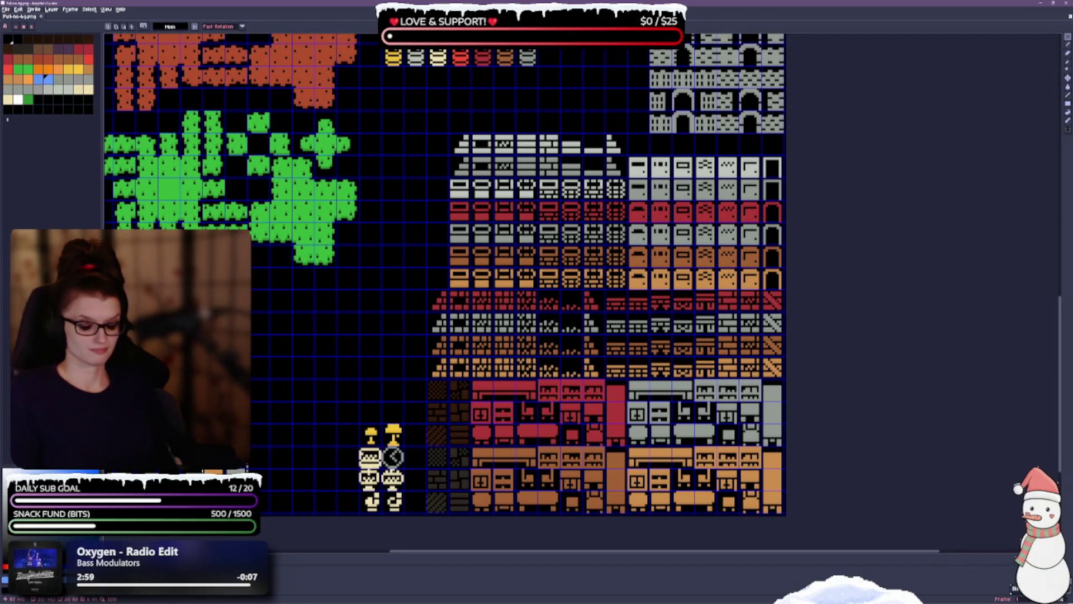
pyautogui.moveTo(184, 444); pyautogui.dragTo(252, 445)
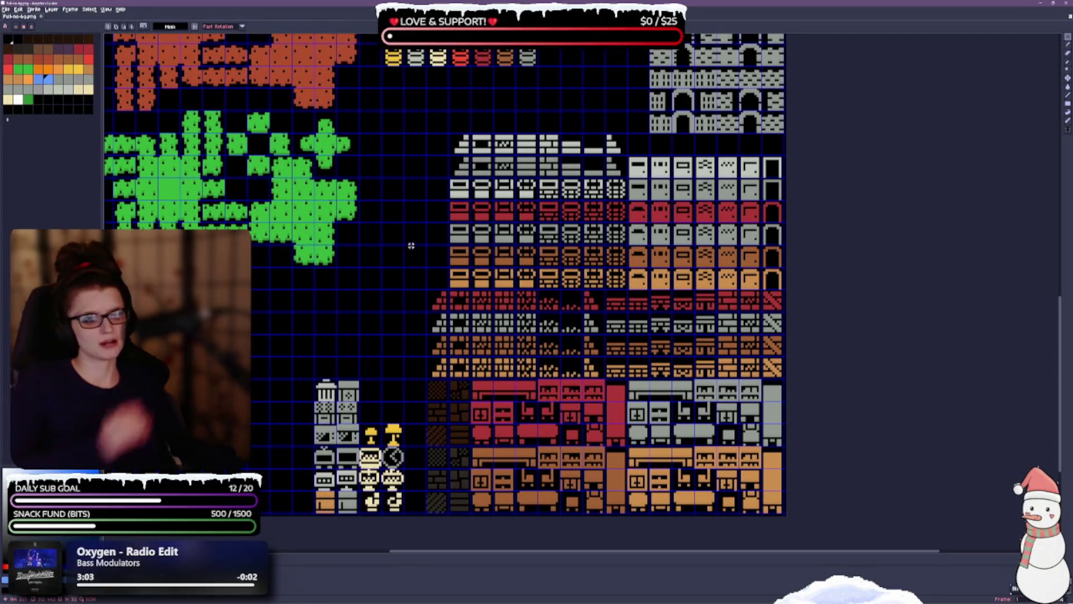
pyautogui.moveTo(430, 258); pyautogui.dragTo(358, 391)
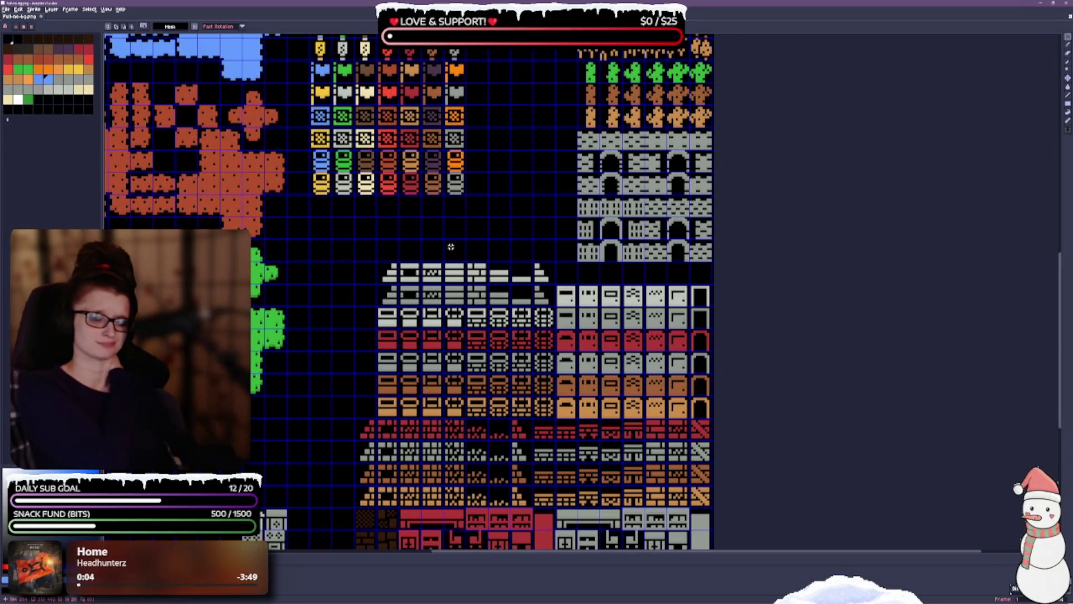
pyautogui.moveTo(514, 112); pyautogui.dragTo(518, 280)
pyautogui.moveTo(528, 221)
pyautogui.mouseDown()
pyautogui.moveTo(535, 343)
pyautogui.moveTo(521, 353)
pyautogui.mouseUp()
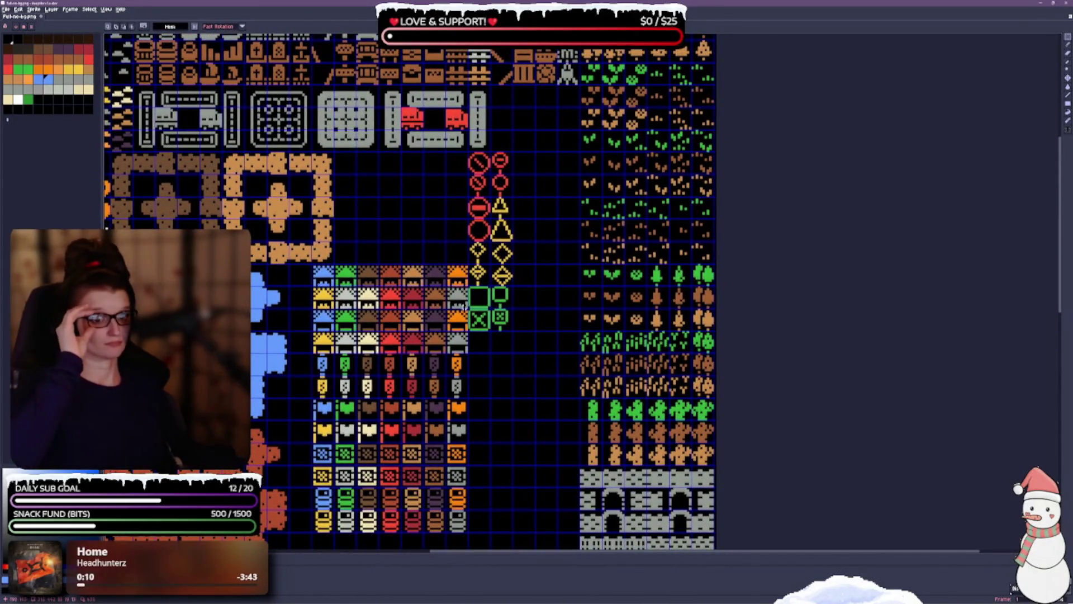
pyautogui.moveTo(387, 226)
pyautogui.mouseDown()
pyautogui.moveTo(556, 267)
pyautogui.moveTo(571, 347)
pyautogui.moveTo(329, 294)
pyautogui.mouseUp()
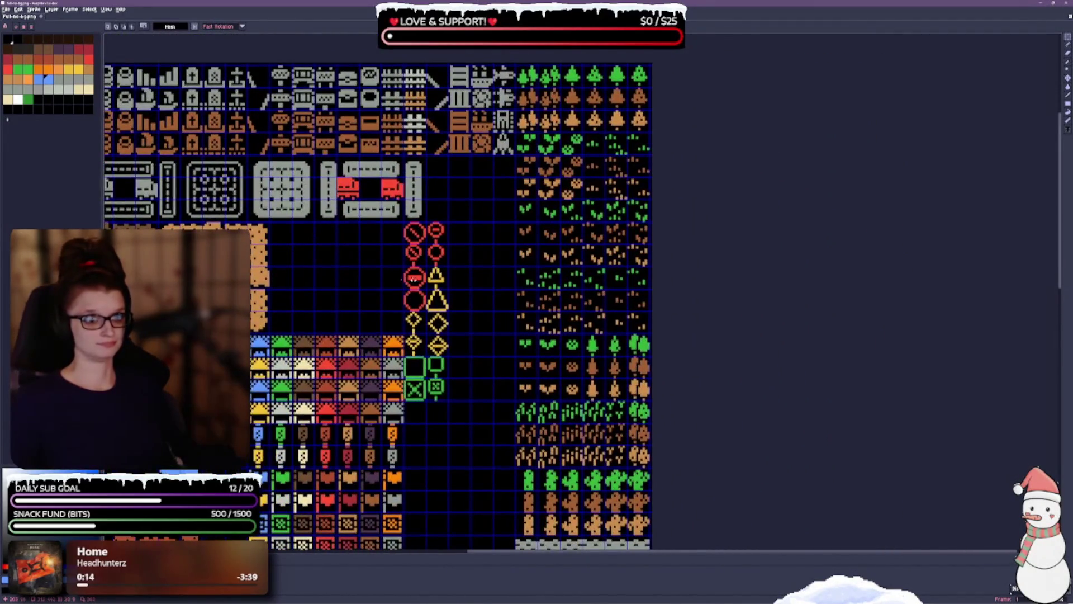
pyautogui.scroll(1, 458, 362)
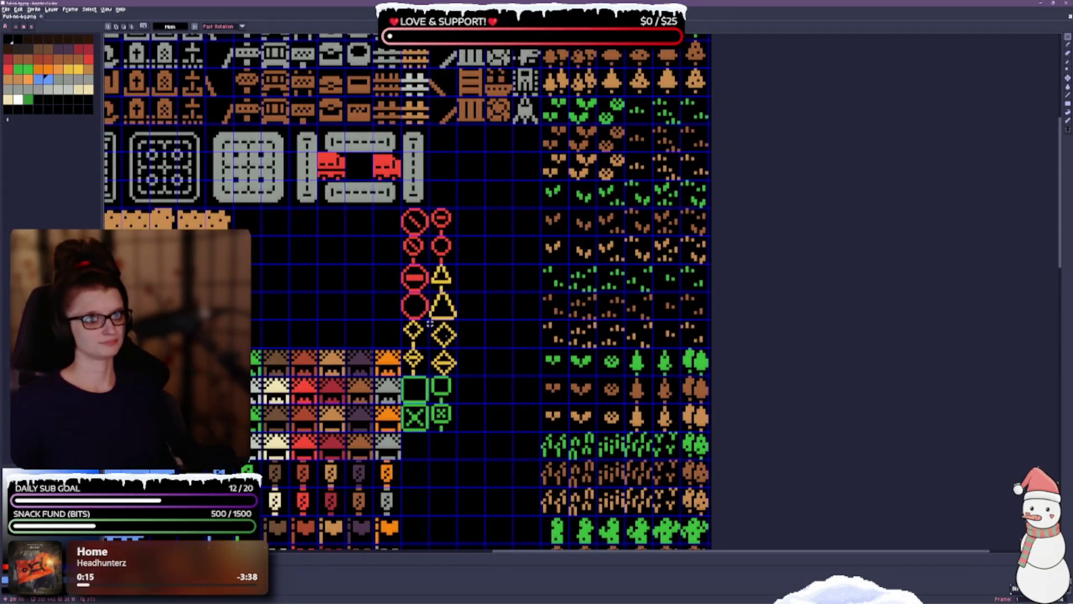
pyautogui.scroll(4, 377, 311)
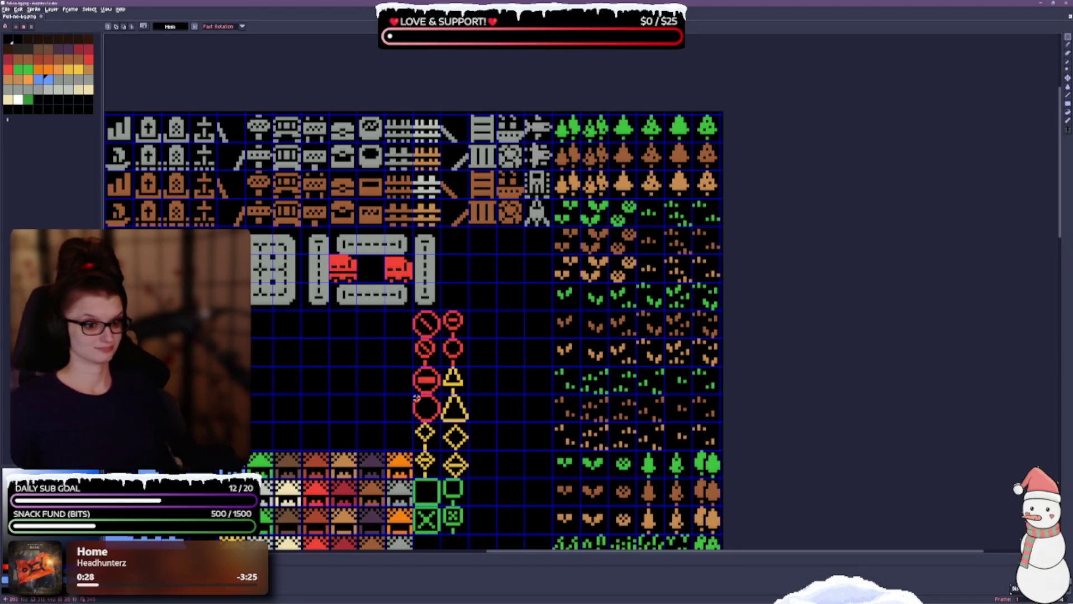
# Move the first pair of small red sign tiles beside the other signs and save.
pyautogui.moveTo(422, 373)
pyautogui.mouseDown()
pyautogui.moveTo(432, 412)
pyautogui.moveTo(460, 324)
pyautogui.moveTo(460, 272)
pyautogui.mouseUp()
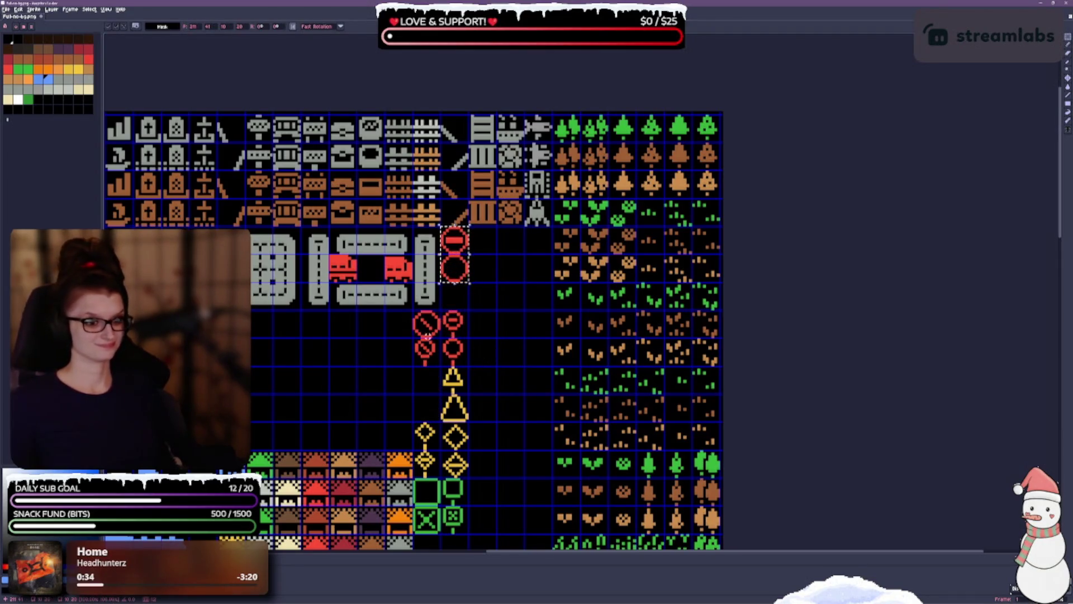
pyautogui.moveTo(413, 309)
pyautogui.mouseDown()
pyautogui.moveTo(442, 340)
pyautogui.moveTo(442, 367)
pyautogui.moveTo(482, 264)
pyautogui.mouseUp()
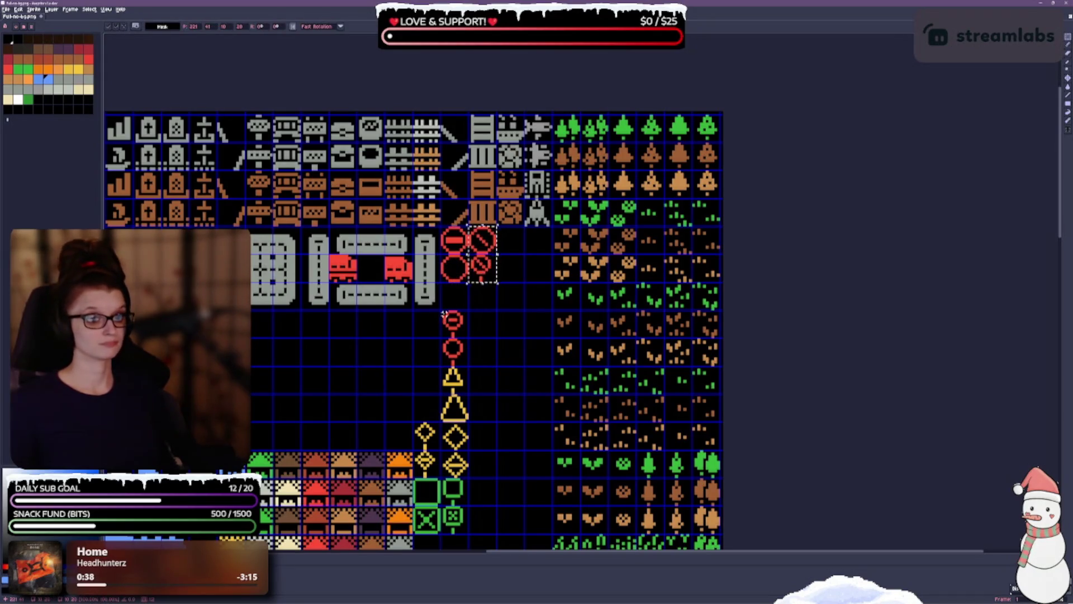
pyautogui.moveTo(441, 311); pyautogui.dragTo(456, 363)
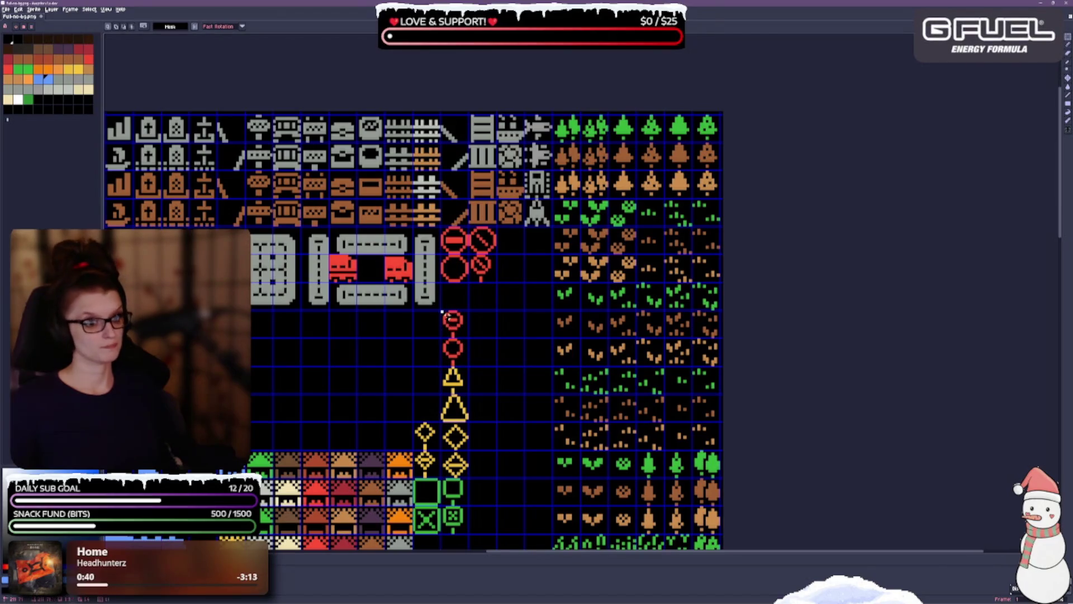
pyautogui.moveTo(442, 312); pyautogui.dragTo(457, 361)
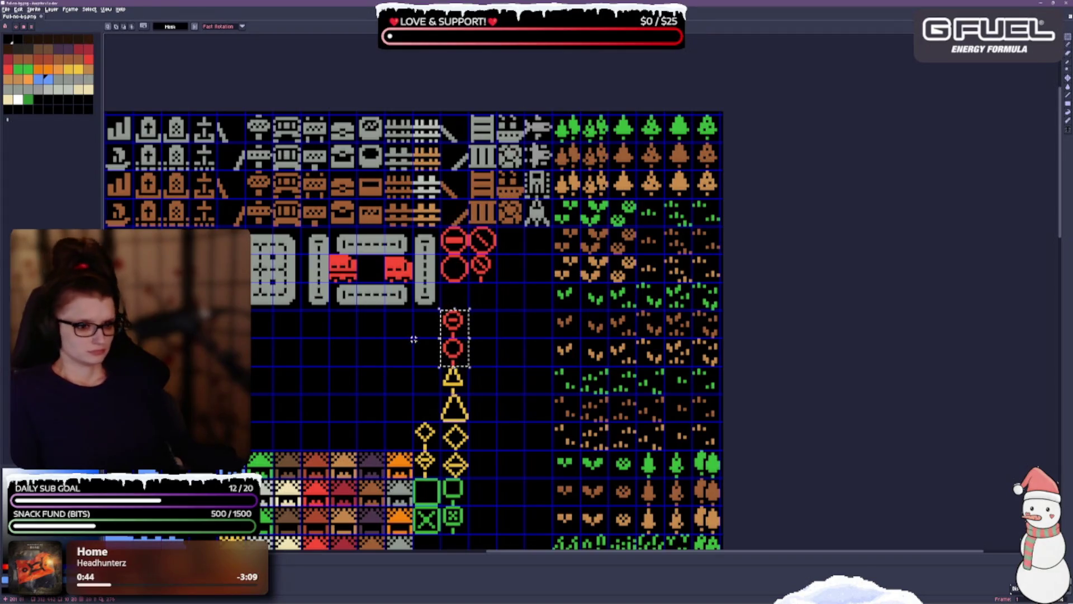
pyautogui.moveTo(457, 360)
pyautogui.mouseDown()
pyautogui.moveTo(513, 333)
pyautogui.moveTo(513, 277)
pyautogui.mouseUp()
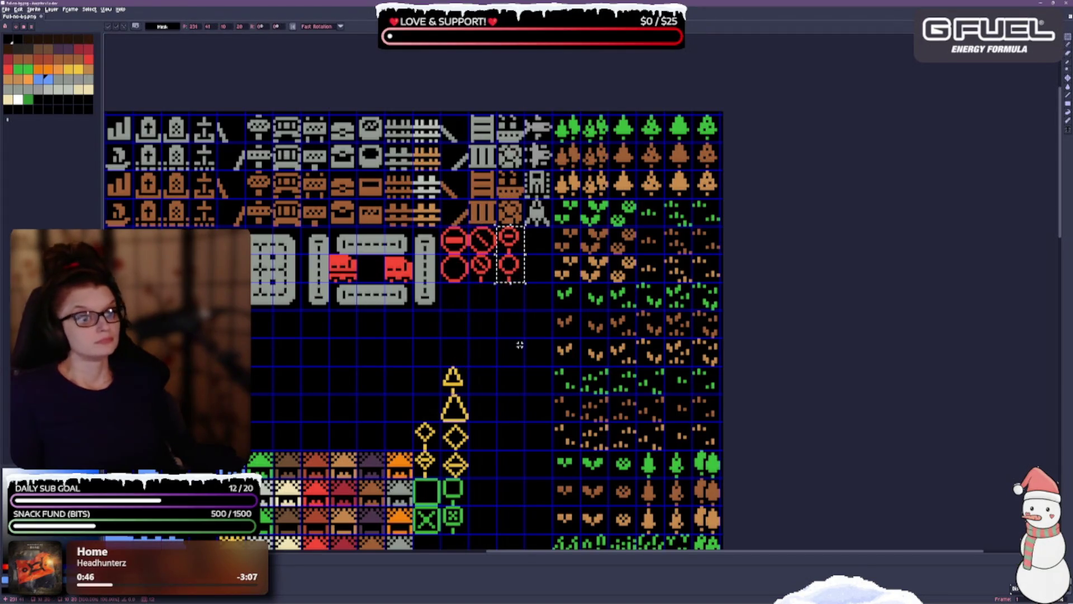
pyautogui.hotkey('ctrl', 's')
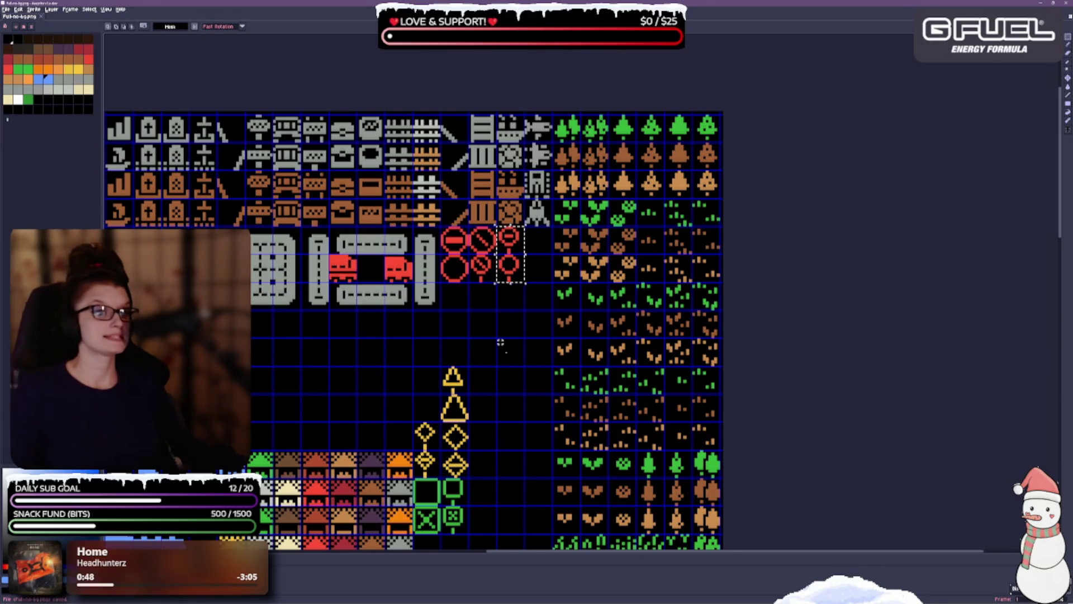
pyautogui.hotkey('ctrl', 'd')
pyautogui.scroll(-1, 467, 359)
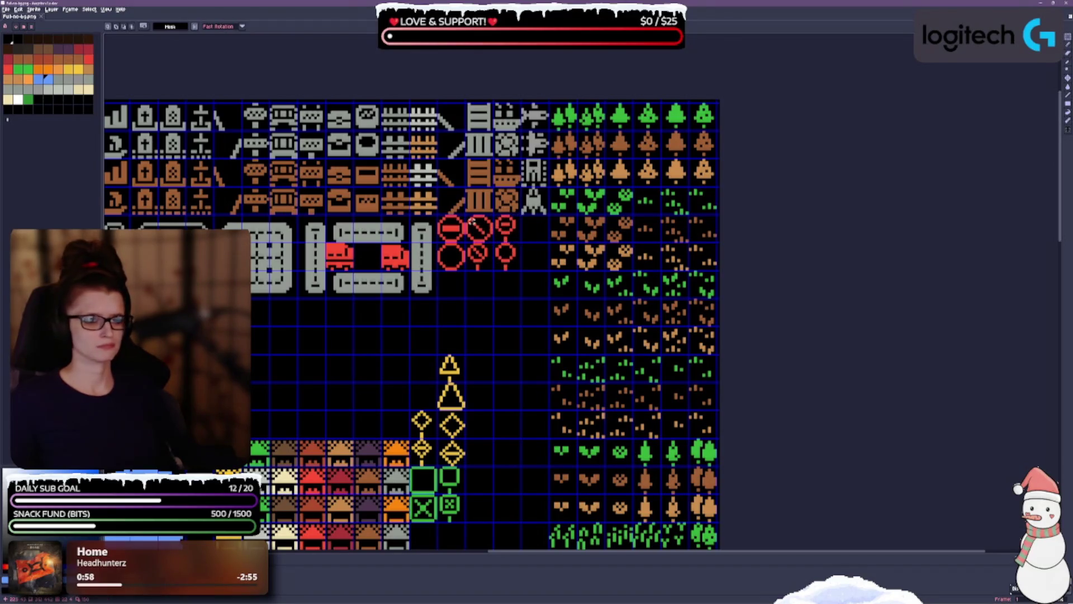
# Shift the remaining small red signs one cell left beside the large circles, undoing a wrong move.
pyautogui.moveTo(437, 242)
pyautogui.mouseDown()
pyautogui.moveTo(465, 271)
pyautogui.moveTo(452, 284)
pyautogui.mouseUp()
pyautogui.moveTo(468, 219)
pyautogui.mouseDown()
pyautogui.moveTo(479, 229)
pyautogui.moveTo(451, 257)
pyautogui.mouseUp()
pyautogui.hotkey('ctrl', 'd')
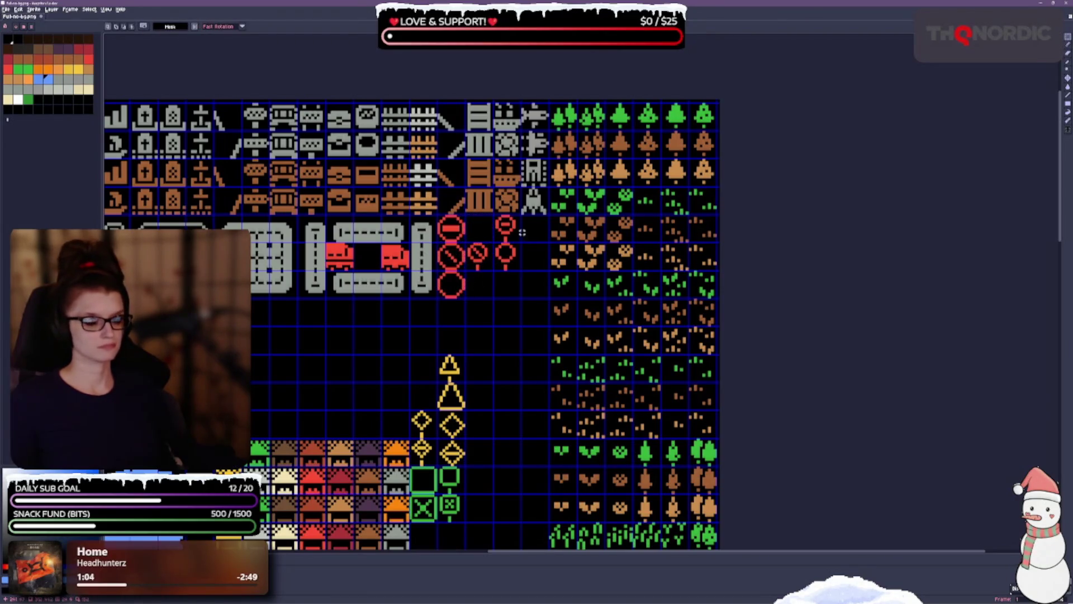
pyautogui.moveTo(493, 215)
pyautogui.mouseDown()
pyautogui.moveTo(519, 242)
pyautogui.moveTo(478, 230)
pyautogui.moveTo(519, 269)
pyautogui.moveTo(478, 284)
pyautogui.mouseUp()
pyautogui.hotkey('ctrl', 'd')
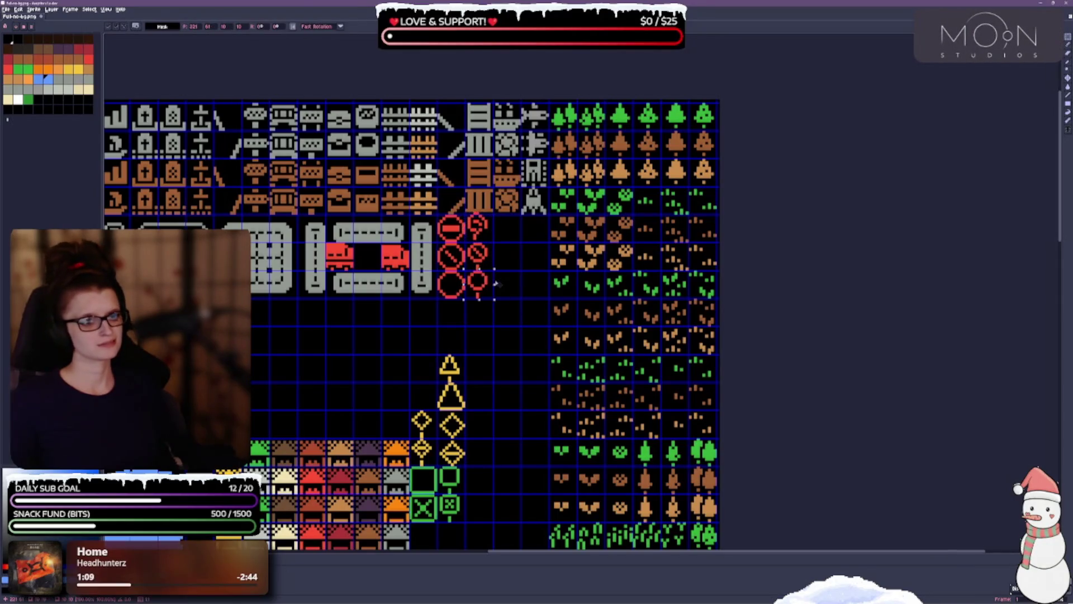
pyautogui.hotkey('ctrl', 'z')
pyautogui.hotkey('ctrl', 'z')
pyautogui.hotkey('ctrl', 'z')
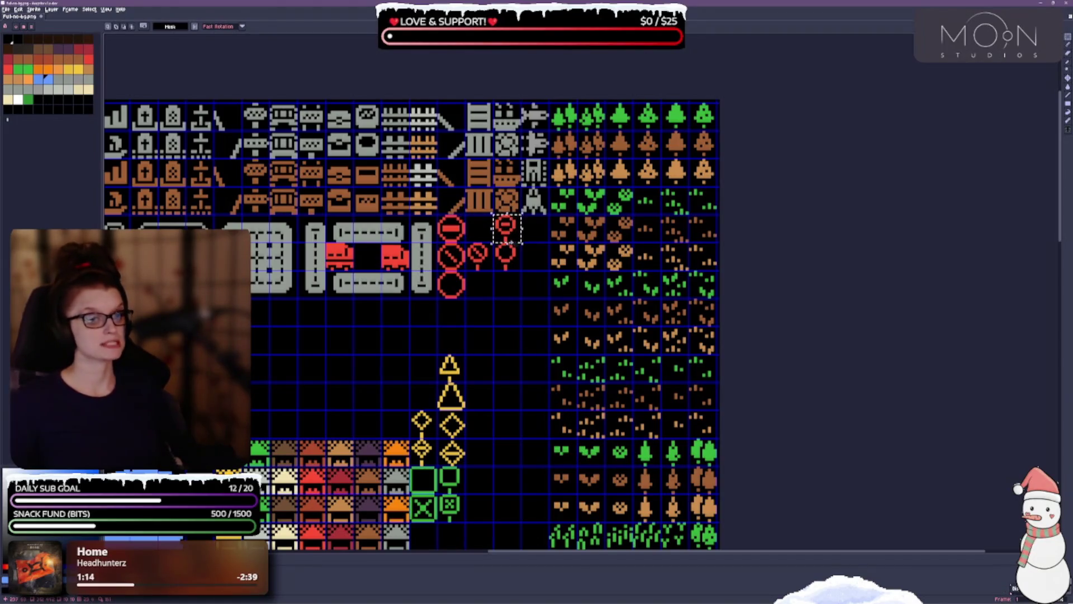
pyautogui.moveTo(519, 229)
pyautogui.mouseDown()
pyautogui.moveTo(492, 229)
pyautogui.moveTo(523, 271)
pyautogui.moveTo(487, 285)
pyautogui.mouseUp()
pyautogui.click(509, 252)
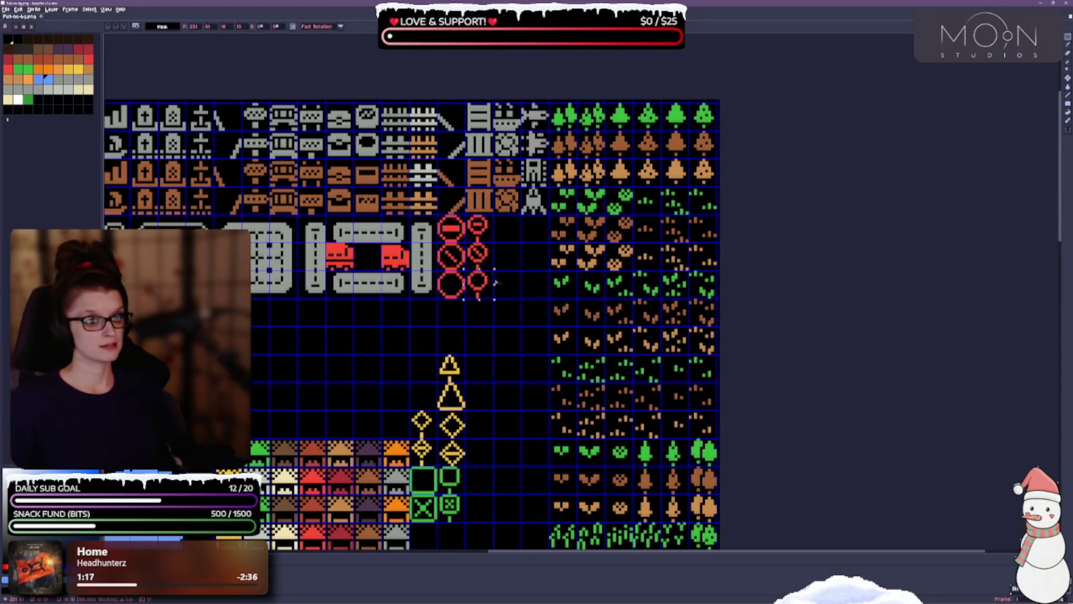
# Nudge the small red sign column one pixel left toward the large circles and save.
pyautogui.hotkey('ctrl', 's')
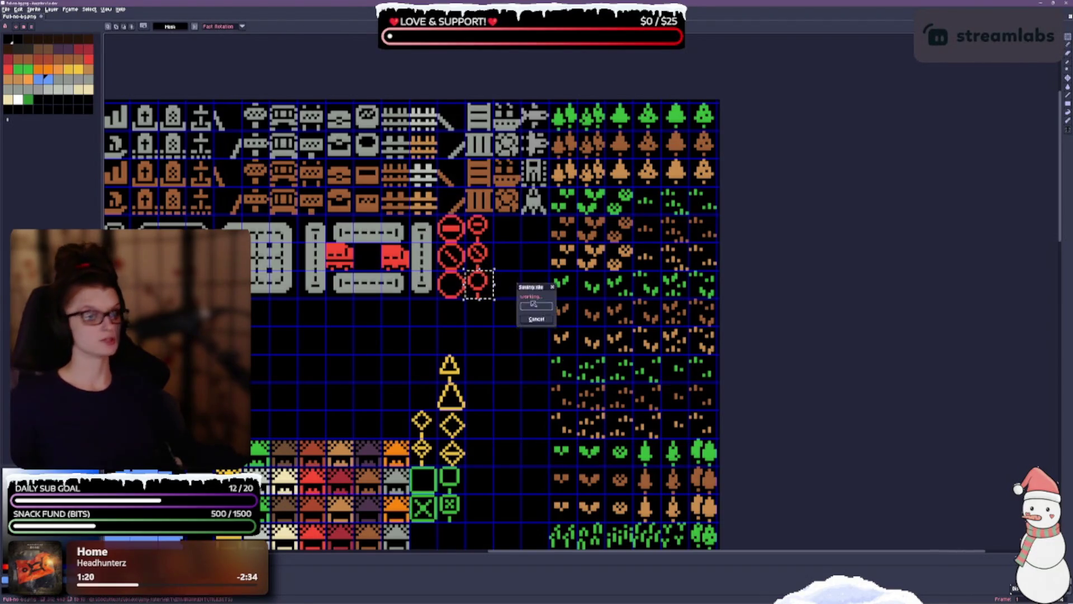
pyautogui.scroll(5, 492, 274)
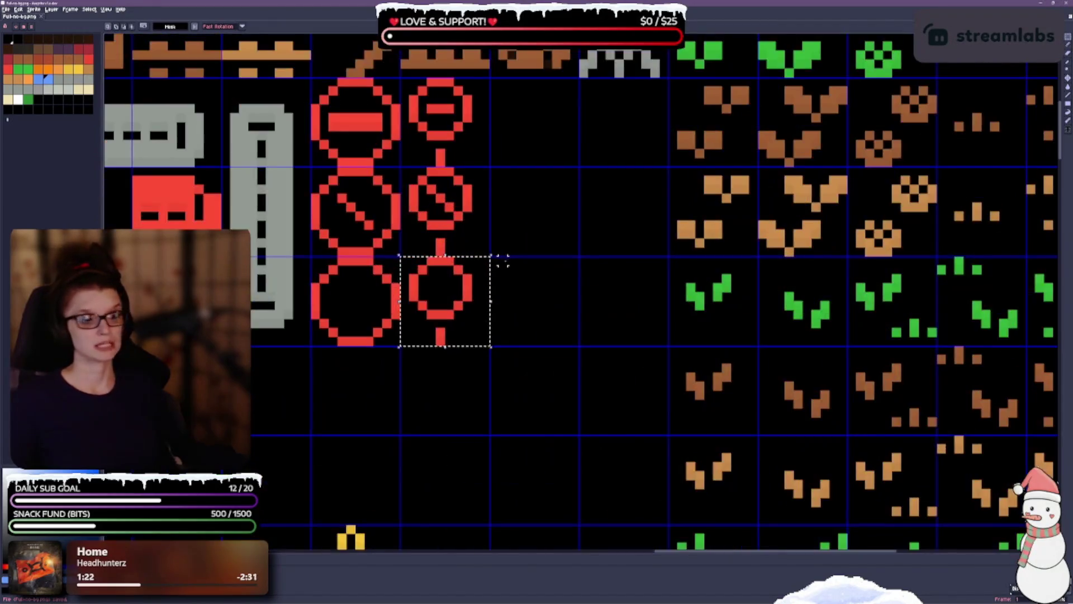
pyautogui.moveTo(539, 259); pyautogui.dragTo(536, 292)
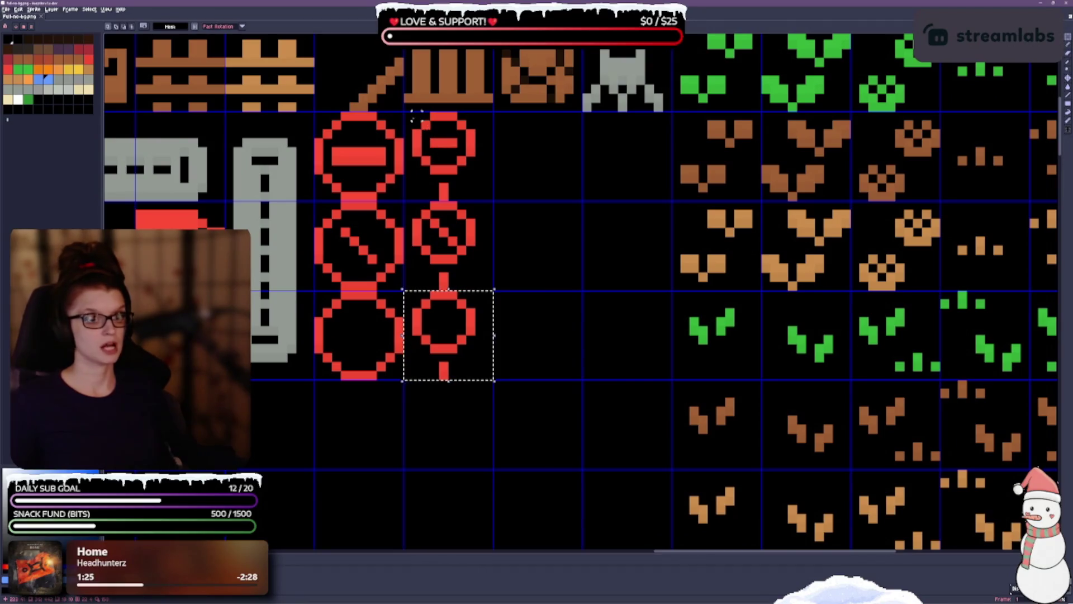
pyautogui.moveTo(408, 114)
pyautogui.mouseDown()
pyautogui.moveTo(492, 193)
pyautogui.moveTo(460, 302)
pyautogui.moveTo(462, 340)
pyautogui.mouseUp()
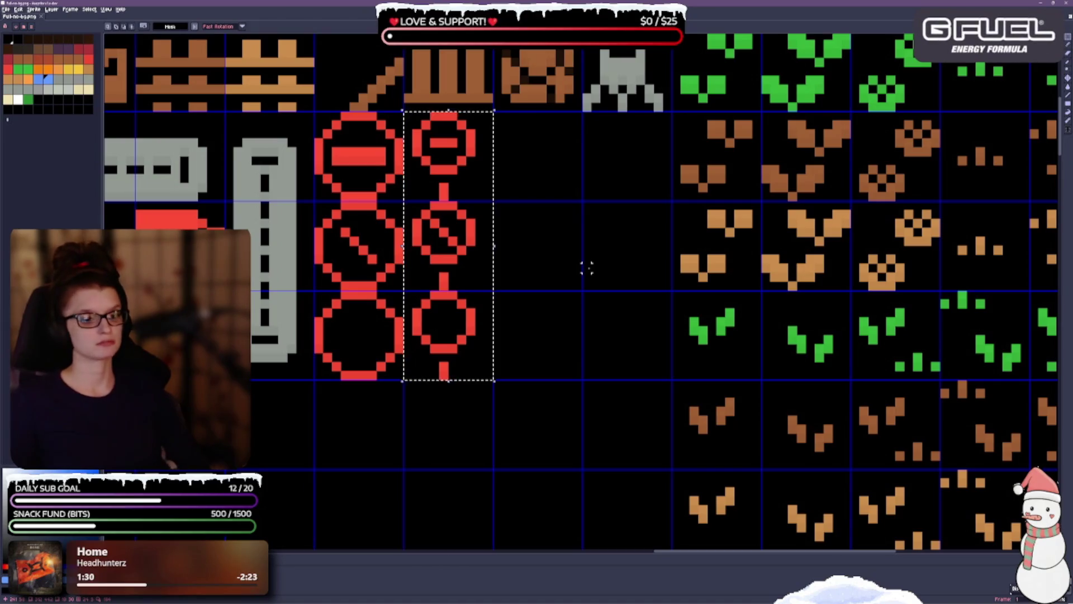
pyautogui.press('Right')
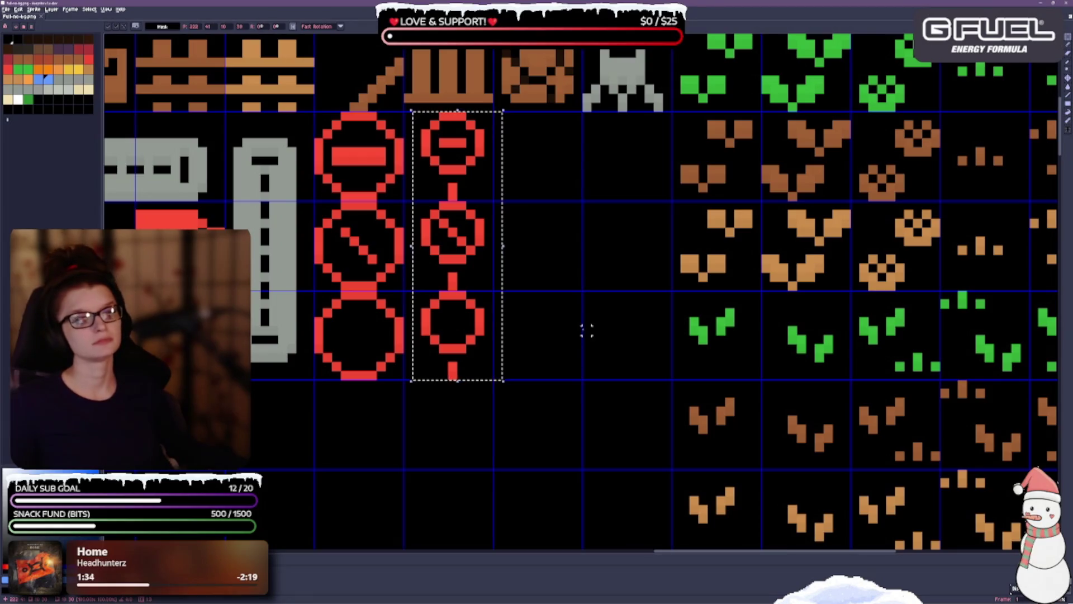
pyautogui.press('Left')
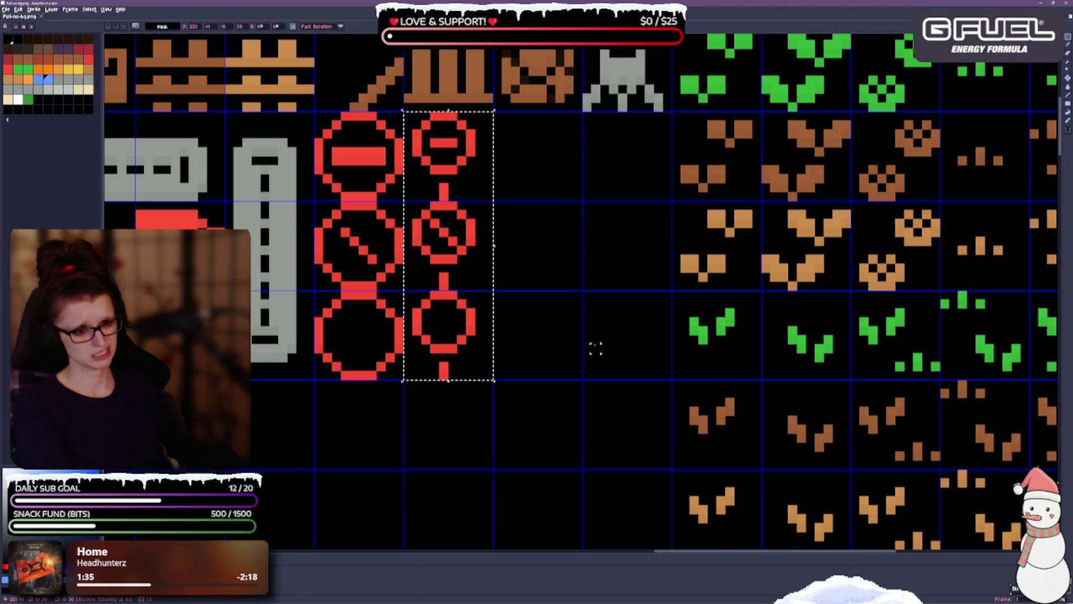
pyautogui.press('Right')
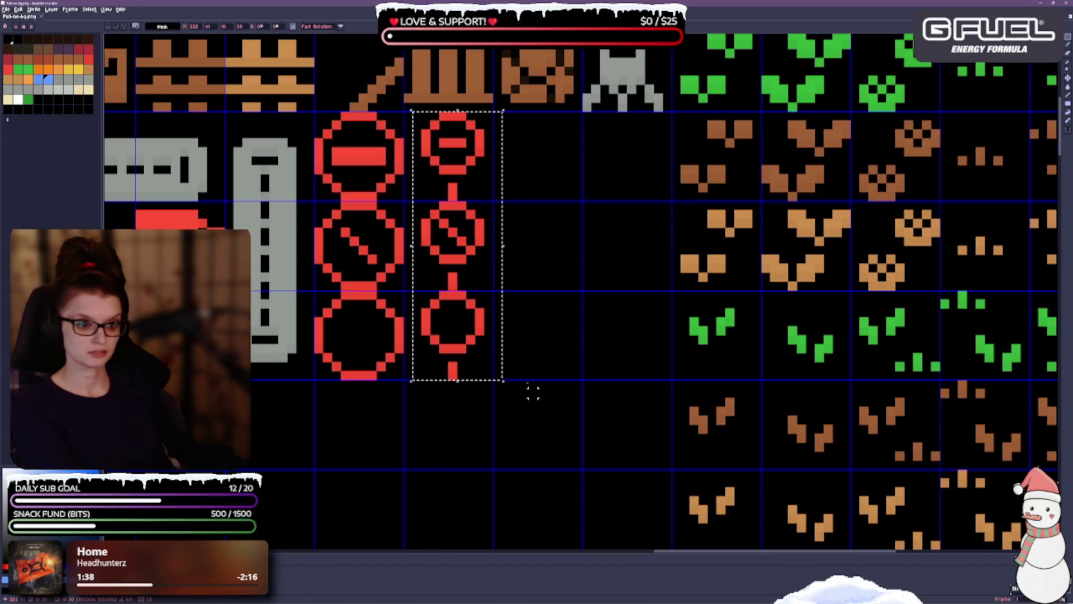
pyautogui.press('Left')
pyautogui.hotkey('ctrl', 'd')
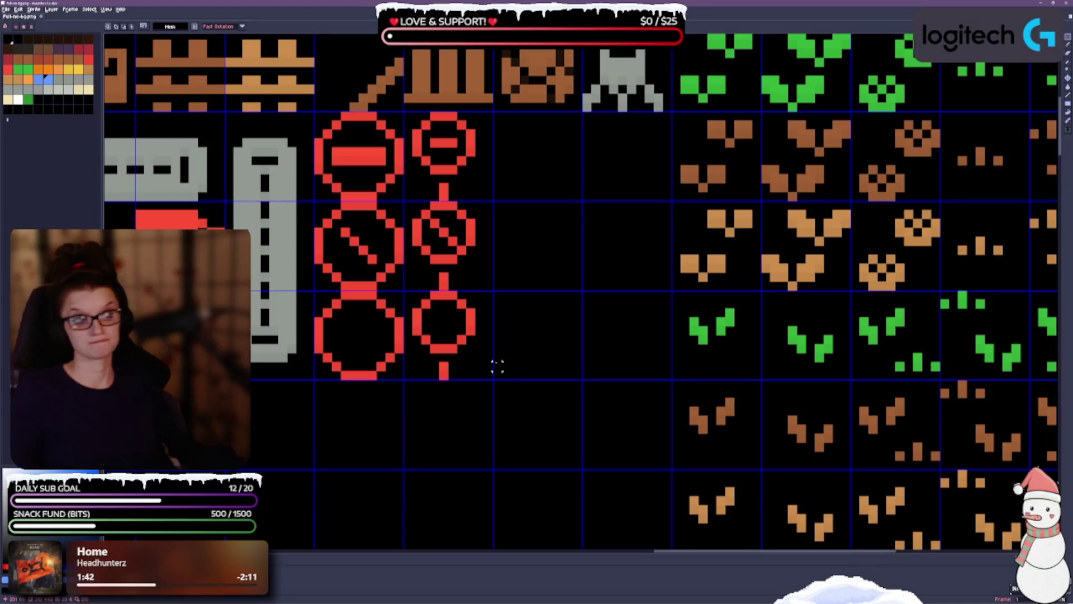
pyautogui.hotkey('ctrl', 's')
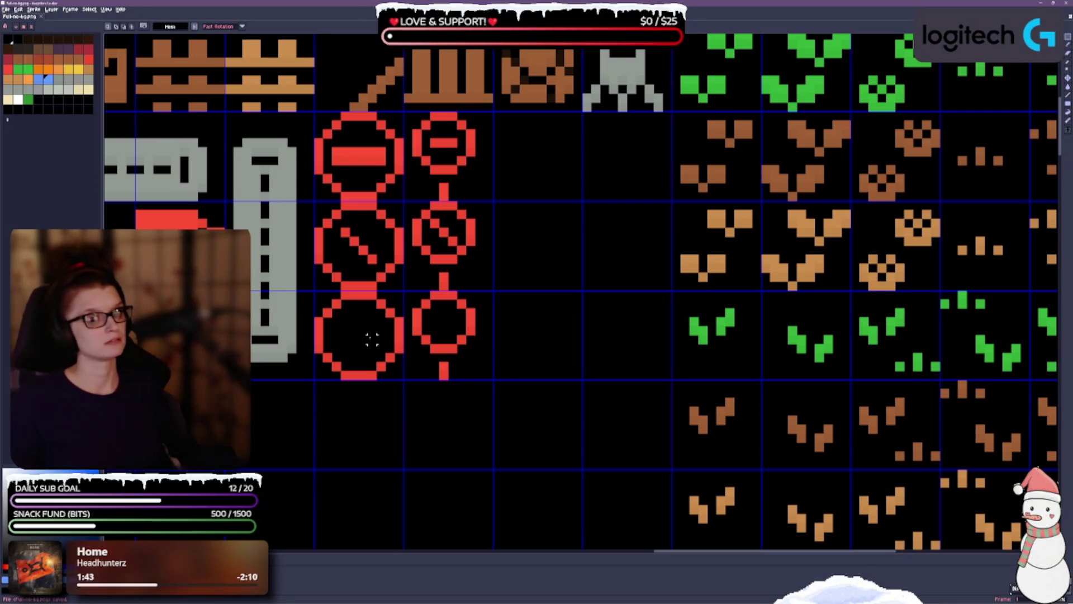
# Move both yellow triangle sign tiles up beside the top of the red sign block.
pyautogui.scroll(-2, 372, 339)
pyautogui.scroll(-3, 391, 324)
pyautogui.scroll(-2, 414, 314)
pyautogui.scroll(1, 438, 308)
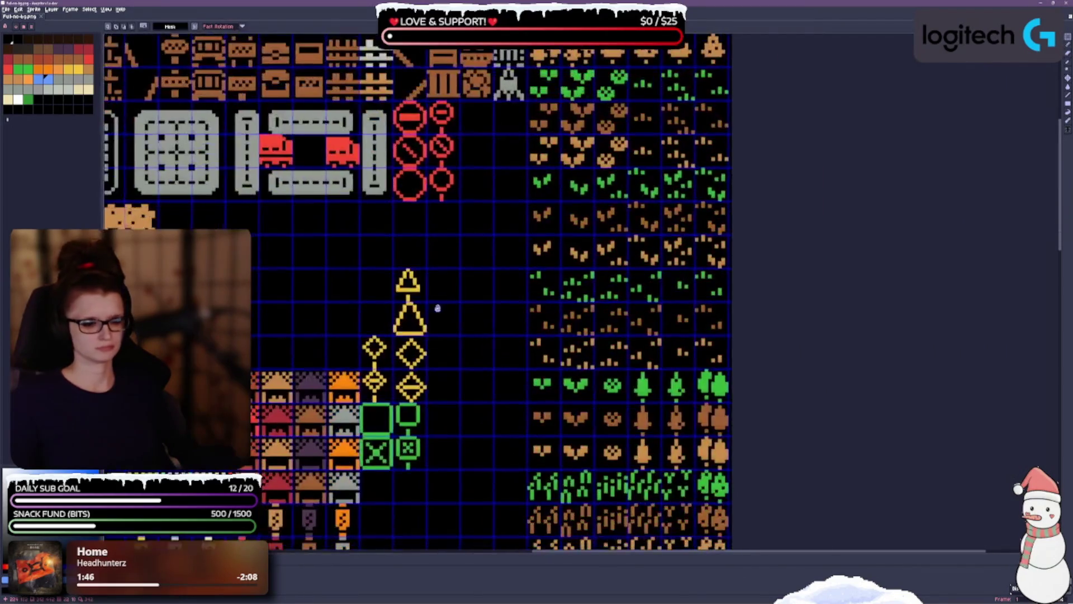
pyautogui.scroll(1, 438, 308)
pyautogui.scroll(-1, 441, 282)
pyautogui.moveTo(455, 264); pyautogui.dragTo(456, 299)
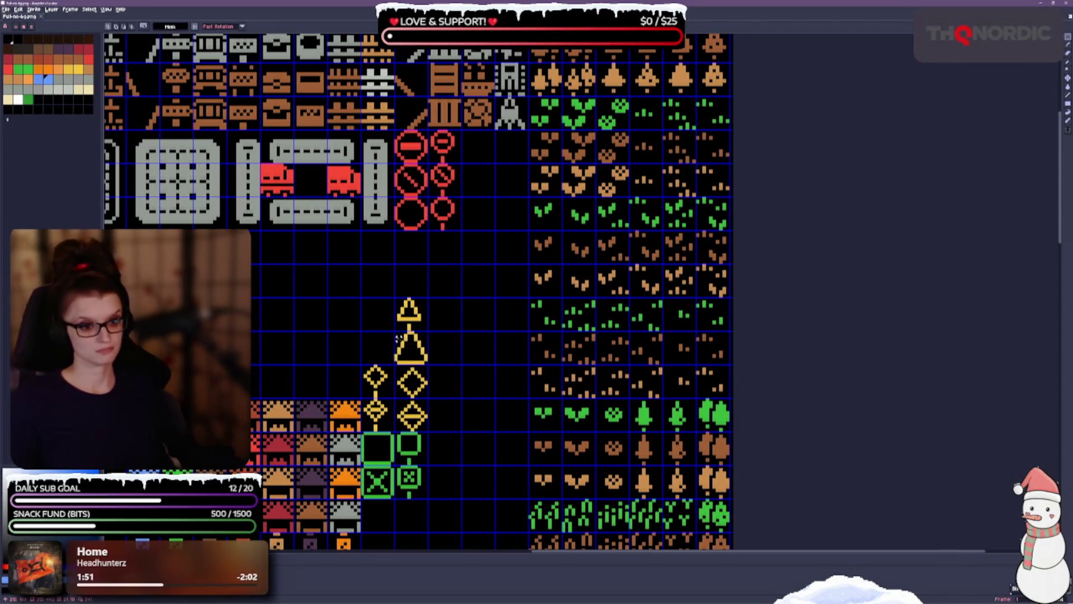
pyautogui.hotkey('shift', 'Right')
pyautogui.hotkey('shift', 'Right')
pyautogui.hotkey('shift', 'Up')
pyautogui.hotkey('shift', 'Up')
pyautogui.hotkey('shift', 'Up')
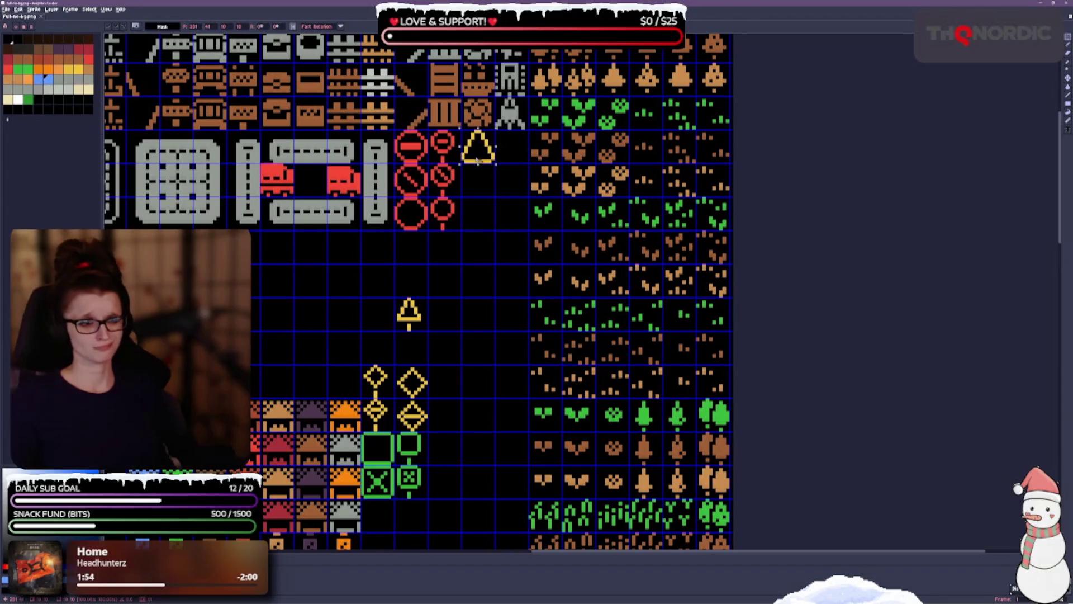
pyautogui.hotkey('ctrl', 'd')
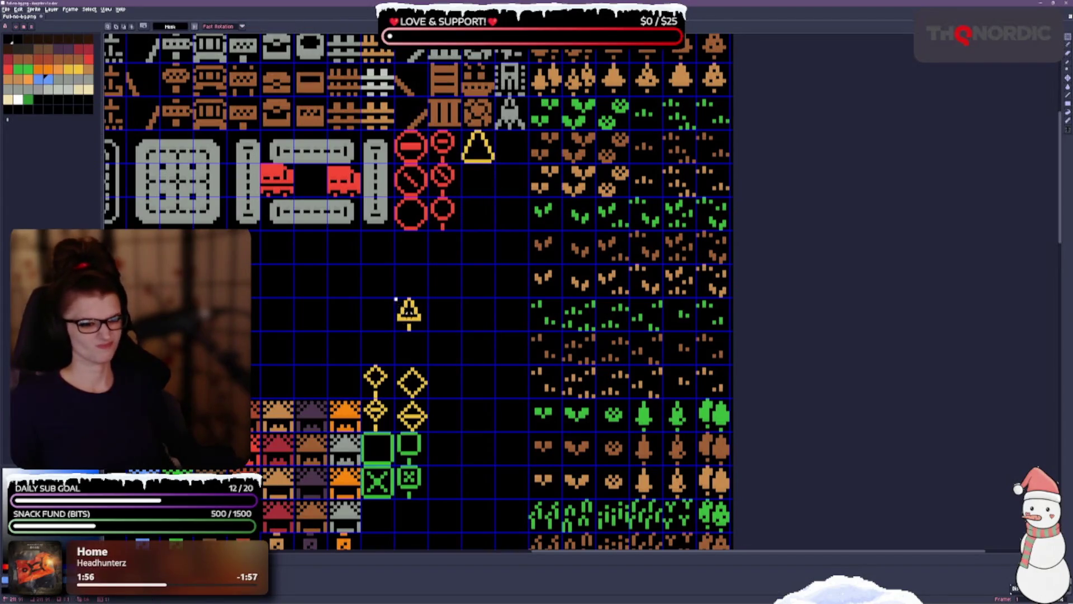
pyautogui.moveTo(394, 298); pyautogui.dragTo(426, 329)
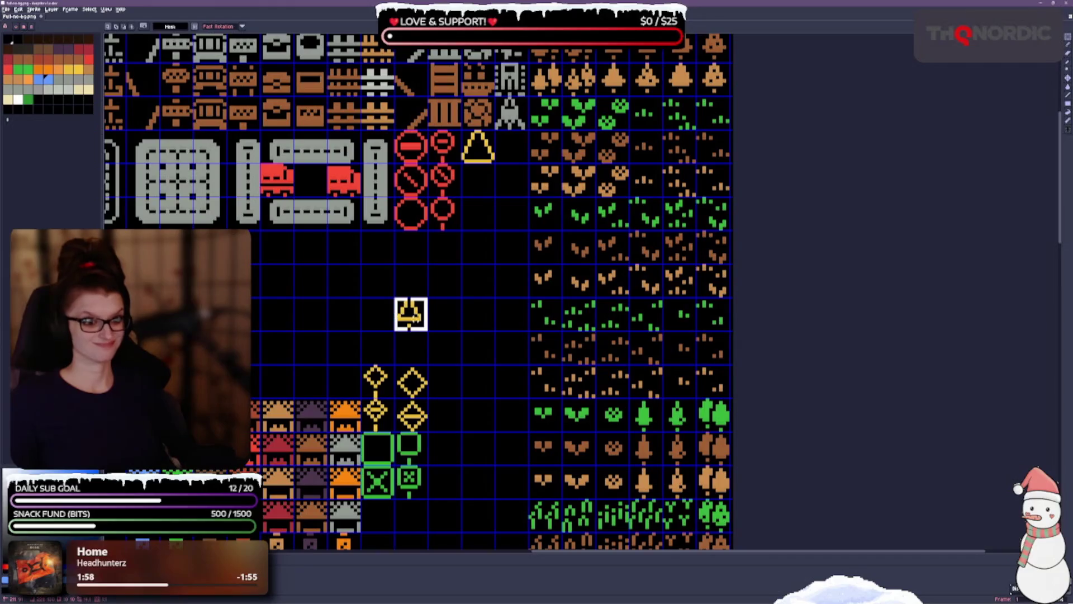
pyautogui.hotkey('shift', 'Right')
pyautogui.hotkey('shift', 'Right')
pyautogui.hotkey('shift', 'Right')
pyautogui.hotkey('shift', 'Up')
pyautogui.hotkey('shift', 'Up')
pyautogui.hotkey('shift', 'Up')
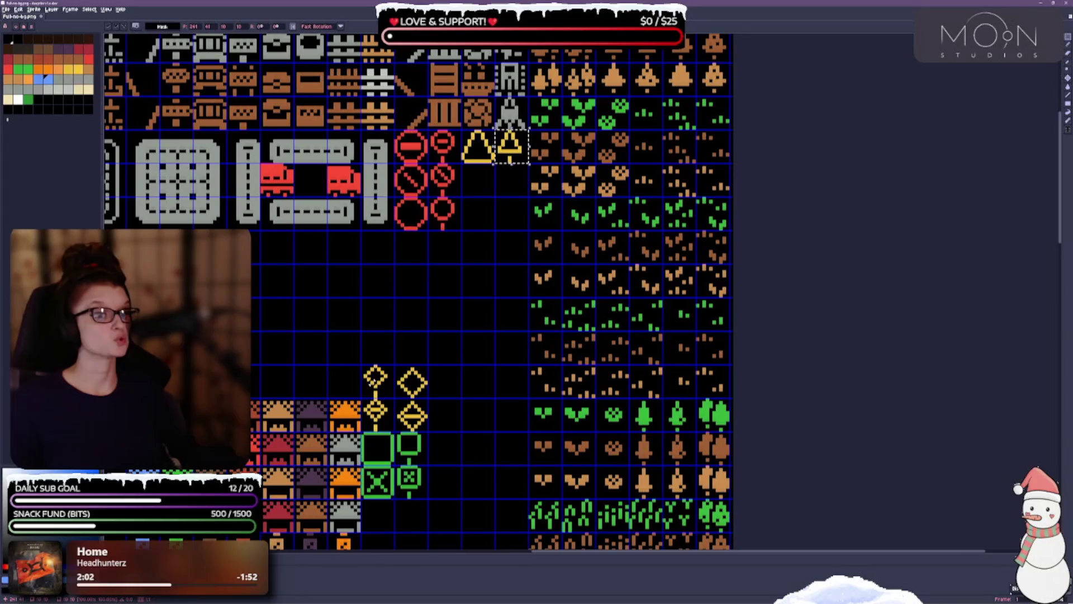
pyautogui.hotkey('ctrl', 'd')
pyautogui.moveTo(426, 423); pyautogui.dragTo(424, 368)
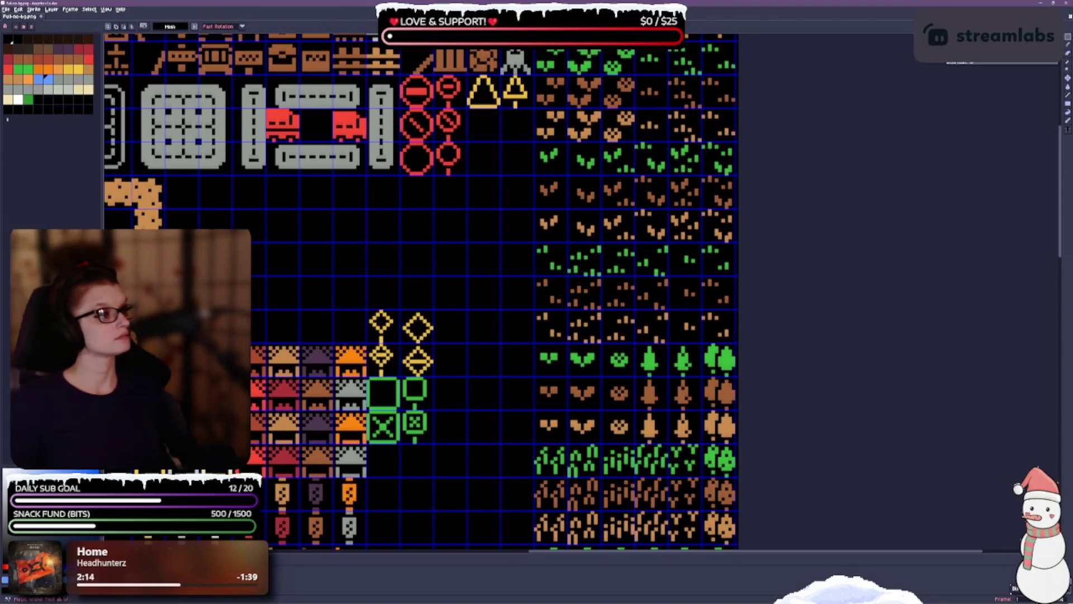
pyautogui.hotkey('shift', 'm')
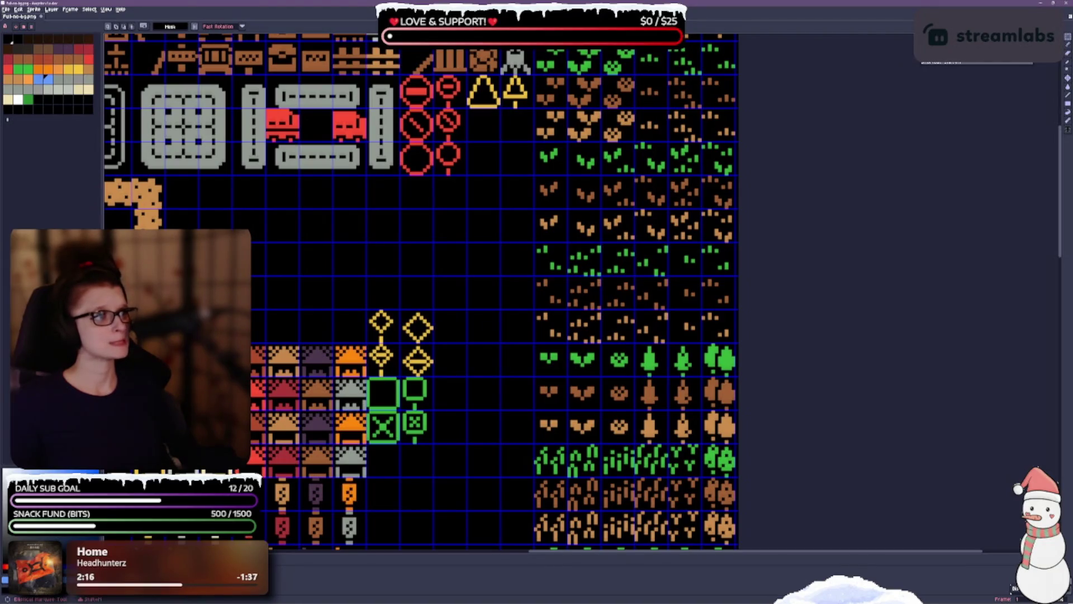
pyautogui.press('q')
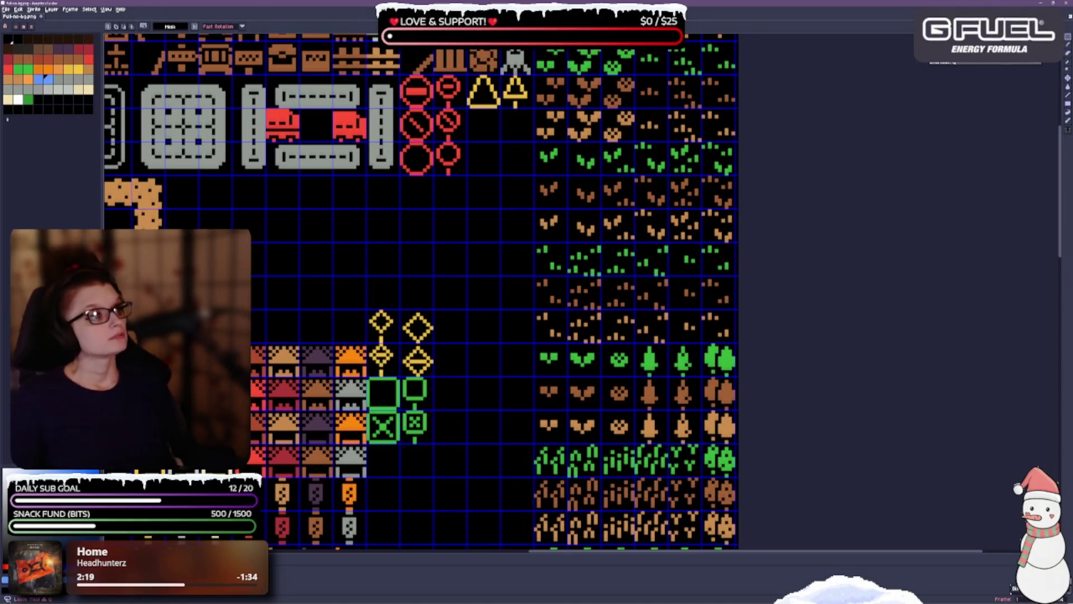
pyautogui.hotkey('shift', 'q')
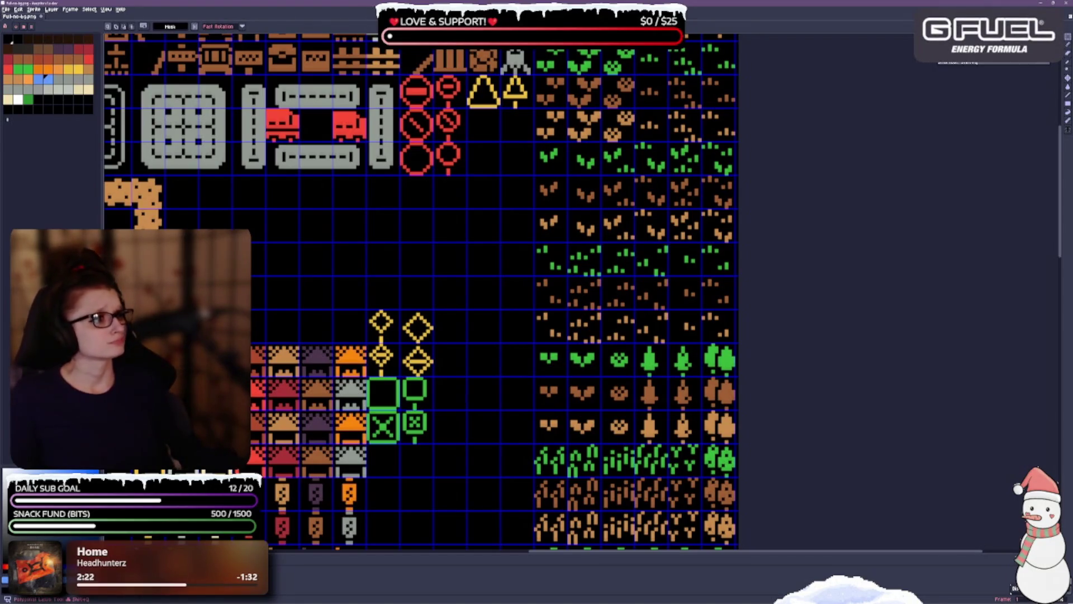
pyautogui.press('w')
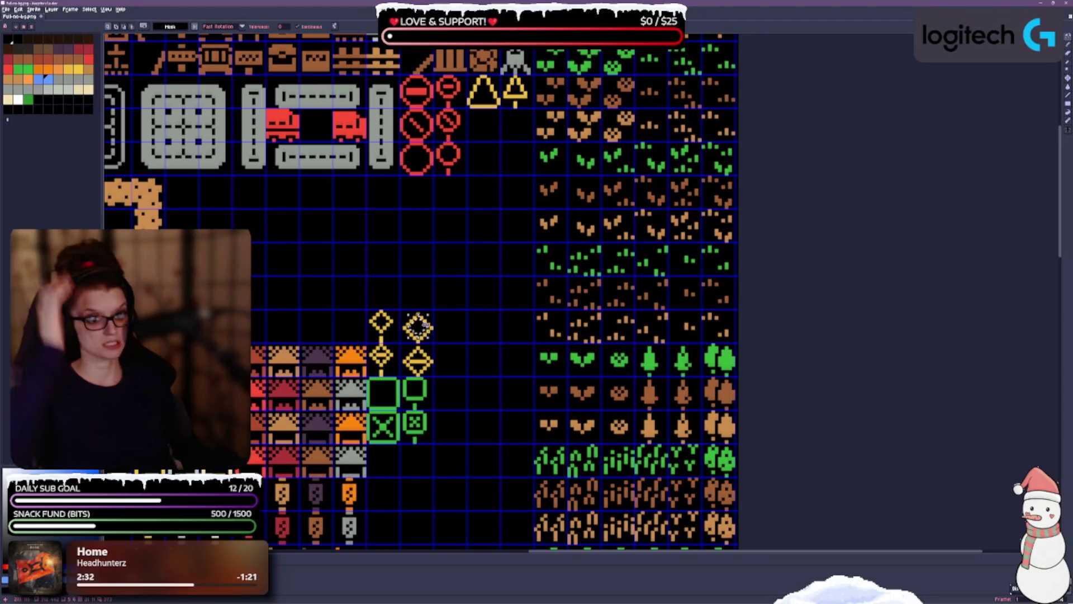
pyautogui.click(412, 327)
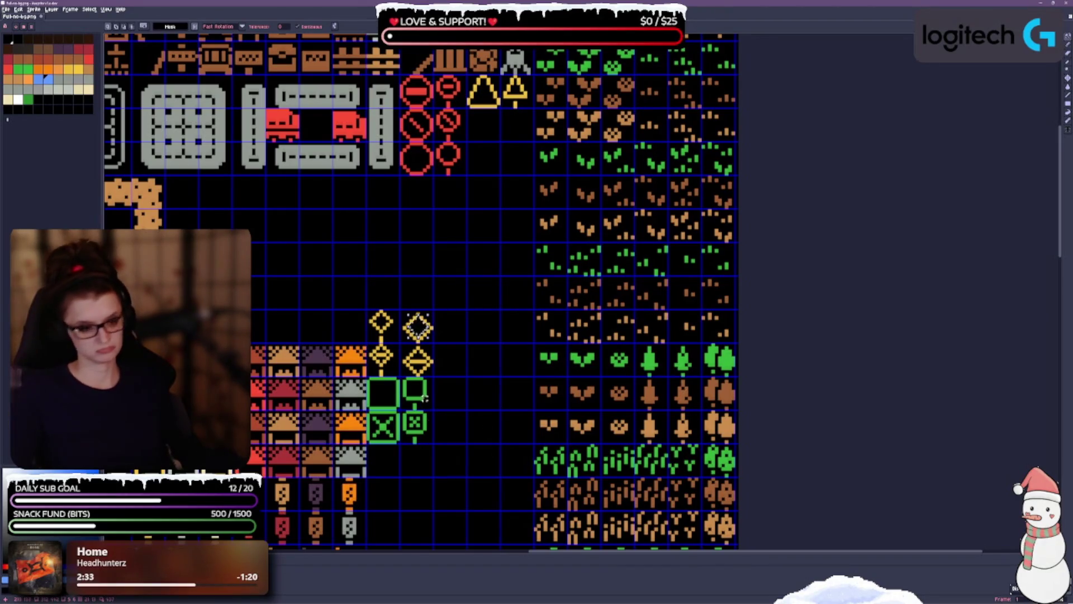
pyautogui.hotkey('ctrl', 'd')
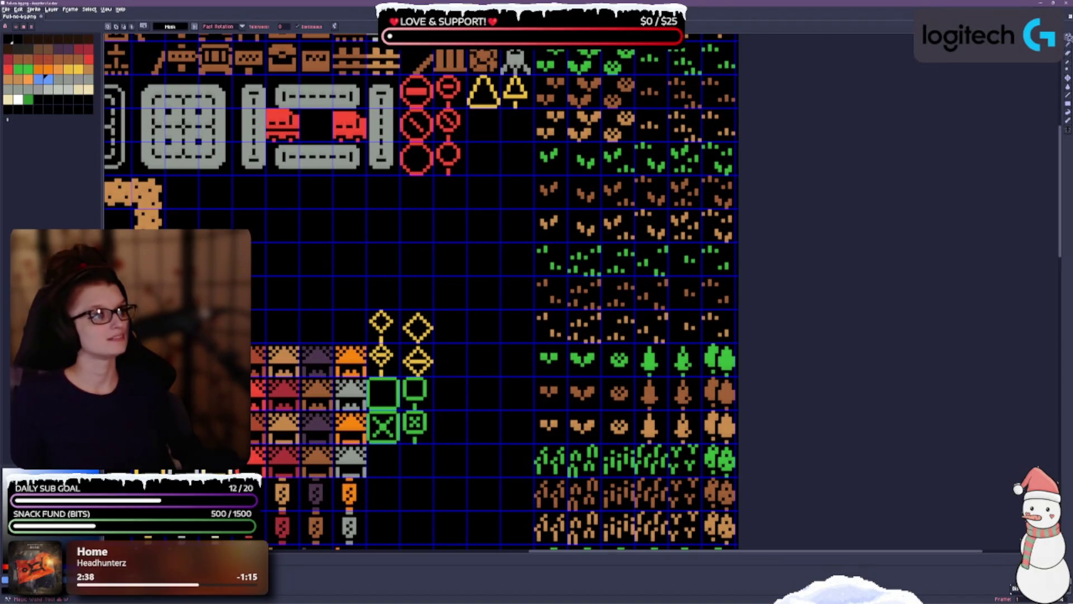
pyautogui.click(1069, 36)
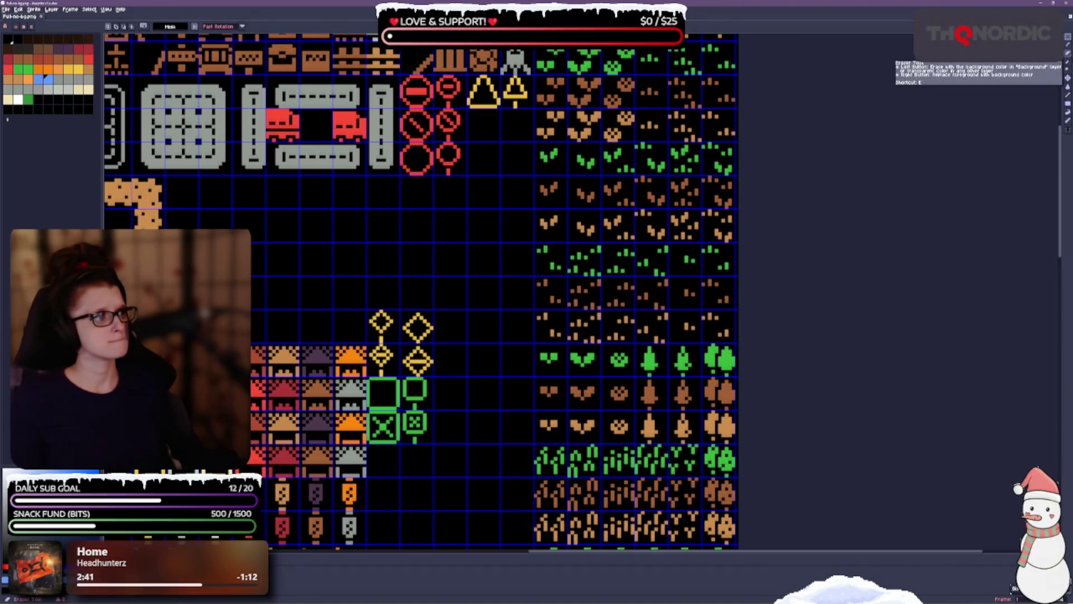
pyautogui.click(1067, 79)
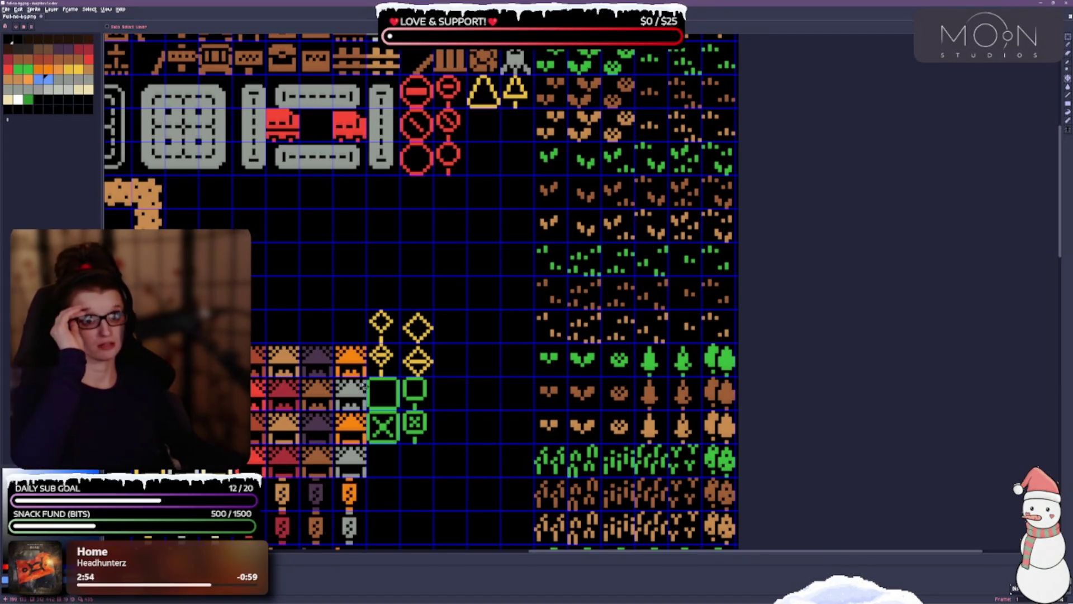
pyautogui.moveTo(412, 276); pyautogui.dragTo(417, 249)
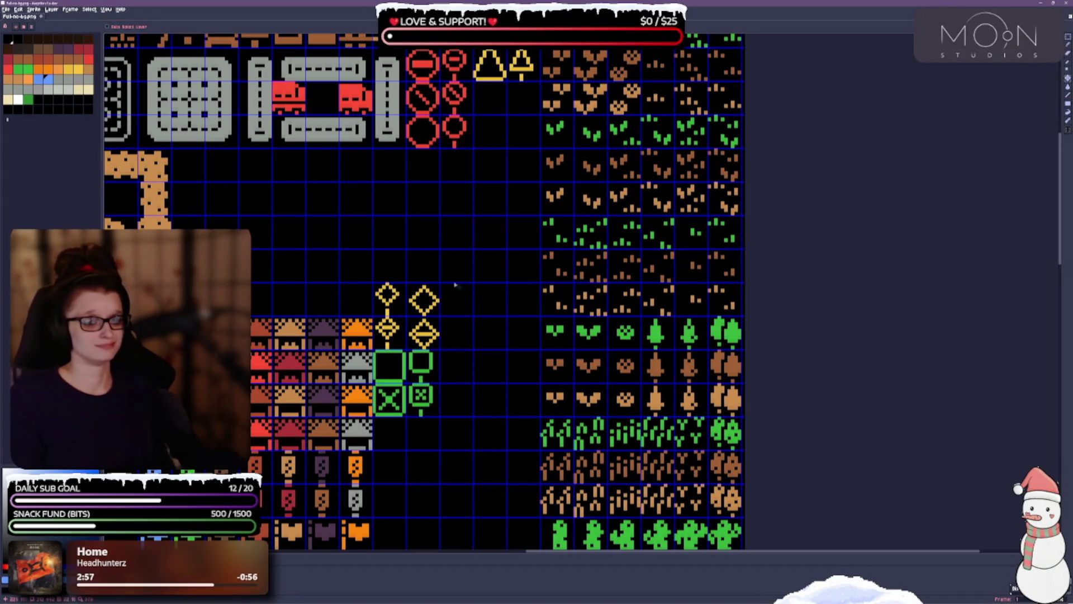
pyautogui.moveTo(394, 284); pyautogui.dragTo(397, 253)
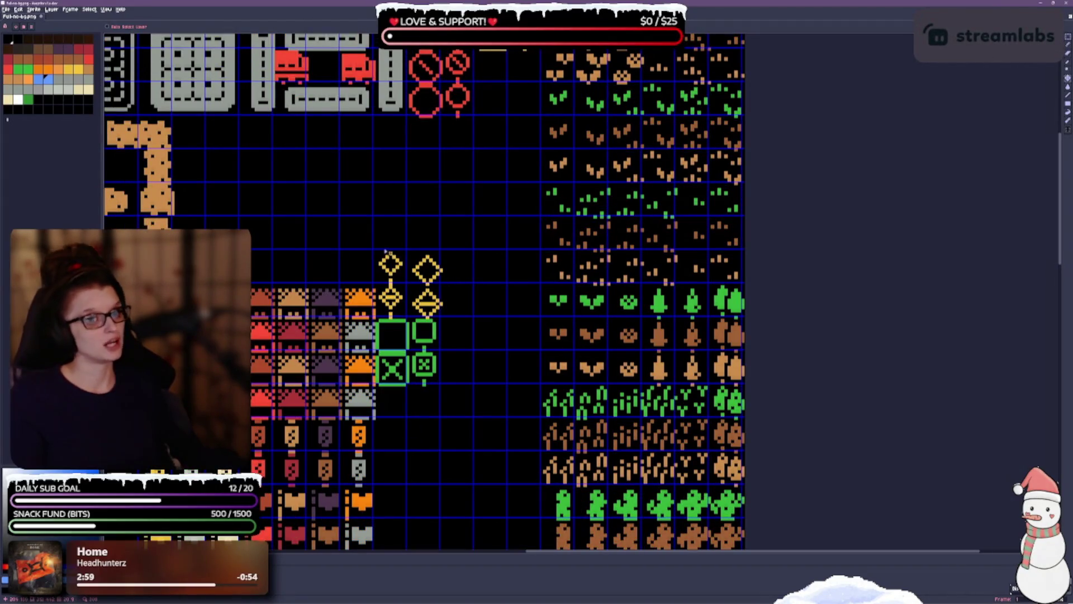
pyautogui.scroll(1, 455, 404)
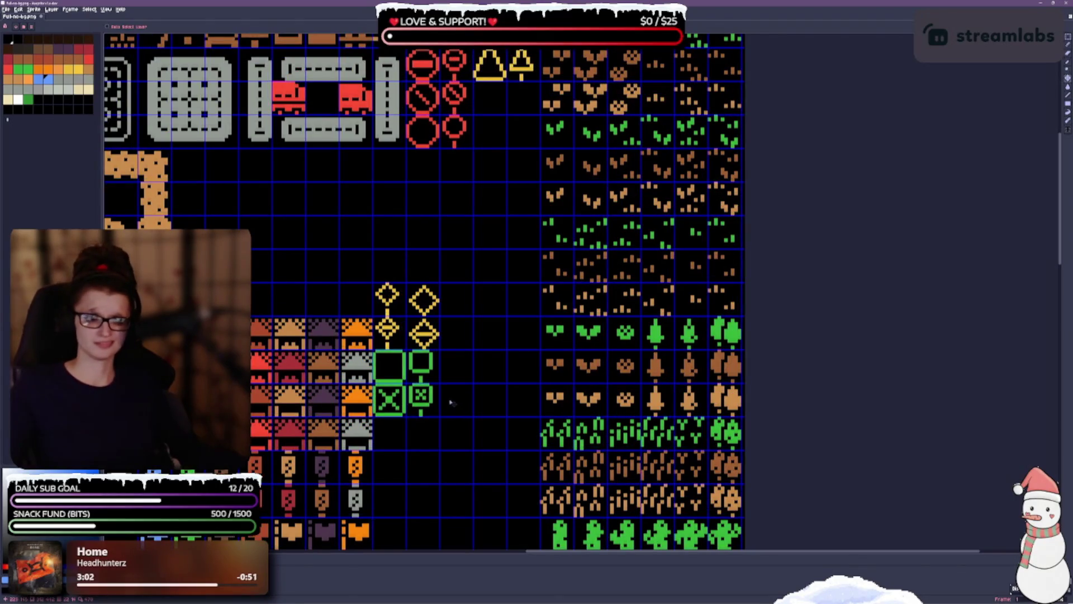
pyautogui.scroll(-4, 491, 340)
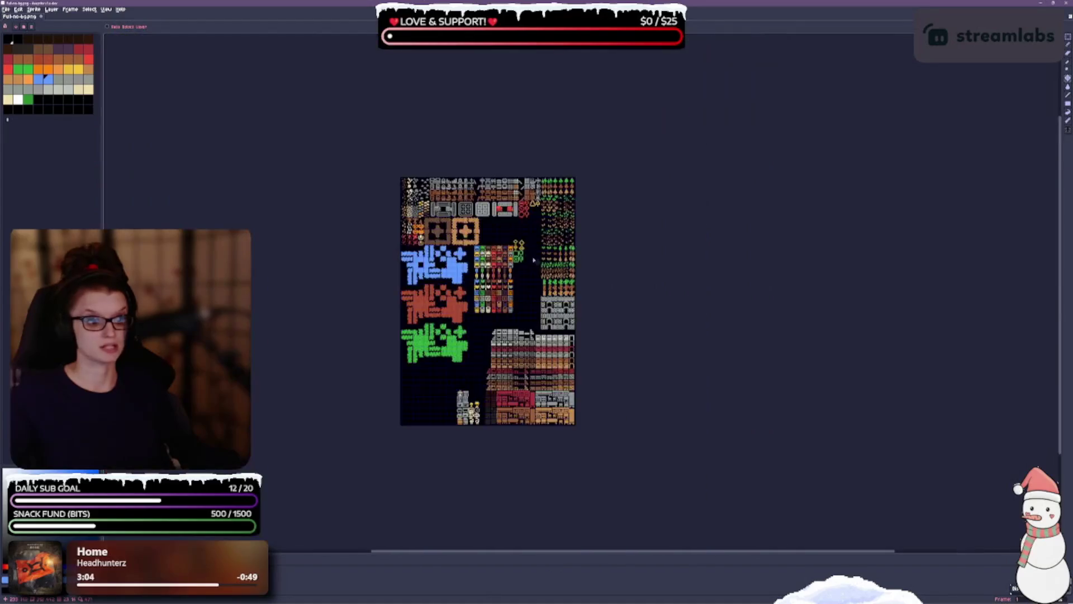
pyautogui.scroll(2, 492, 340)
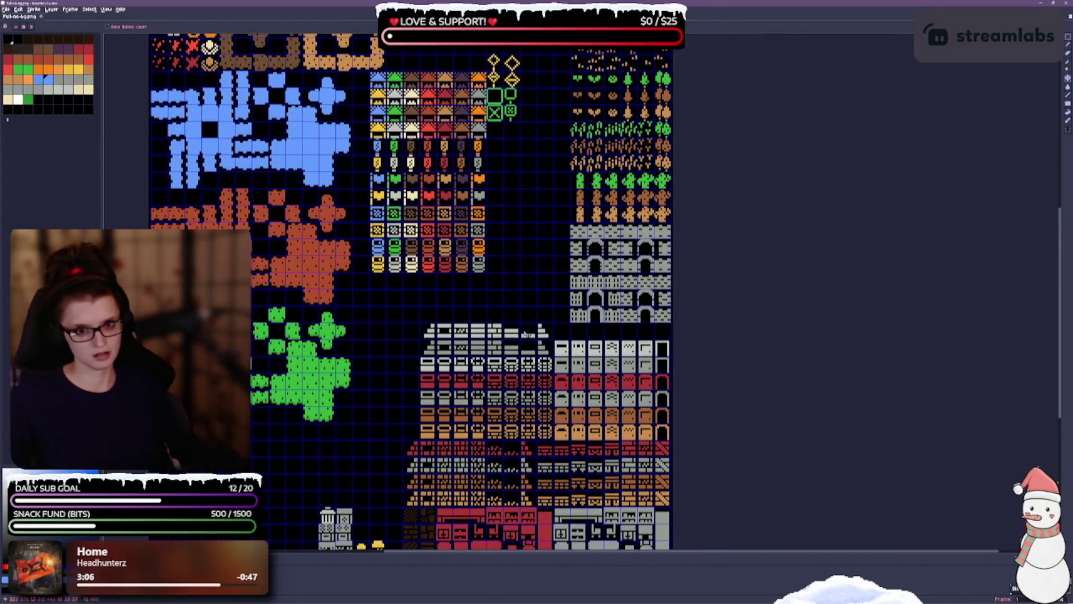
pyautogui.scroll(-3, 587, 302)
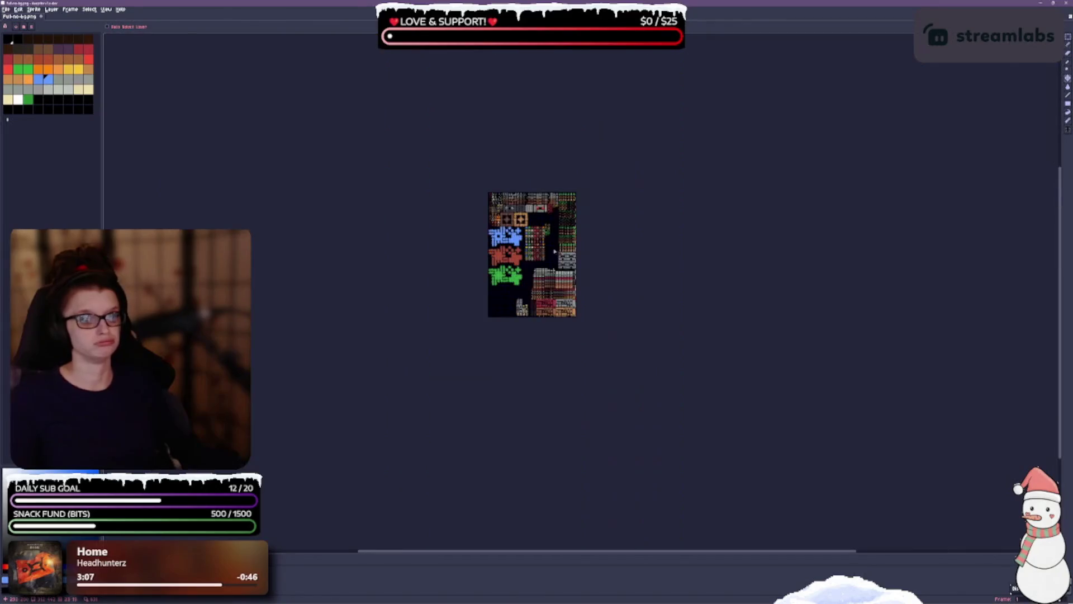
pyautogui.scroll(4, 517, 302)
pyautogui.scroll(-1, 559, 280)
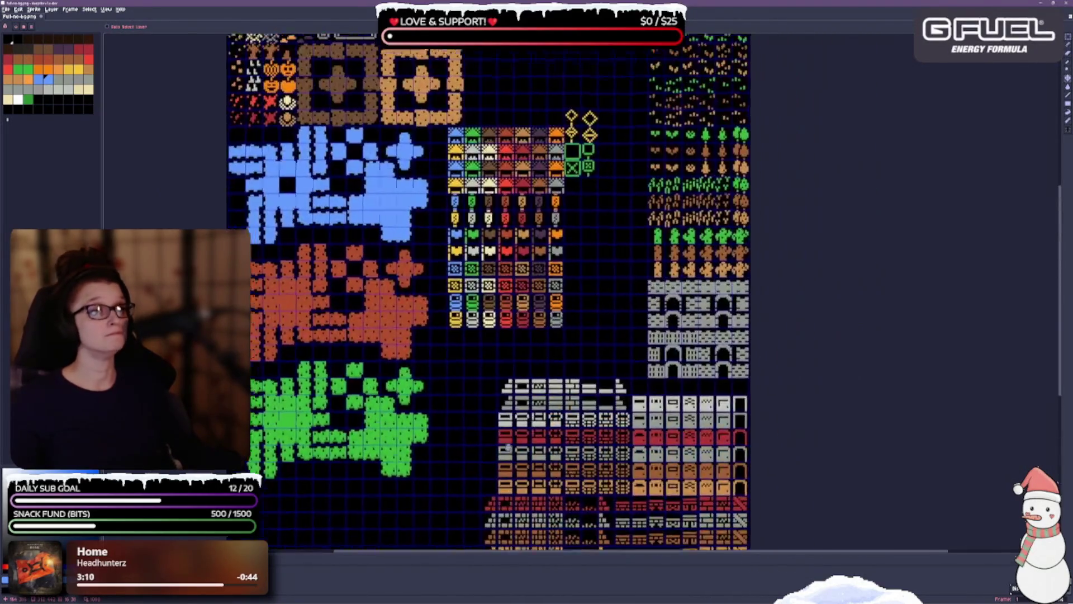
pyautogui.scroll(1, 559, 335)
pyautogui.scroll(1, 587, 193)
pyautogui.scroll(5, 557, 290)
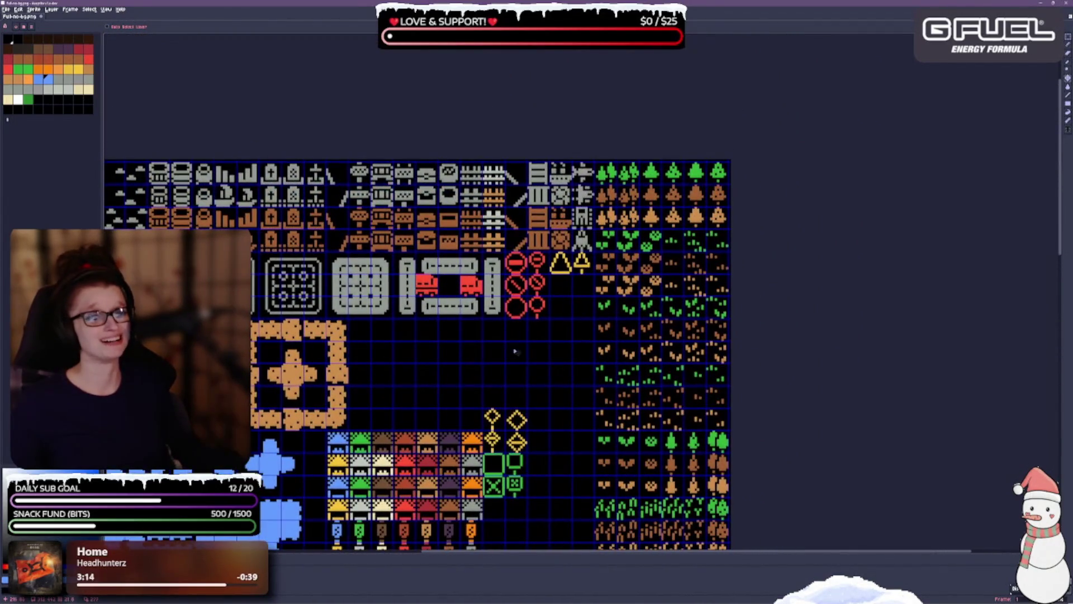
pyautogui.scroll(-3, 518, 392)
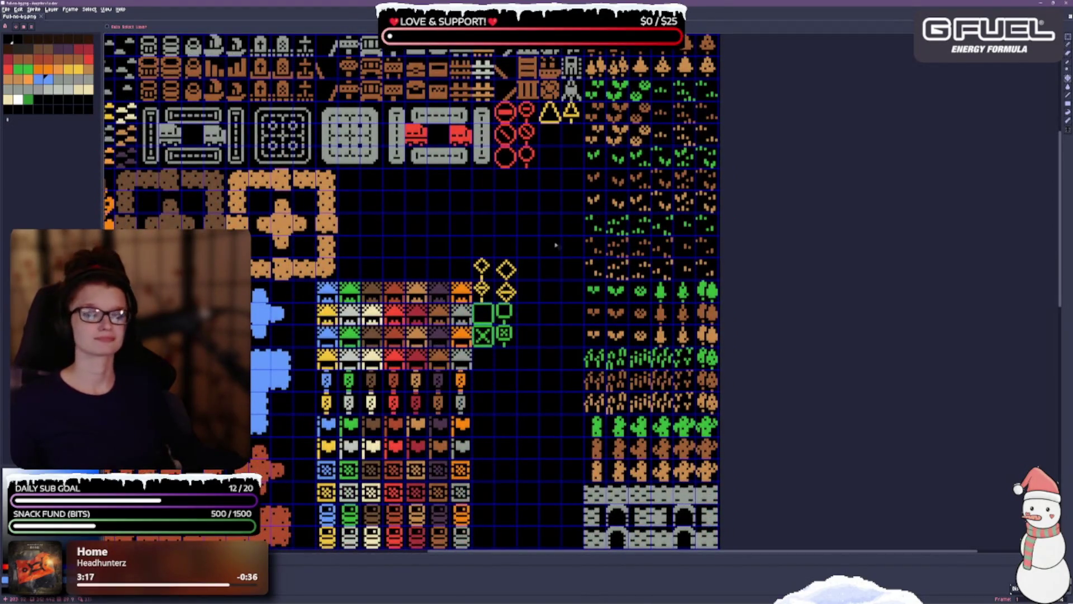
# With the Rectangular Marquee, drag the yellow diamond tiles up beneath both yellow triangles and save.
pyautogui.click(1068, 36)
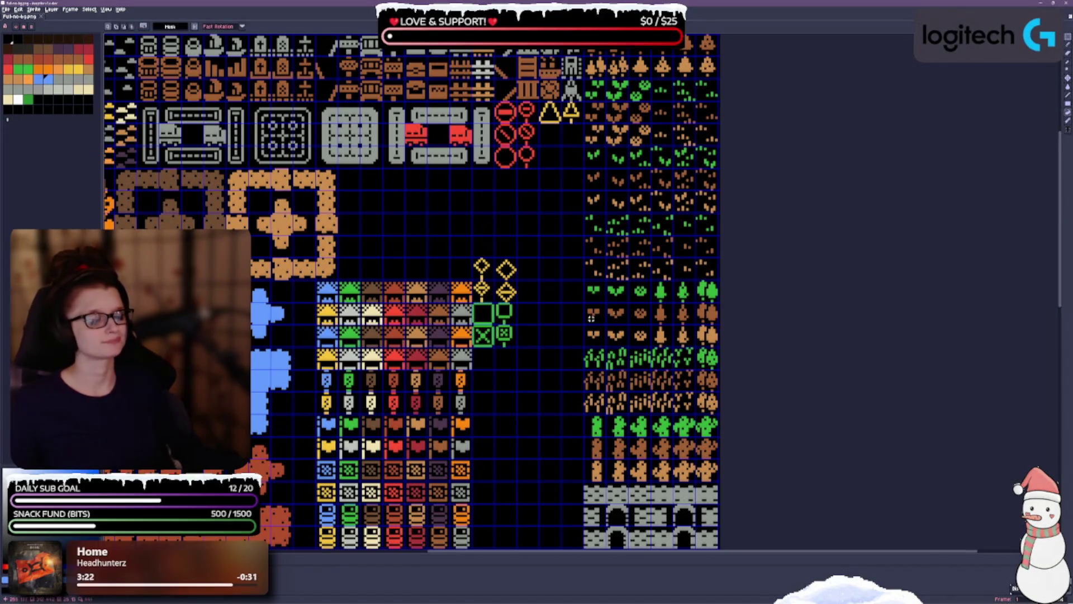
pyautogui.moveTo(537, 374); pyautogui.dragTo(533, 316)
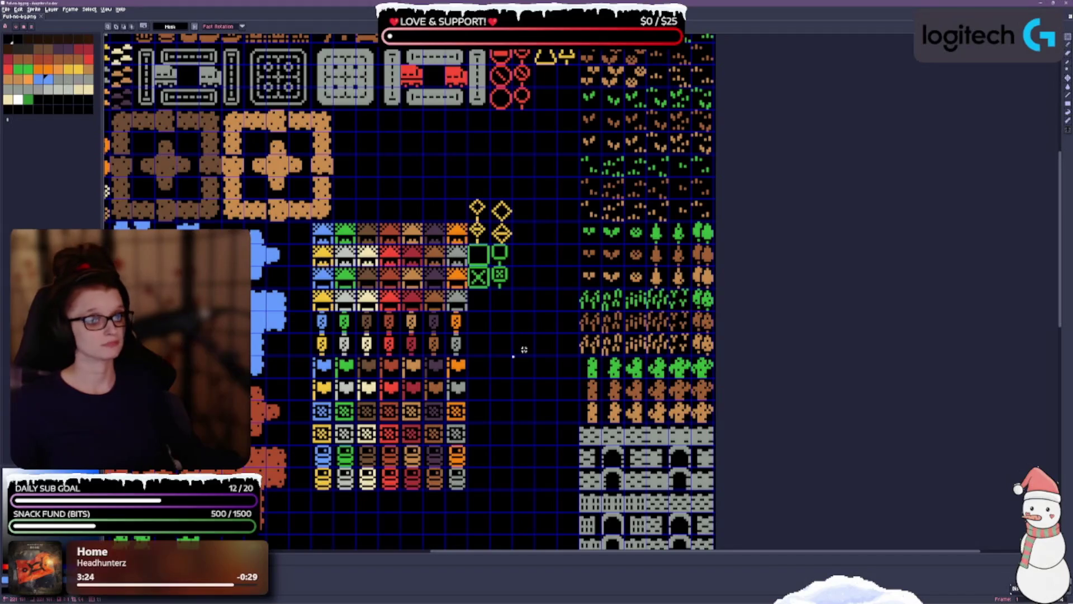
pyautogui.scroll(3, 506, 384)
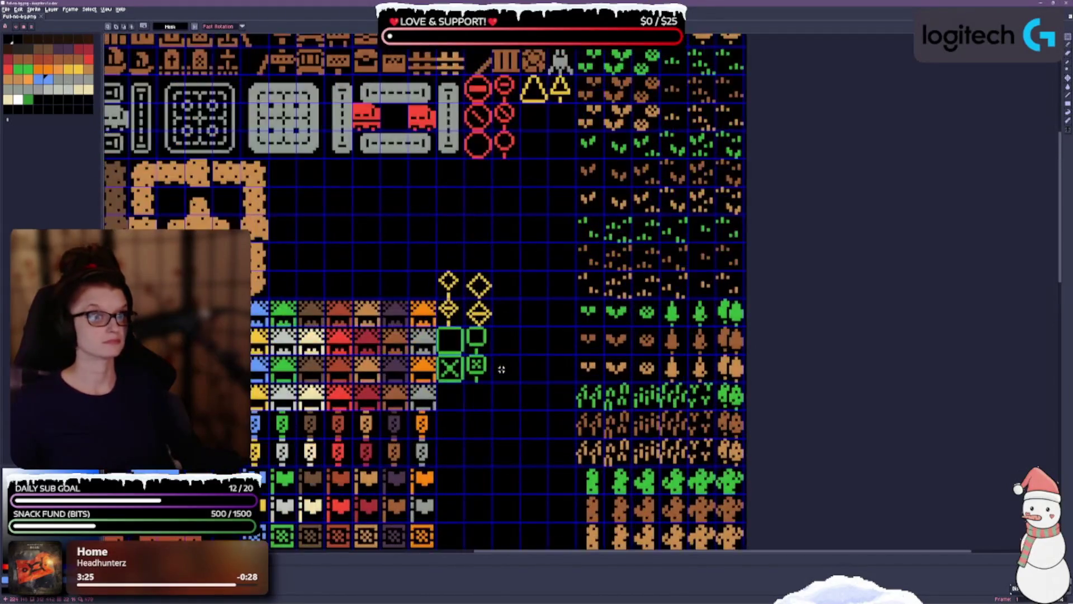
pyautogui.moveTo(515, 286); pyautogui.dragTo(503, 383)
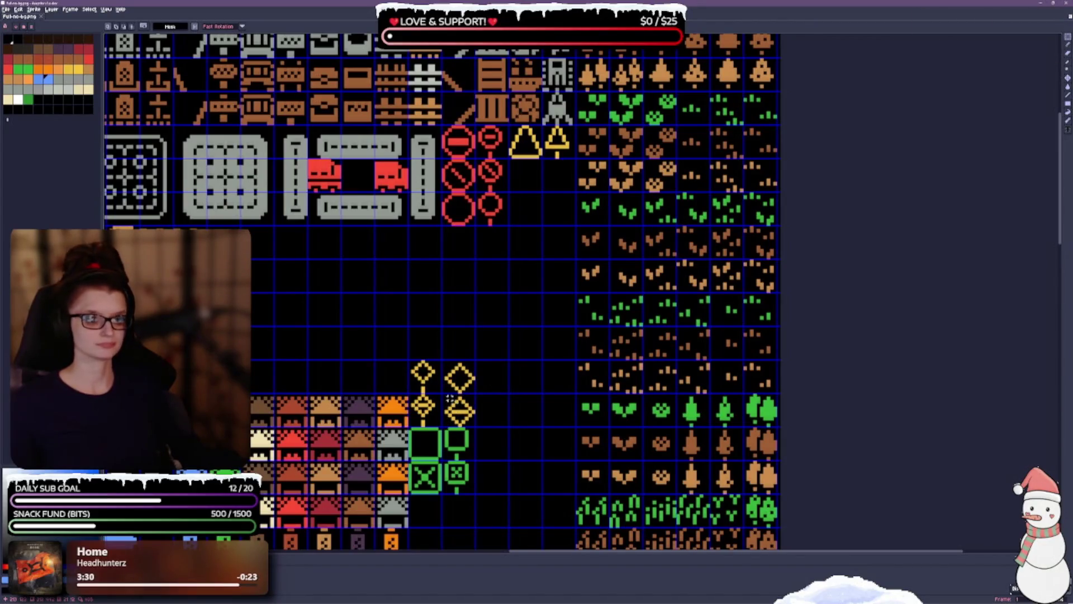
pyautogui.moveTo(450, 398)
pyautogui.mouseDown()
pyautogui.moveTo(470, 423)
pyautogui.moveTo(535, 228)
pyautogui.moveTo(535, 193)
pyautogui.mouseUp()
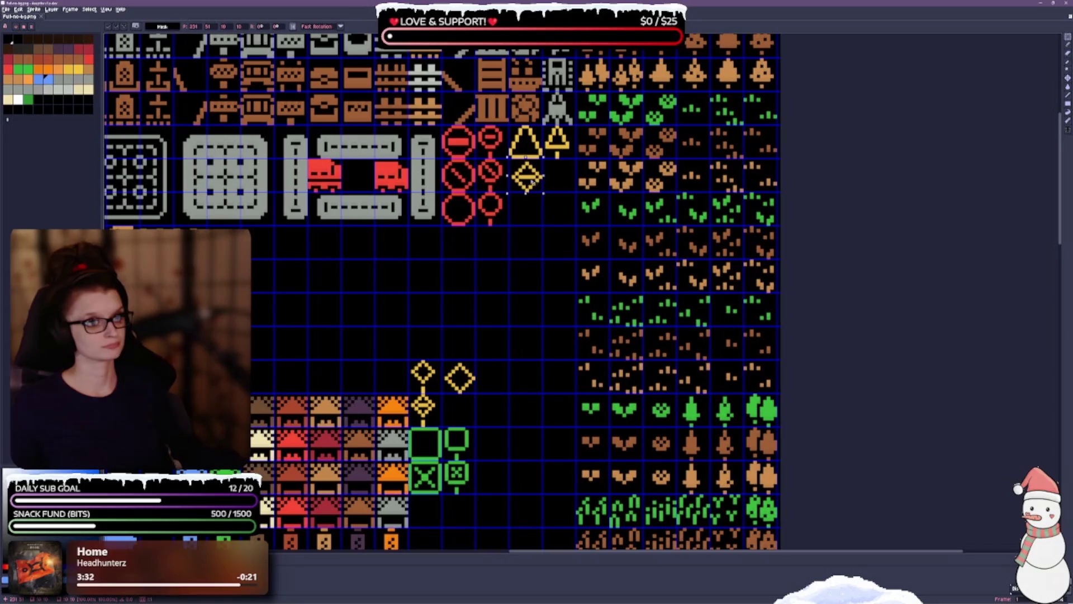
pyautogui.moveTo(443, 360)
pyautogui.mouseDown()
pyautogui.moveTo(476, 396)
pyautogui.moveTo(493, 277)
pyautogui.moveTo(559, 178)
pyautogui.mouseUp()
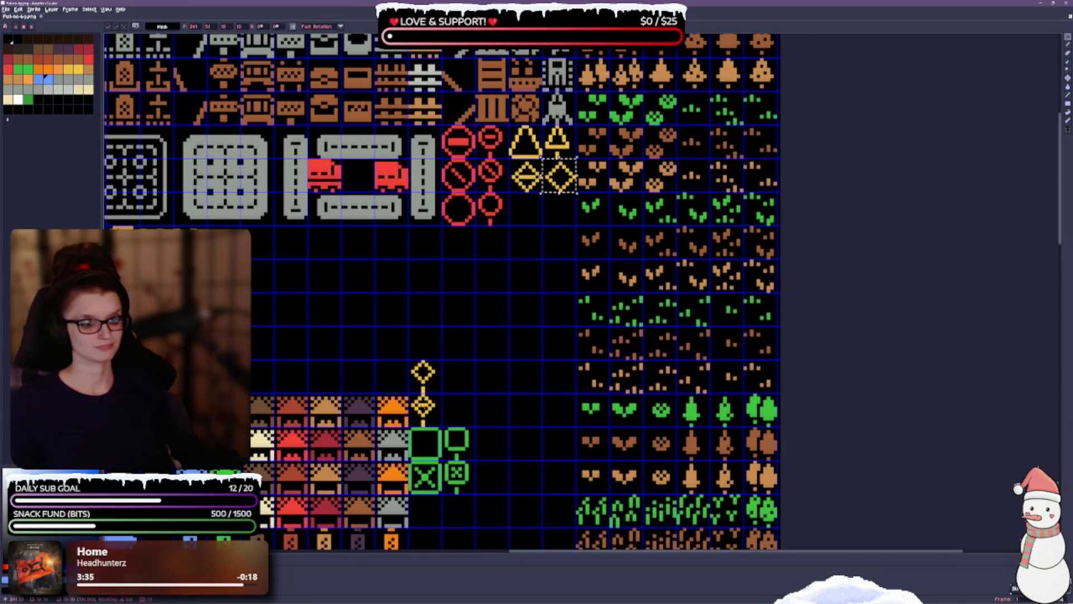
pyautogui.moveTo(413, 398)
pyautogui.mouseDown()
pyautogui.moveTo(432, 418)
pyautogui.moveTo(465, 388)
pyautogui.moveTo(534, 219)
pyautogui.mouseUp()
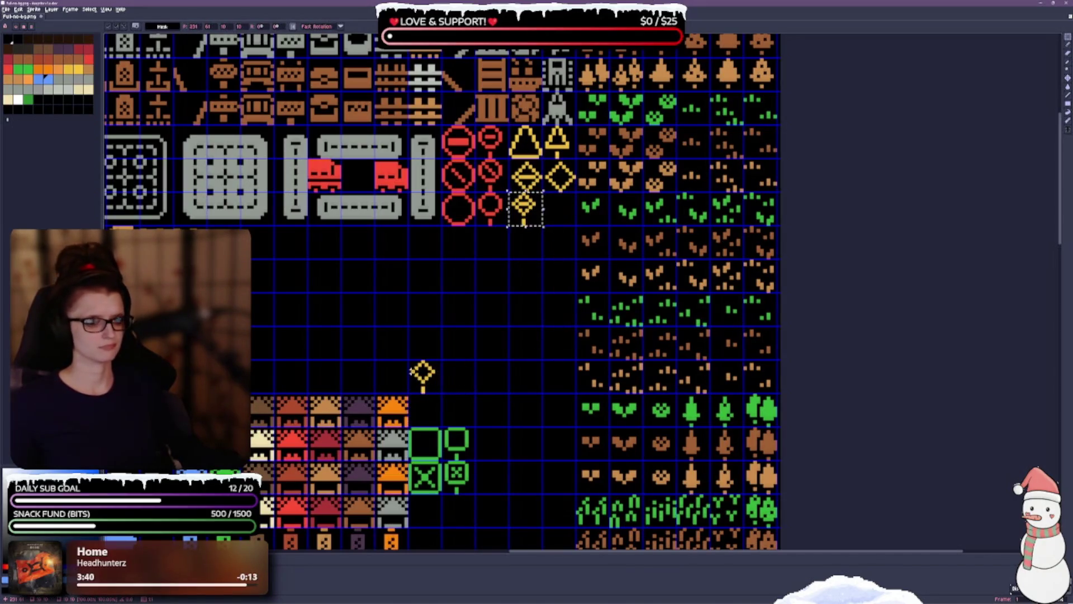
pyautogui.moveTo(411, 364)
pyautogui.mouseDown()
pyautogui.moveTo(436, 393)
pyautogui.moveTo(554, 327)
pyautogui.moveTo(556, 227)
pyautogui.mouseUp()
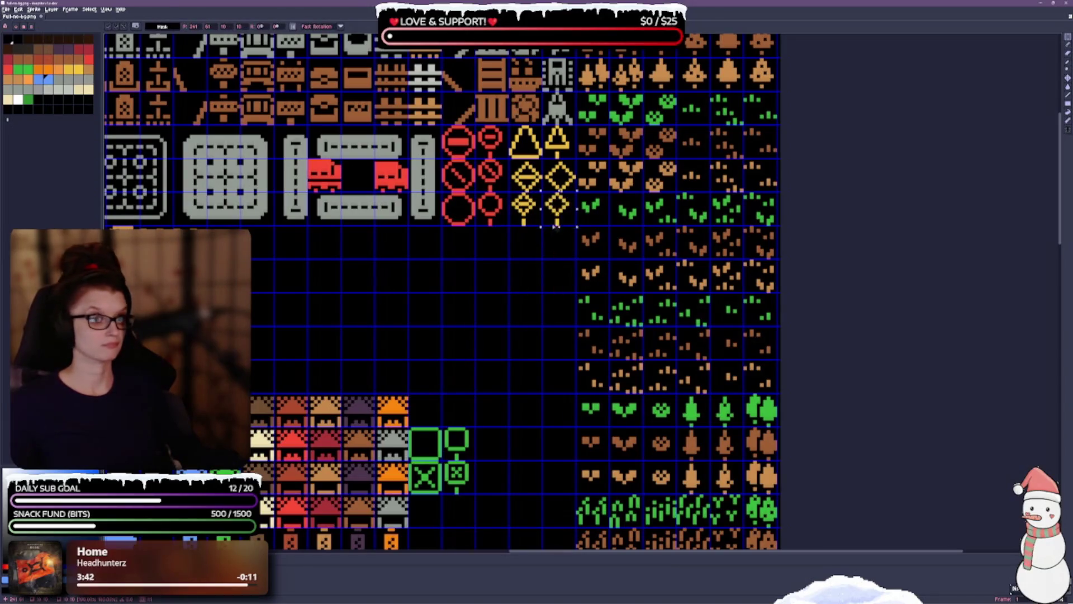
pyautogui.click(508, 261)
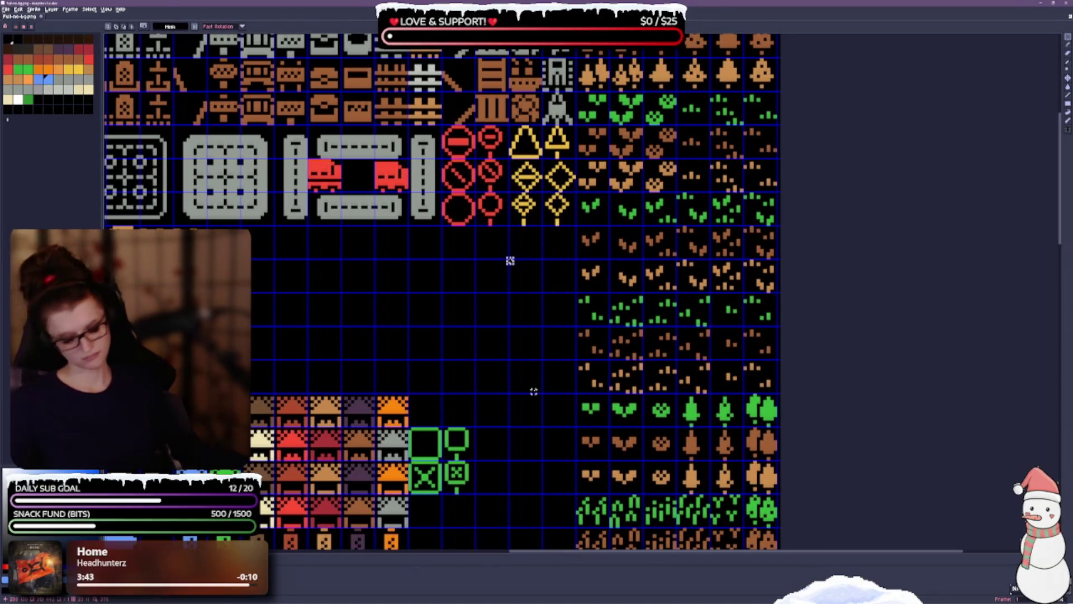
pyautogui.hotkey('ctrl', 's')
pyautogui.scroll(1, 510, 261)
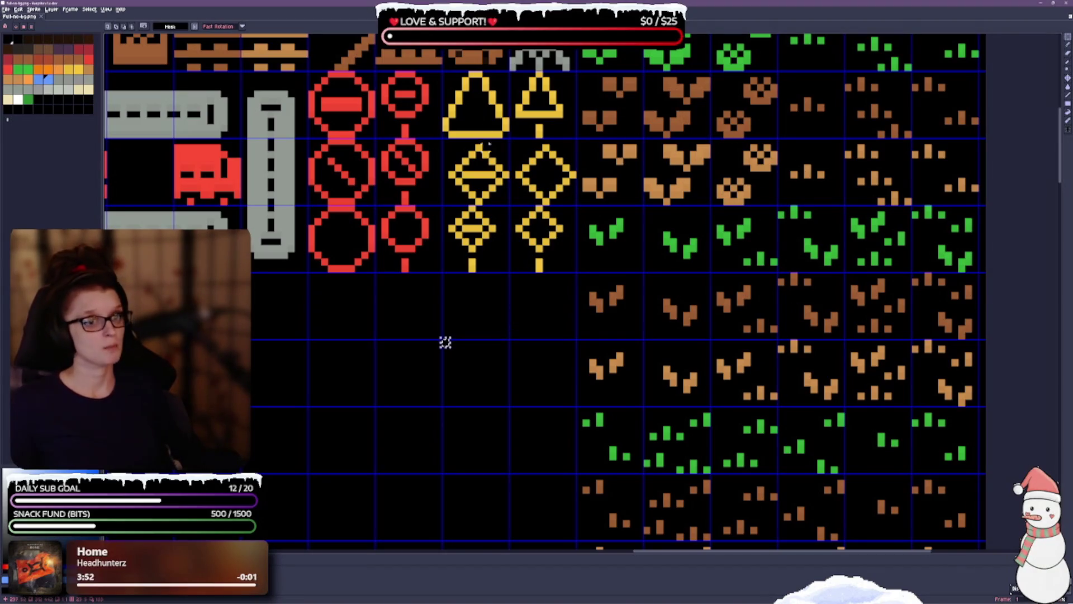
# Nudge the left middle yellow diamond one pixel left, then clear the selection.
pyautogui.moveTo(443, 138); pyautogui.dragTo(509, 205)
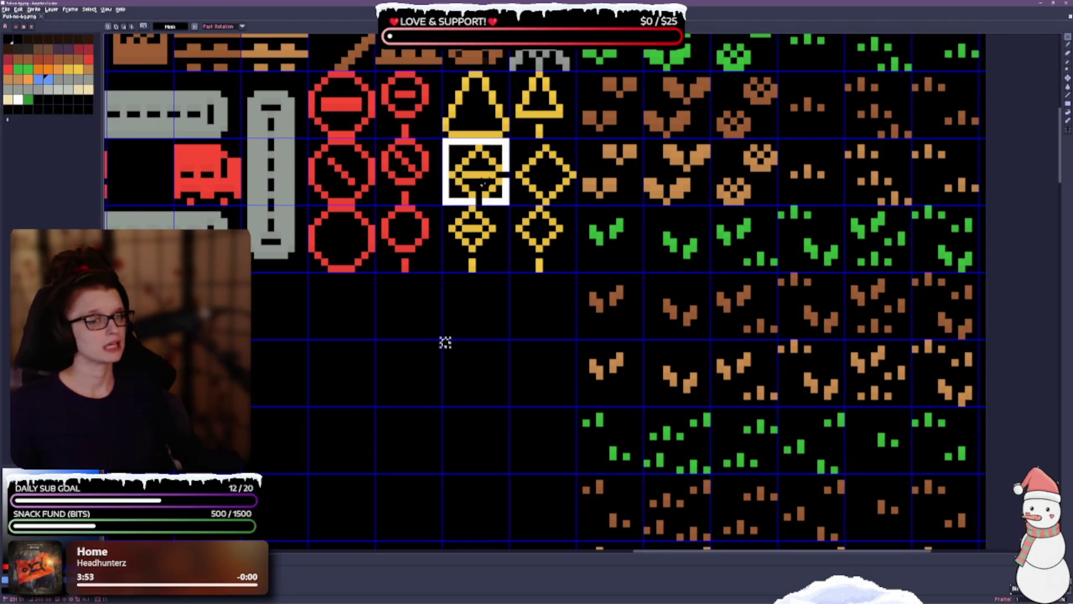
pyautogui.press('Left')
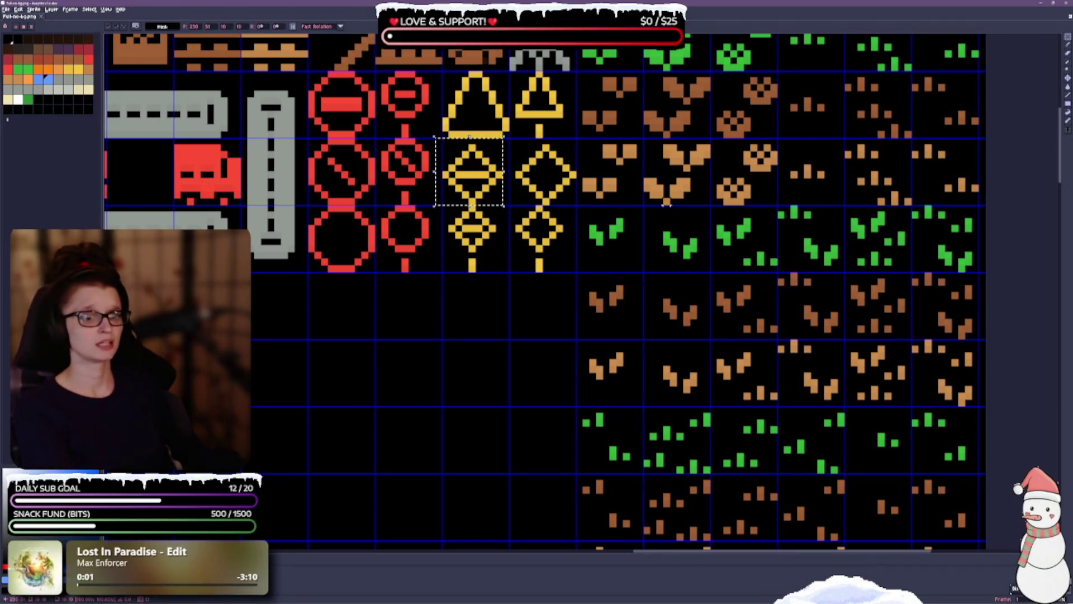
pyautogui.moveTo(509, 139); pyautogui.dragTo(570, 205)
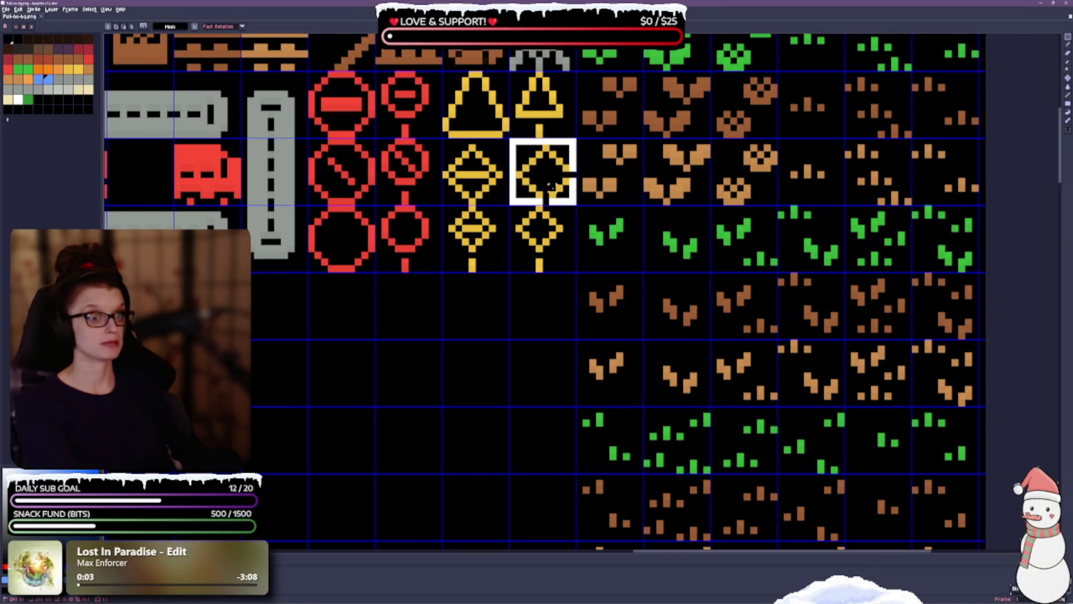
pyautogui.hotkey('ctrl', 'd')
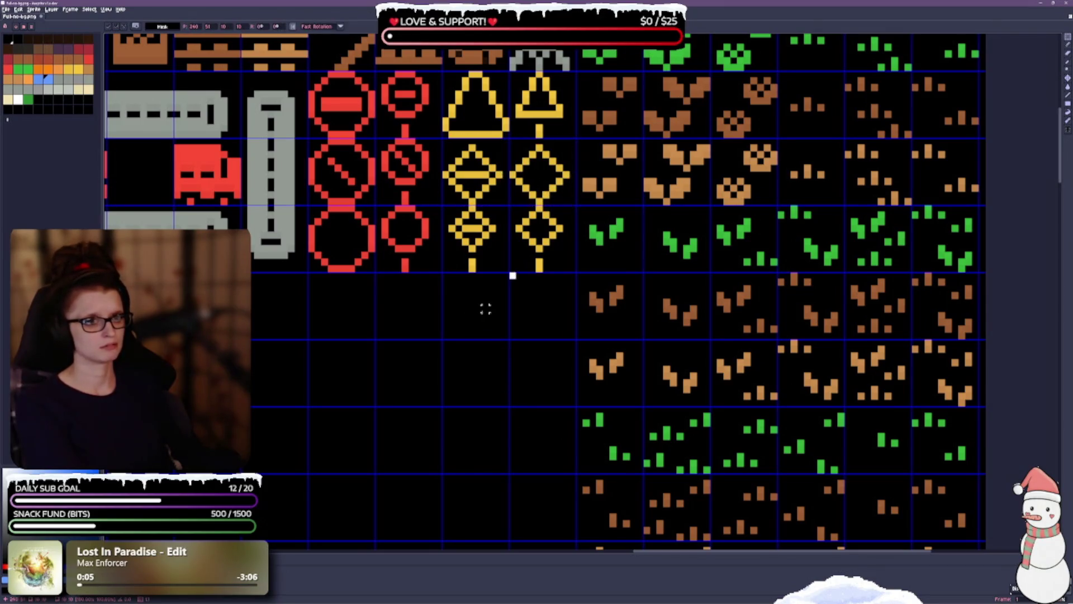
pyautogui.moveTo(464, 313); pyautogui.dragTo(453, 370)
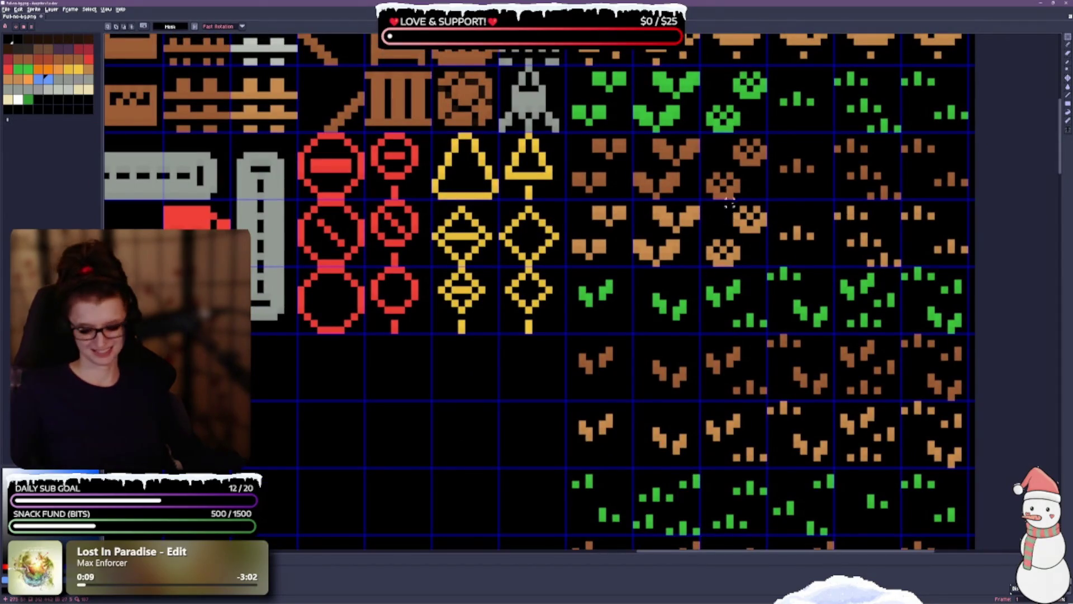
pyautogui.moveTo(455, 371)
pyautogui.mouseDown()
pyautogui.moveTo(446, 314)
pyautogui.moveTo(467, 227)
pyautogui.moveTo(479, 271)
pyautogui.moveTo(474, 192)
pyautogui.mouseUp()
# Move the large green X tile up under the red signs.
pyautogui.moveTo(446, 467)
pyautogui.mouseDown()
pyautogui.moveTo(436, 385)
pyautogui.moveTo(460, 211)
pyautogui.mouseUp()
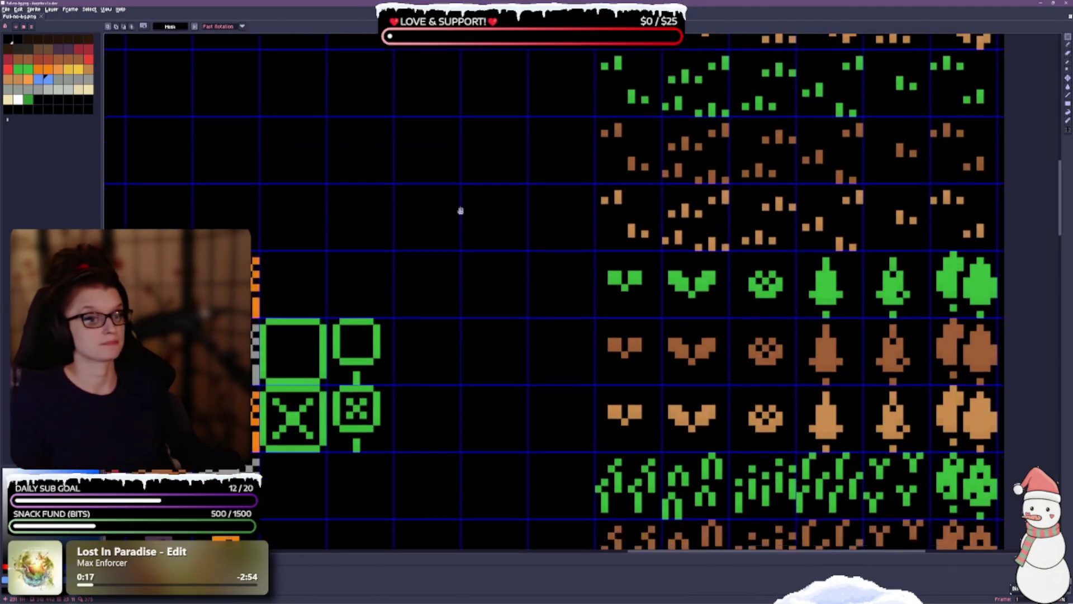
pyautogui.moveTo(409, 254)
pyautogui.mouseDown()
pyautogui.moveTo(426, 246)
pyautogui.moveTo(449, 179)
pyautogui.mouseUp()
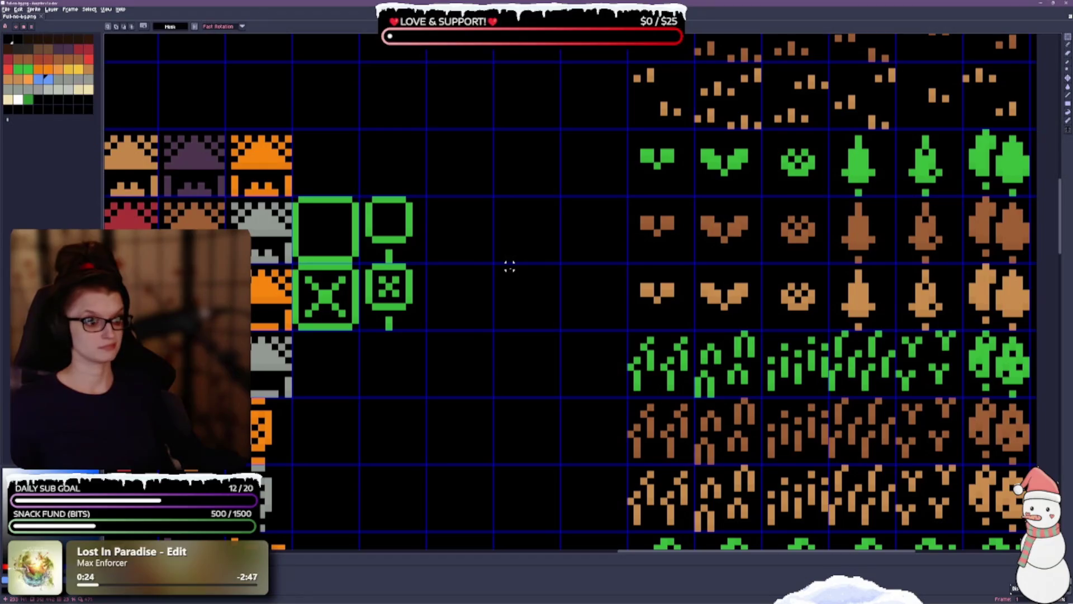
pyautogui.scroll(-2, 482, 293)
pyautogui.scroll(3, 468, 341)
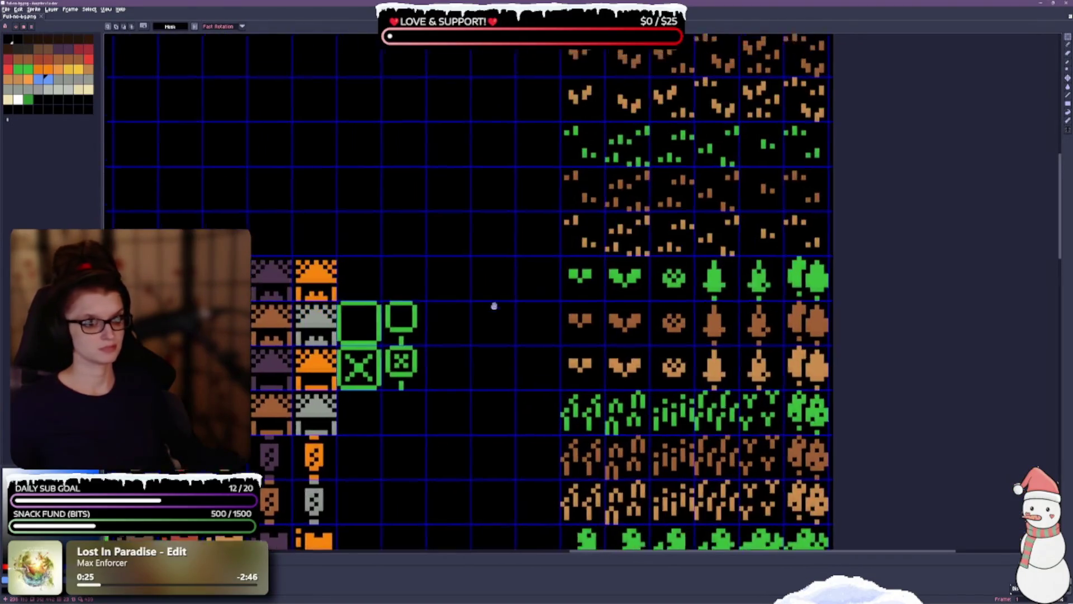
pyautogui.scroll(-1, 458, 350)
pyautogui.scroll(2, 476, 290)
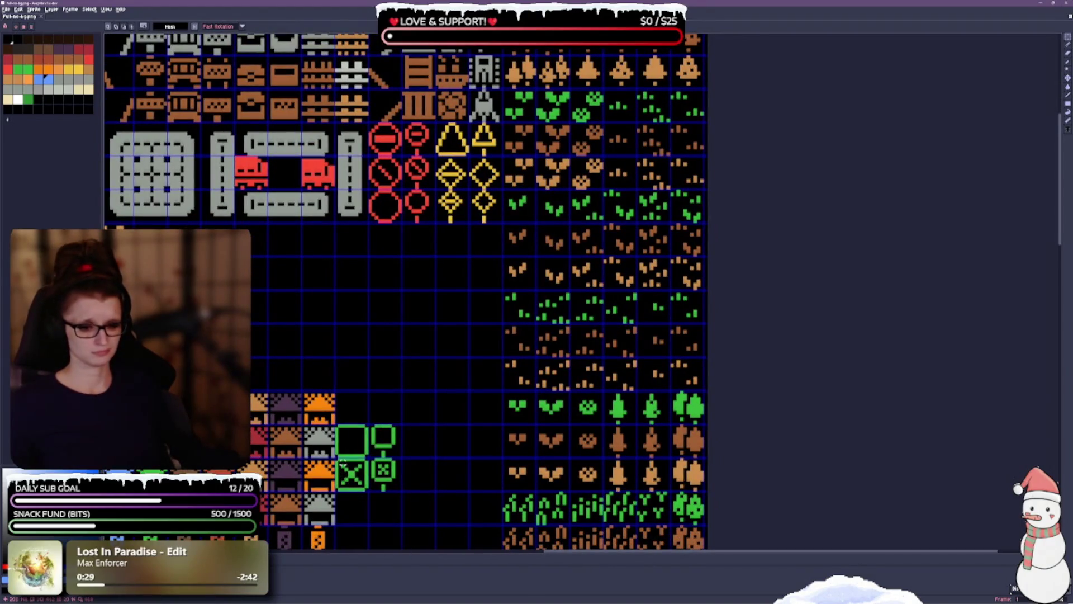
pyautogui.moveTo(337, 459)
pyautogui.mouseDown()
pyautogui.moveTo(369, 491)
pyautogui.moveTo(384, 442)
pyautogui.moveTo(385, 240)
pyautogui.mouseUp()
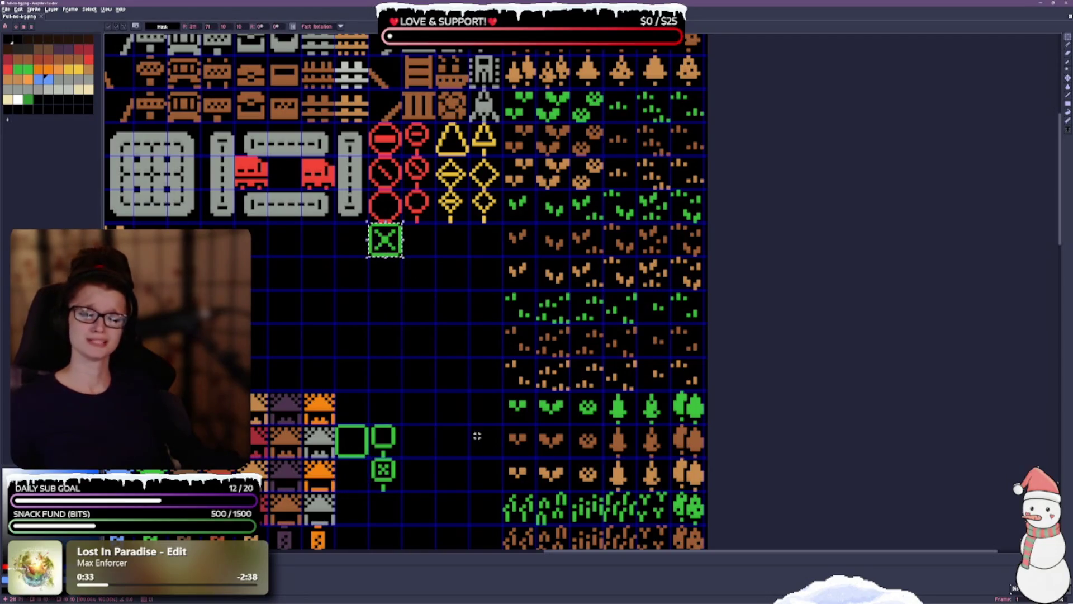
pyautogui.scroll(-2, 487, 351)
pyautogui.scroll(2, 478, 357)
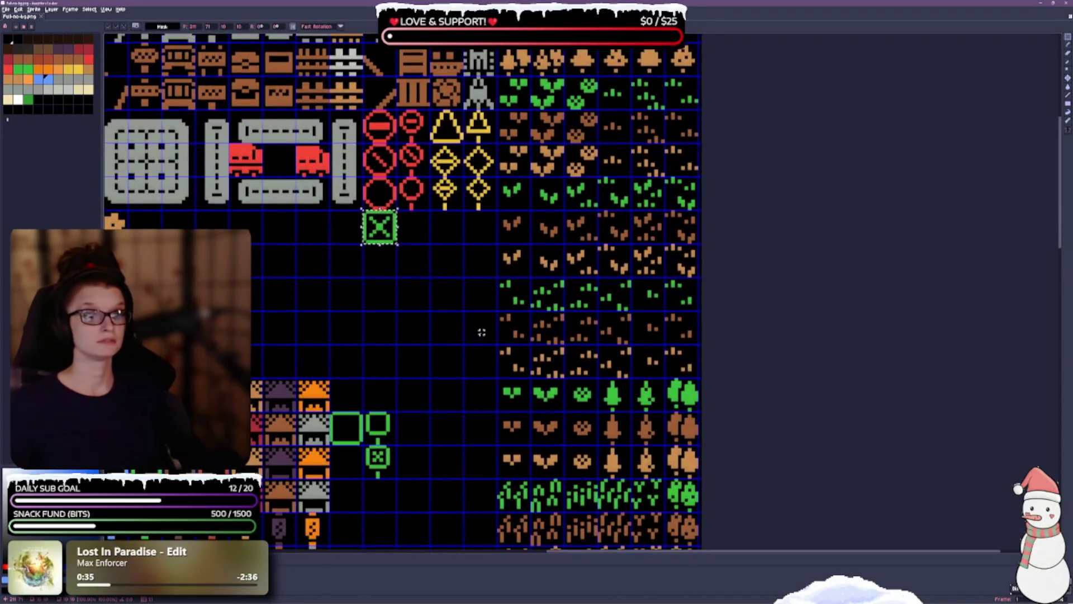
pyautogui.hotkey('ctrl', 'd')
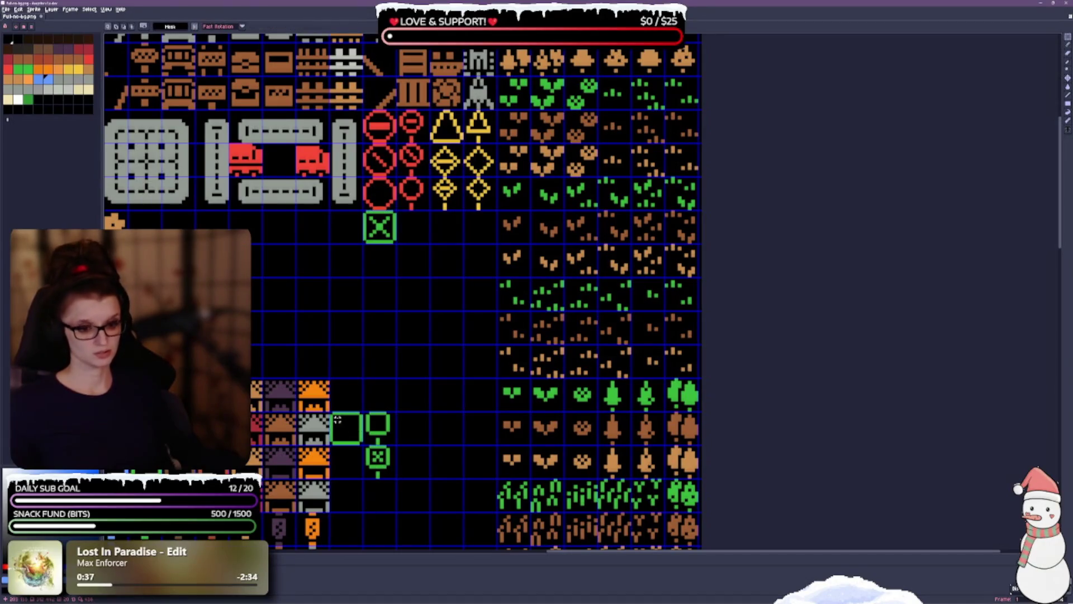
# Move the empty green square and small green tiles into the same row, then save.
pyautogui.moveTo(337, 416)
pyautogui.mouseDown()
pyautogui.moveTo(361, 443)
pyautogui.moveTo(342, 436)
pyautogui.moveTo(407, 300)
pyautogui.moveTo(405, 236)
pyautogui.mouseUp()
pyautogui.hotkey('ctrl', 'd')
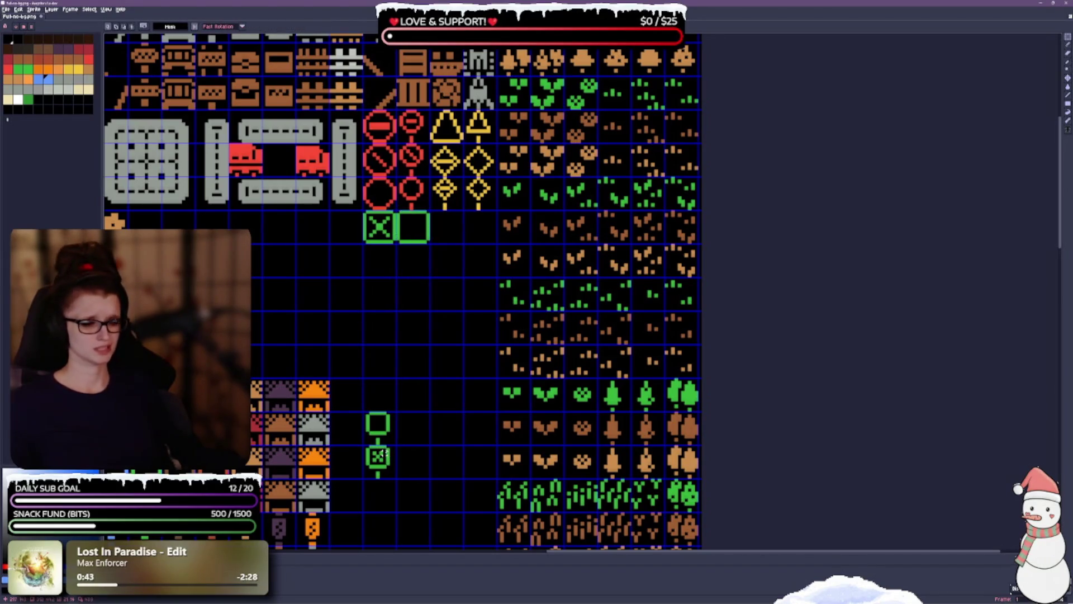
pyautogui.moveTo(365, 447)
pyautogui.mouseDown()
pyautogui.moveTo(394, 476)
pyautogui.moveTo(460, 234)
pyautogui.mouseUp()
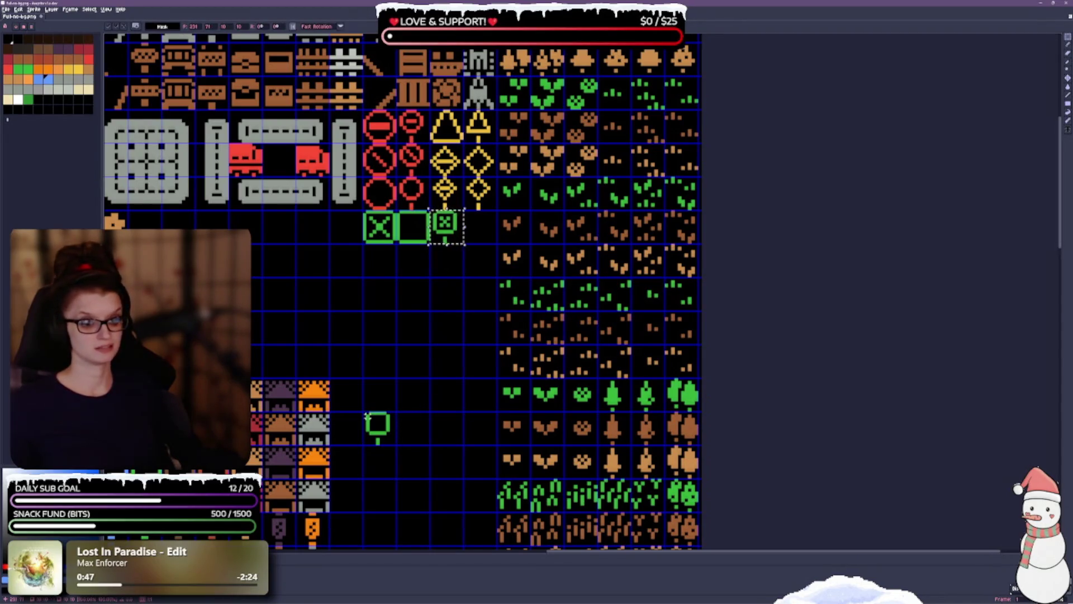
pyautogui.moveTo(364, 414)
pyautogui.mouseDown()
pyautogui.moveTo(397, 440)
pyautogui.moveTo(376, 388)
pyautogui.moveTo(479, 226)
pyautogui.mouseUp()
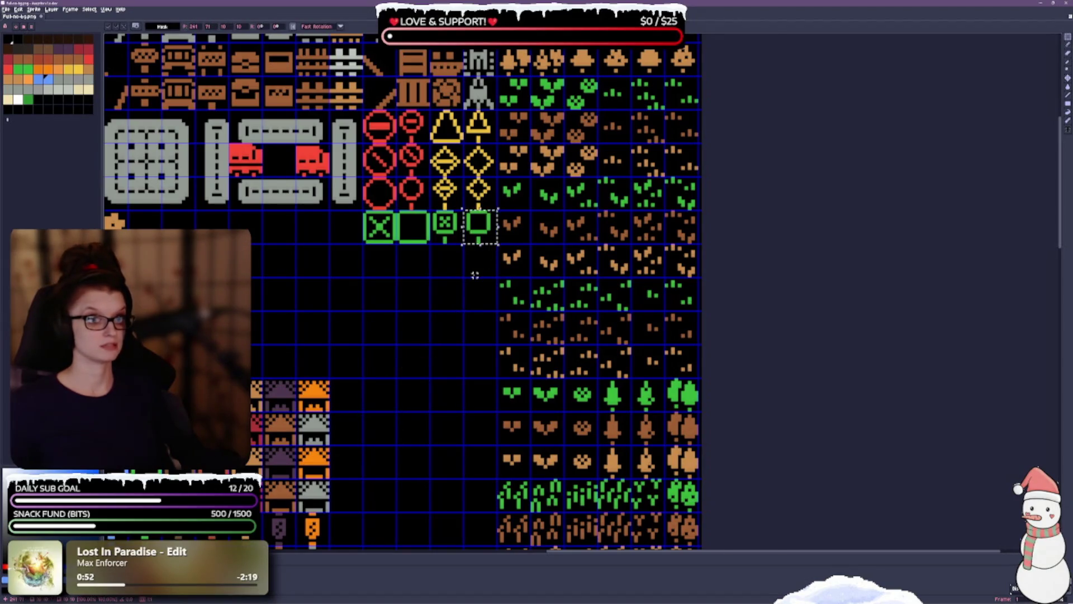
pyautogui.scroll(1, 475, 275)
pyautogui.scroll(1, 465, 271)
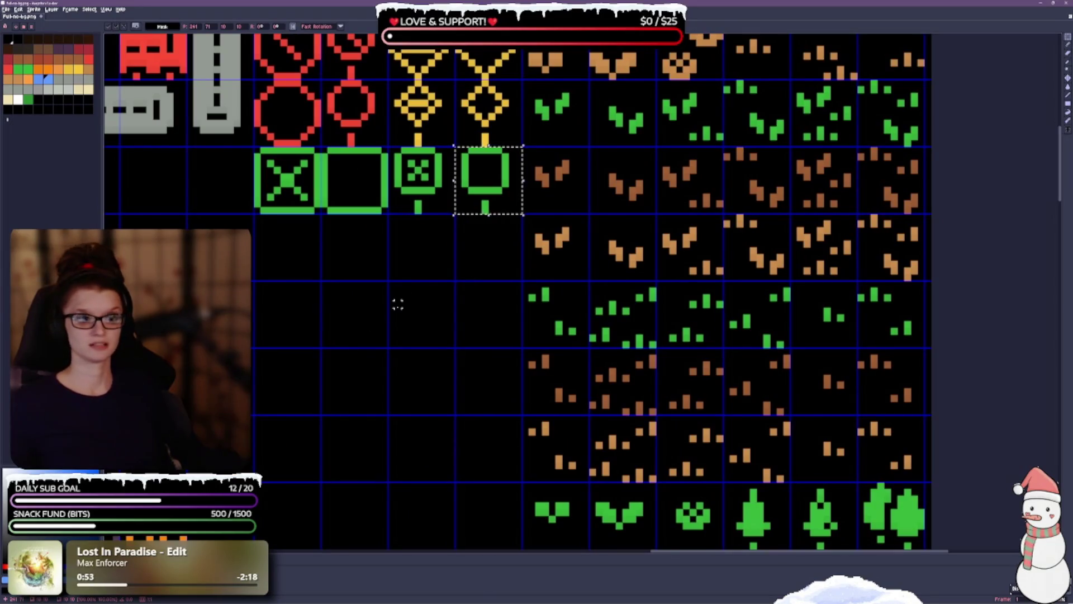
pyautogui.hotkey('ctrl', 'd')
pyautogui.moveTo(421, 233); pyautogui.dragTo(435, 311)
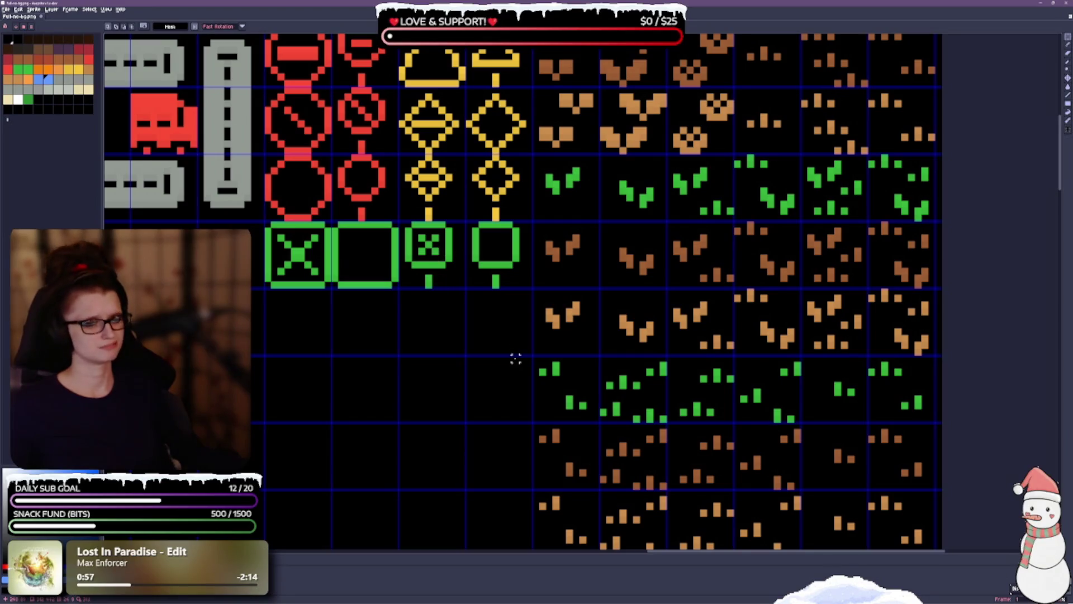
pyautogui.hotkey('ctrl', 's')
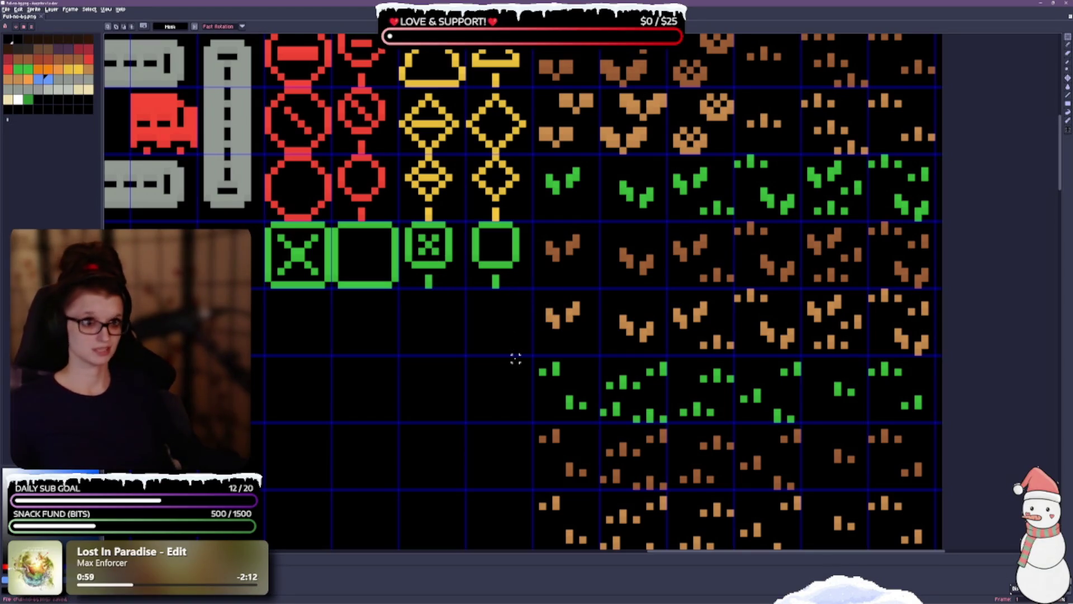
pyautogui.moveTo(382, 405)
pyautogui.mouseDown()
pyautogui.moveTo(389, 457)
pyautogui.moveTo(421, 519)
pyautogui.mouseUp()
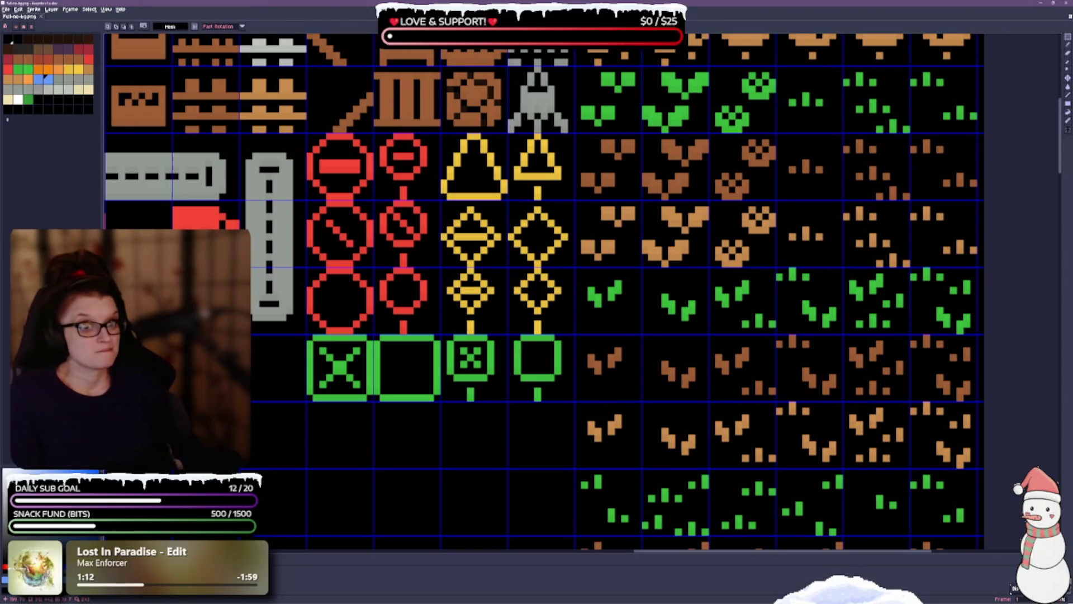
# Pencil the X pixels in the large and small green boxes red, undoing a stray white pixel.
pyautogui.scroll(-2, 227, 391)
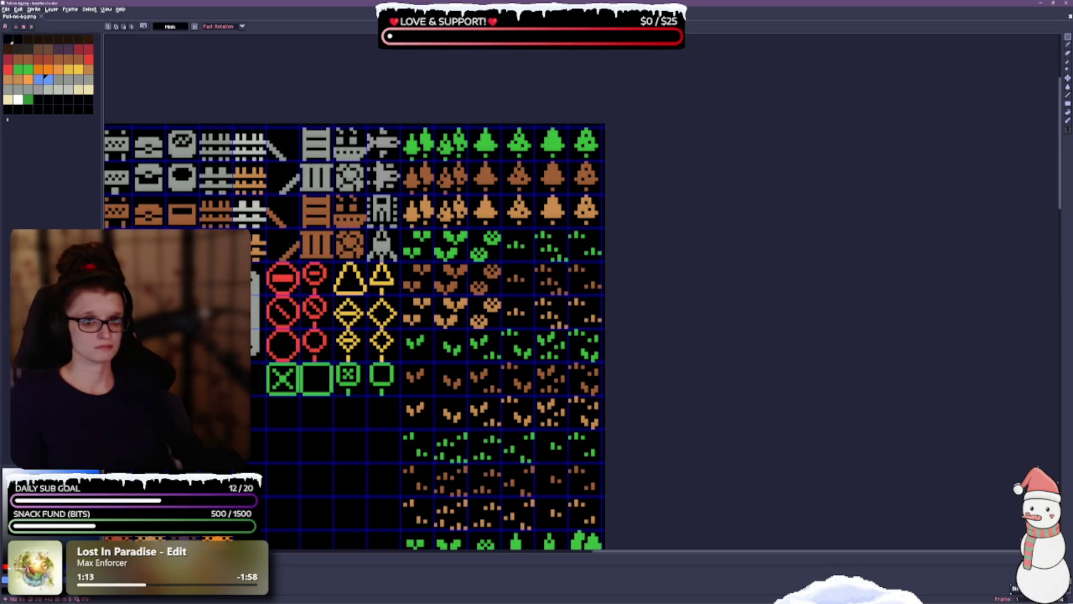
pyautogui.moveTo(205, 323); pyautogui.dragTo(308, 306)
pyautogui.scroll(2, 261, 287)
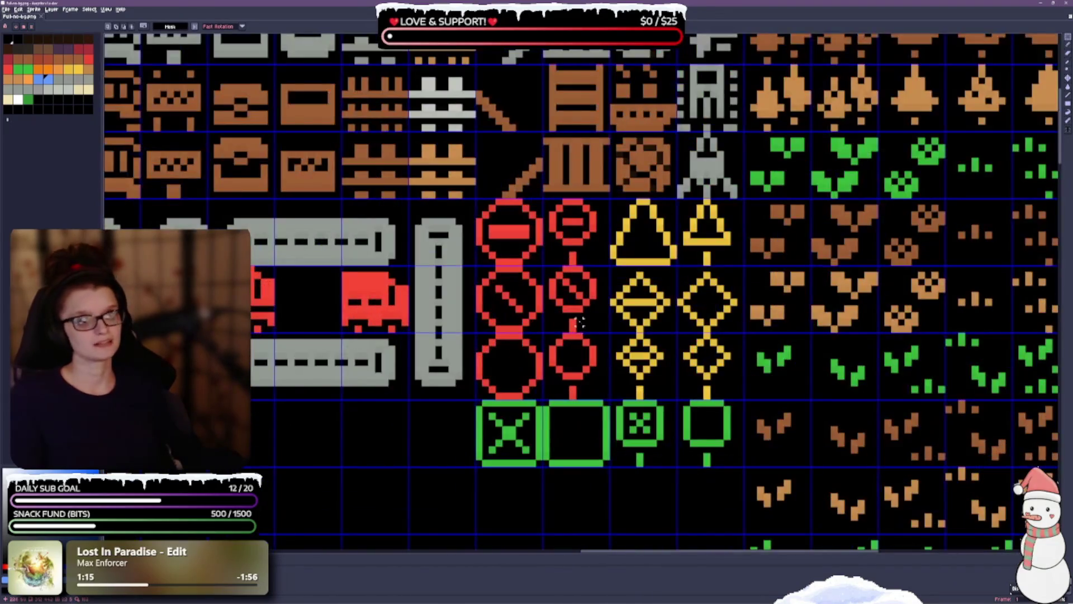
pyautogui.press('b')
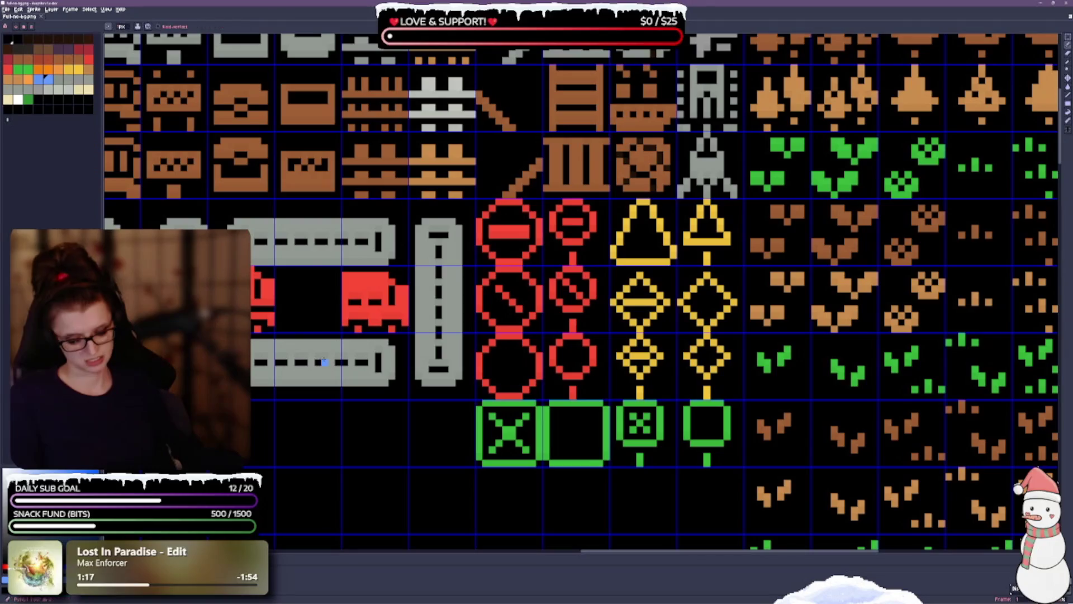
pyautogui.click(18, 101)
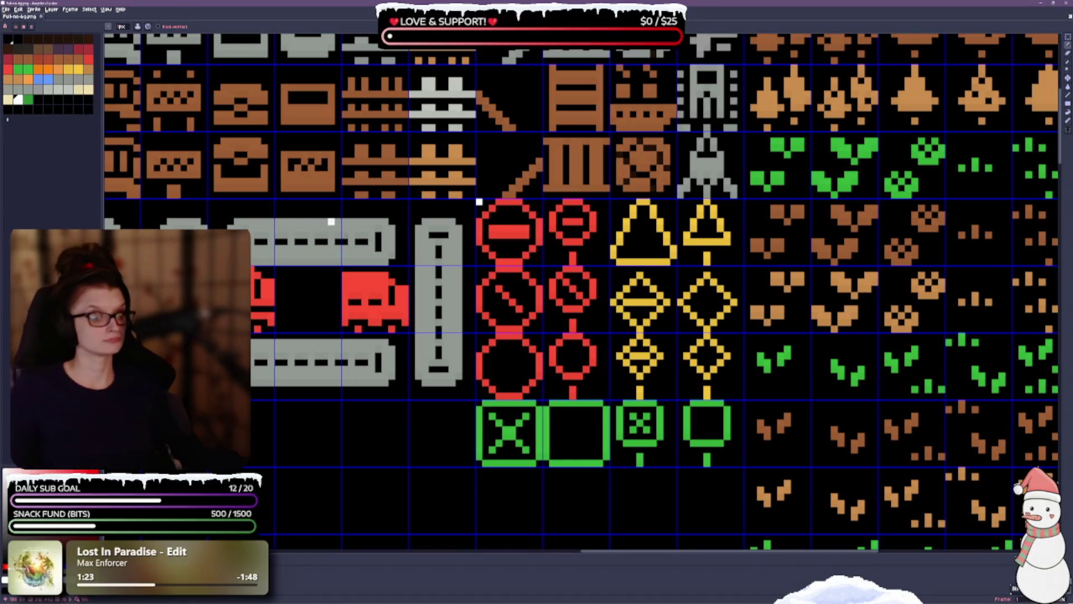
pyautogui.hotkey('ctrl', 'z')
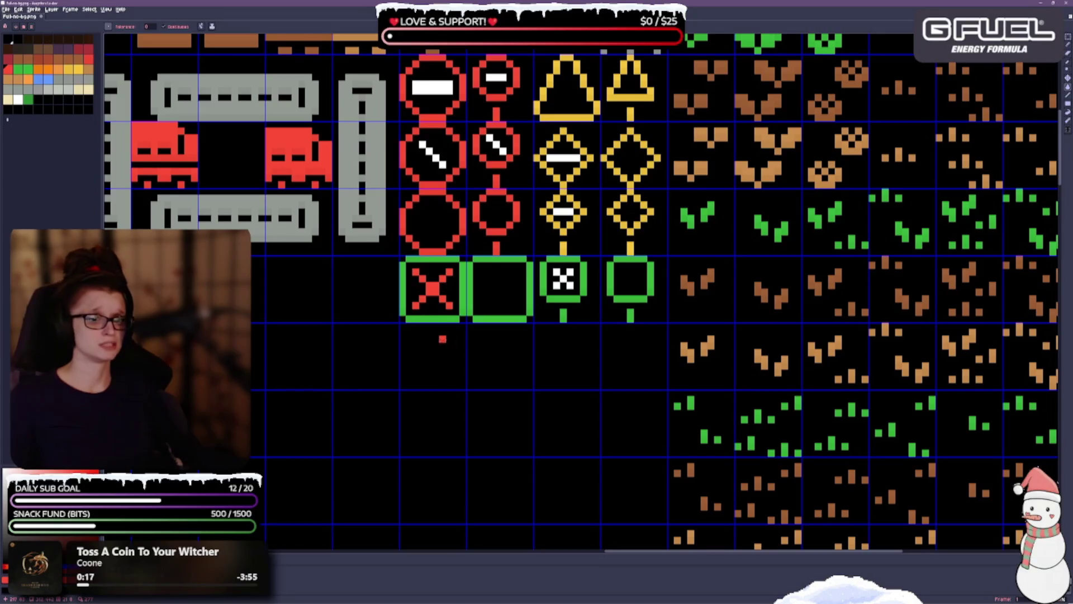
pyautogui.moveTo(443, 339); pyautogui.dragTo(425, 381)
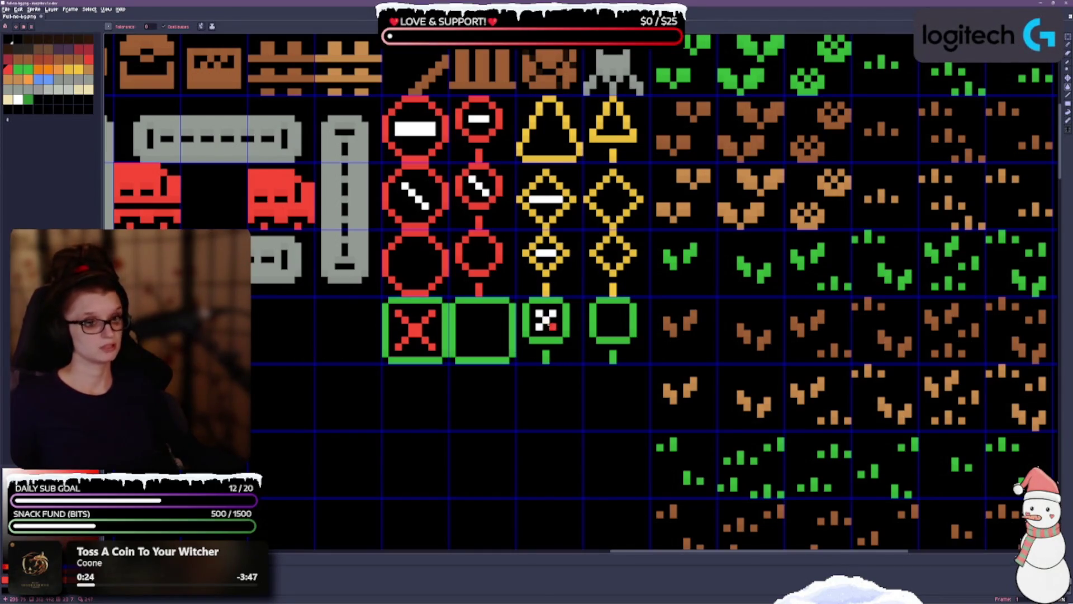
pyautogui.moveTo(552, 320); pyautogui.dragTo(540, 327)
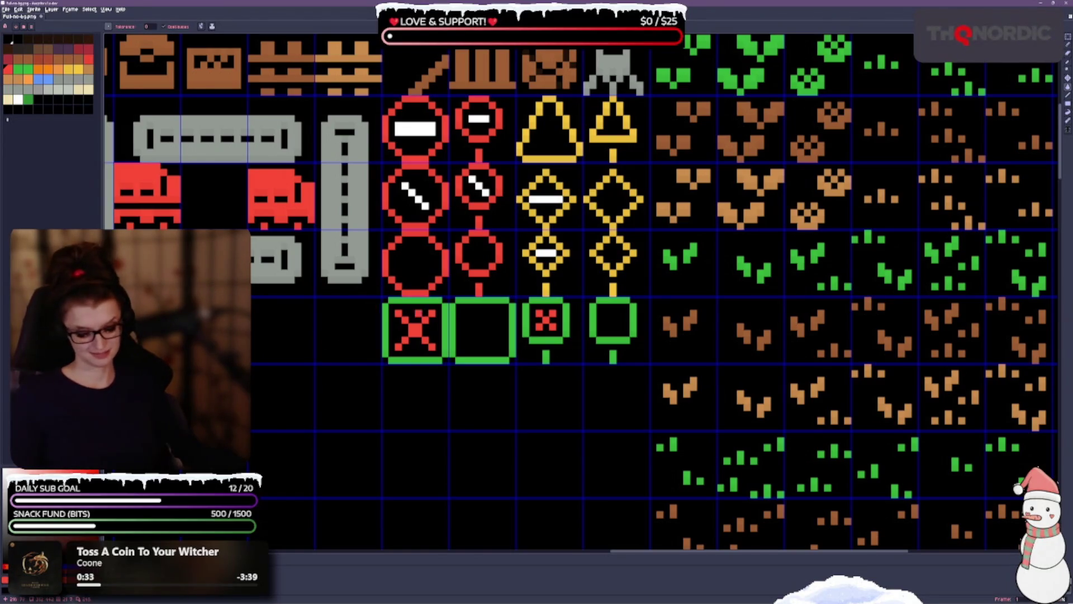
pyautogui.moveTo(453, 407); pyautogui.dragTo(419, 368)
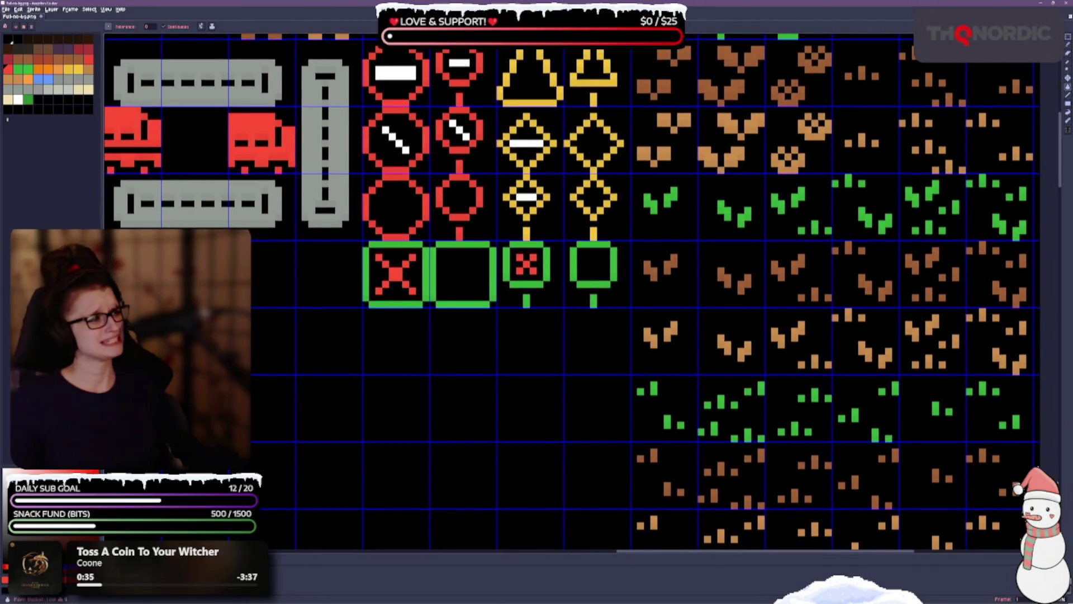
pyautogui.click(1068, 42)
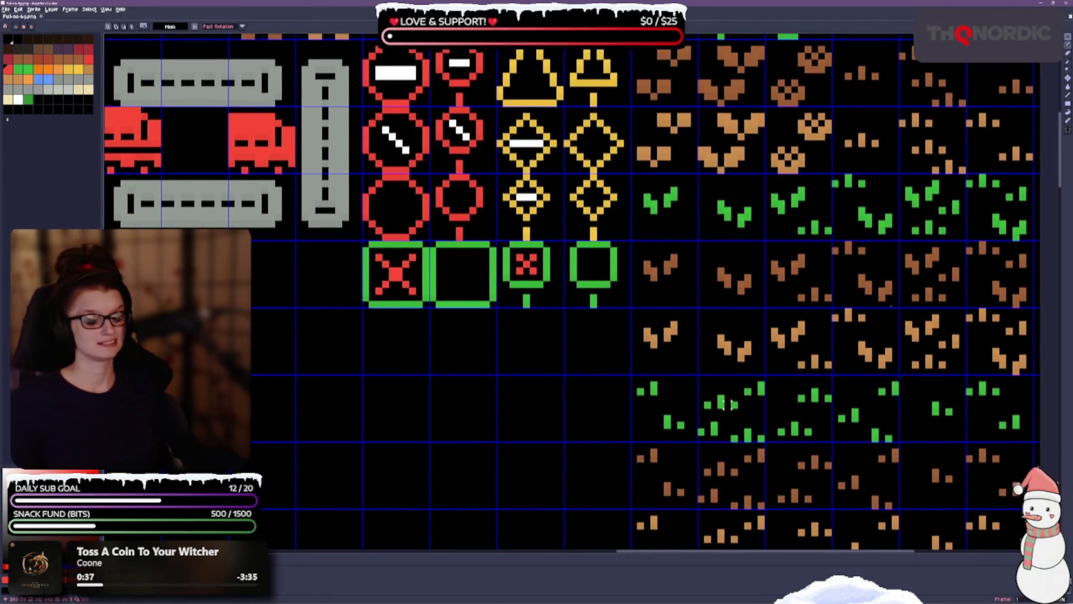
pyautogui.moveTo(325, 391); pyautogui.dragTo(286, 375)
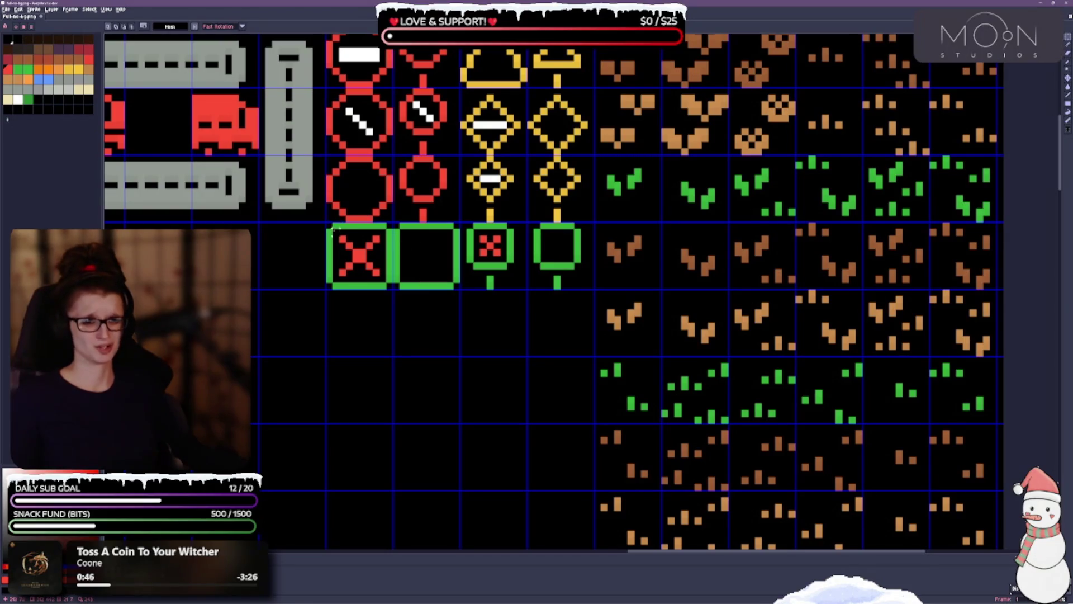
# Swap the large red-X box and large empty box so the empty box comes first.
pyautogui.moveTo(327, 224); pyautogui.dragTo(394, 291)
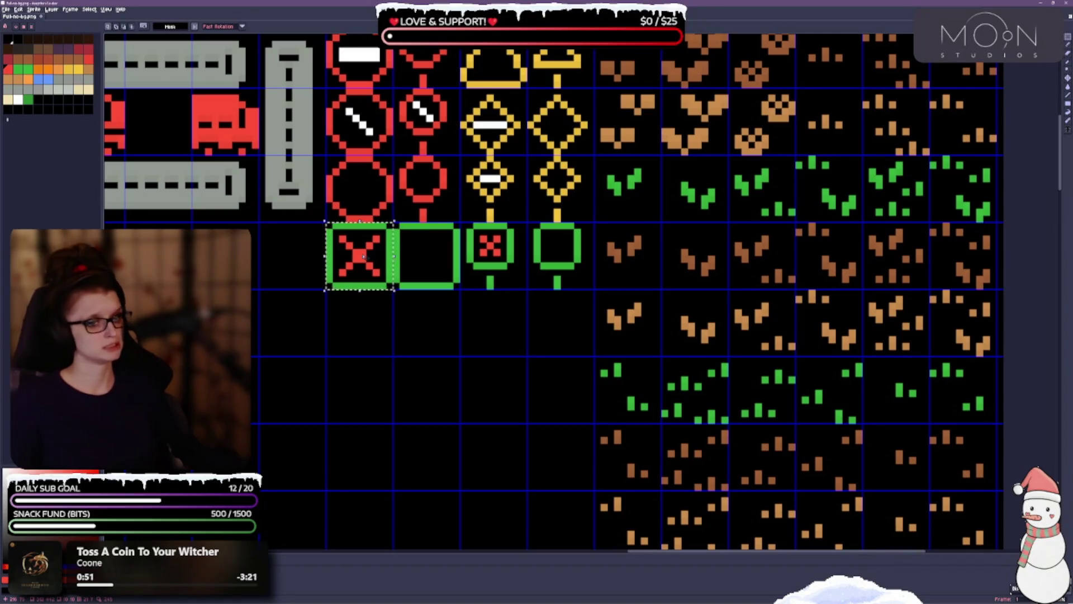
pyautogui.click(363, 280)
pyautogui.moveTo(363, 280); pyautogui.dragTo(363, 346)
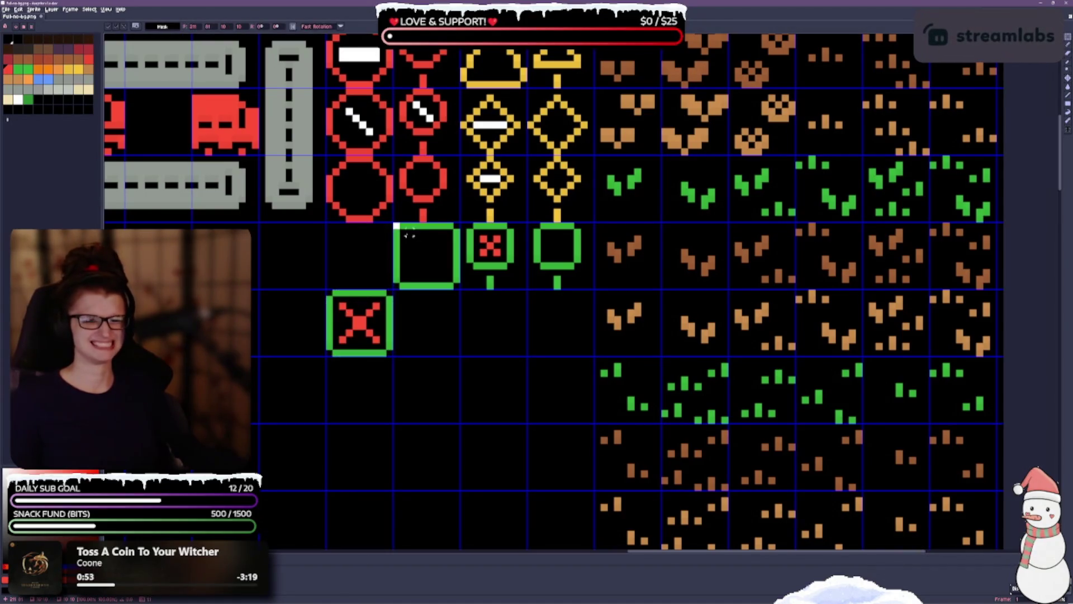
pyautogui.click(433, 274)
pyautogui.moveTo(436, 275)
pyautogui.mouseDown()
pyautogui.moveTo(369, 275)
pyautogui.moveTo(394, 358)
pyautogui.mouseUp()
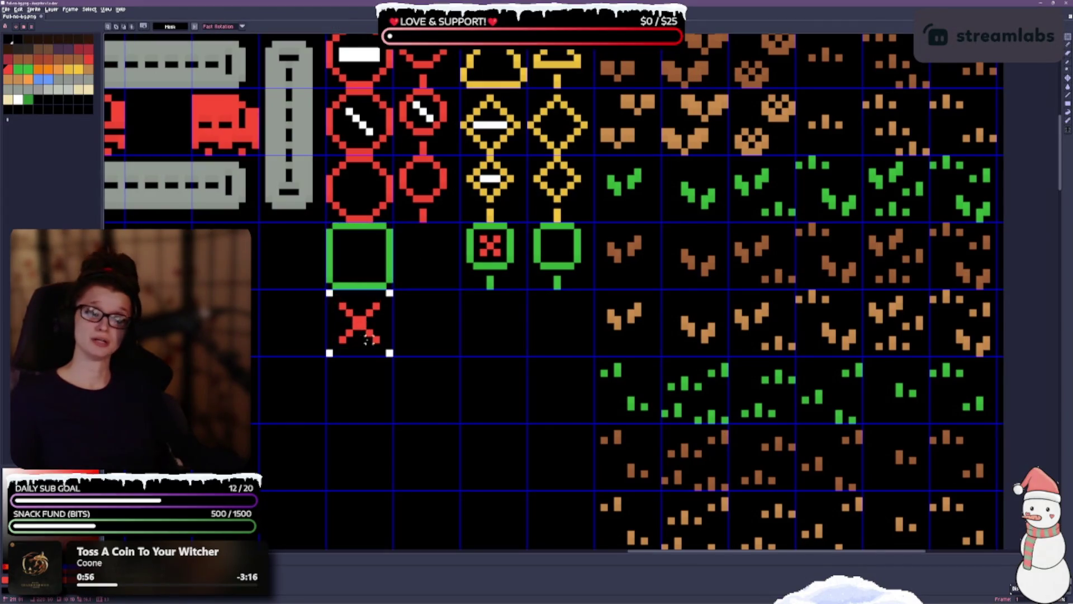
pyautogui.moveTo(341, 307)
pyautogui.mouseDown()
pyautogui.moveTo(409, 307)
pyautogui.moveTo(409, 239)
pyautogui.mouseUp()
# Swap the small red-X and small empty boxes the same way and save the sheet.
pyautogui.hscroll(-2, 478, 316)
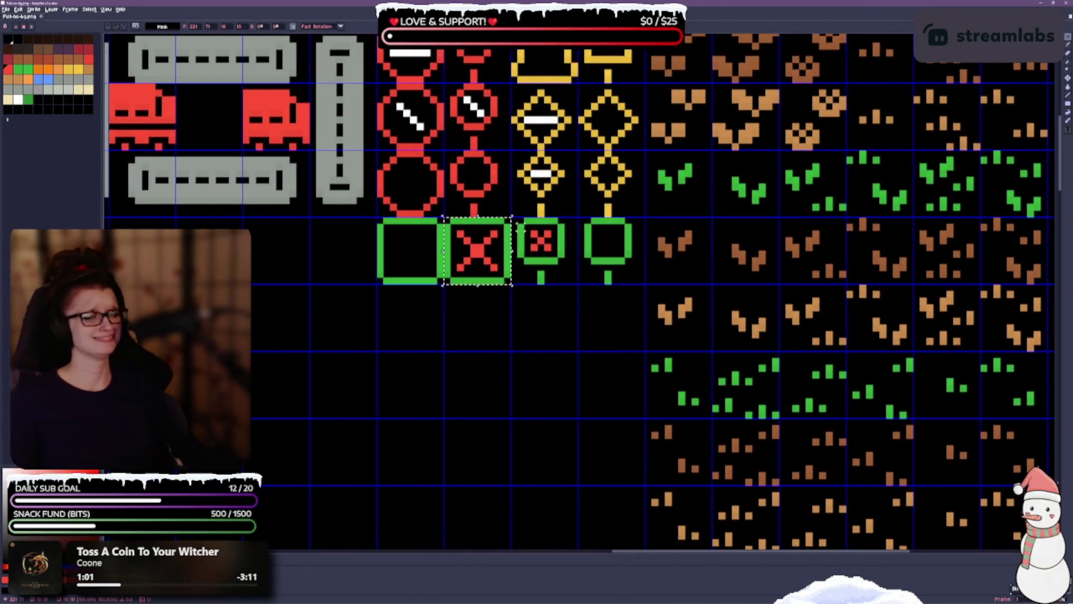
pyautogui.click(549, 268)
pyautogui.moveTo(549, 269)
pyautogui.mouseDown()
pyautogui.moveTo(576, 280)
pyautogui.moveTo(542, 319)
pyautogui.mouseUp()
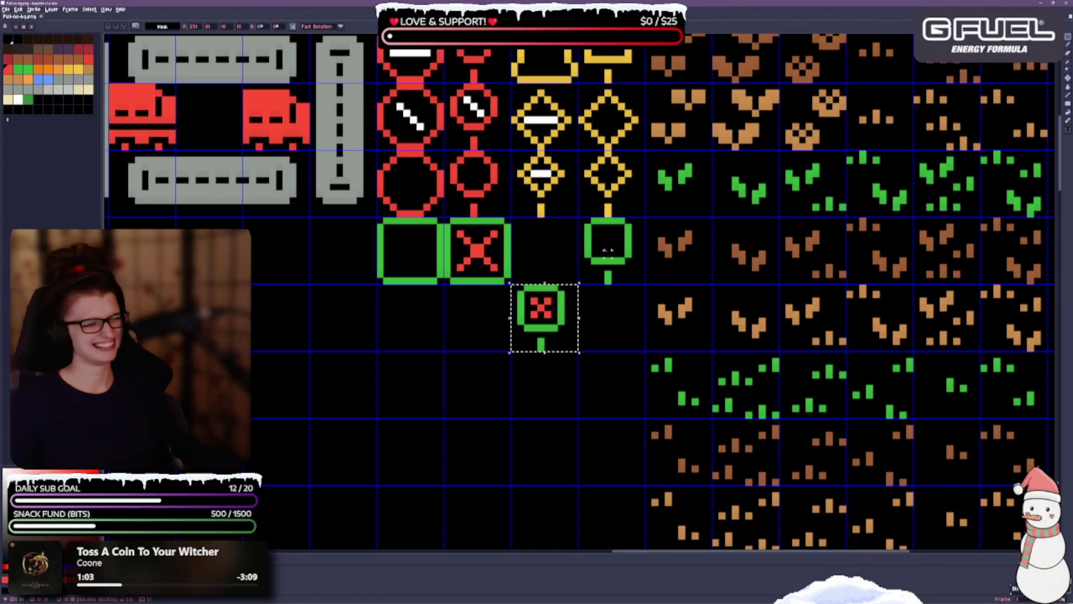
pyautogui.click(596, 246)
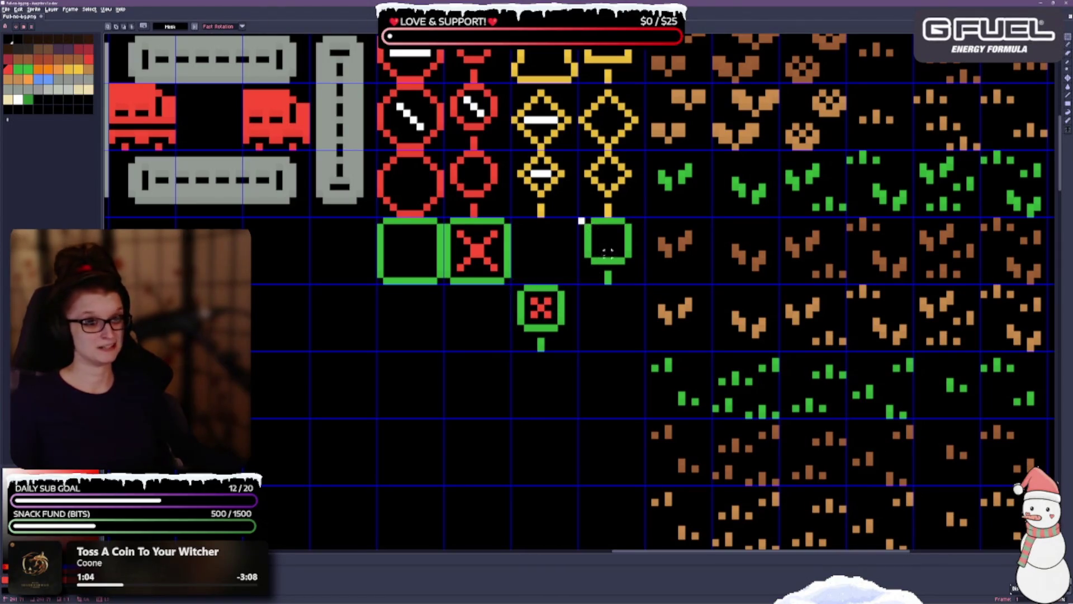
pyautogui.moveTo(587, 239)
pyautogui.mouseDown()
pyautogui.moveTo(618, 260)
pyautogui.moveTo(550, 259)
pyautogui.mouseUp()
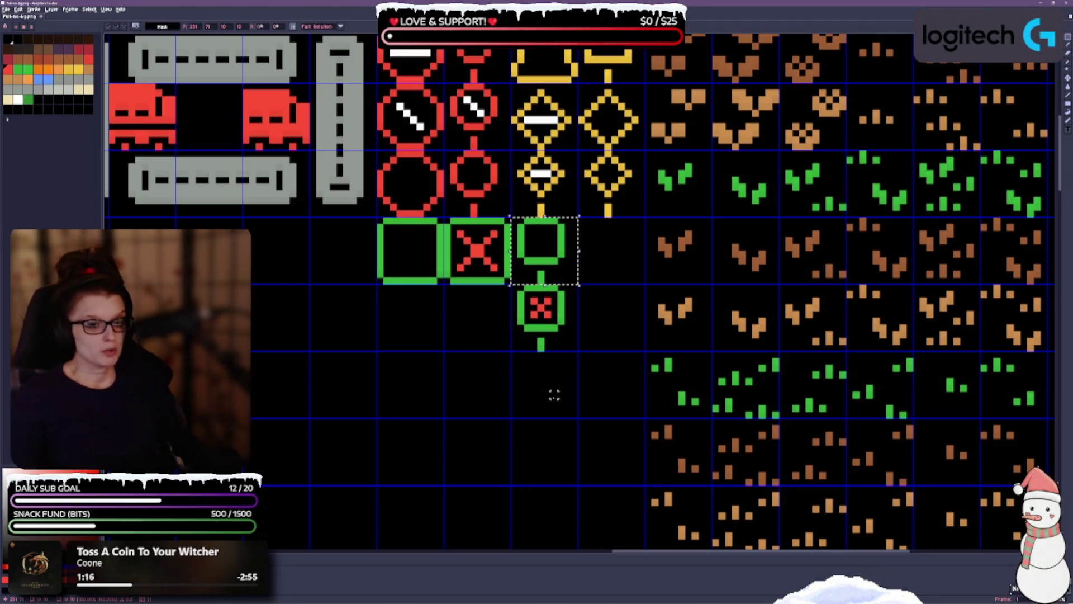
pyautogui.hotkey('ctrl', 'd')
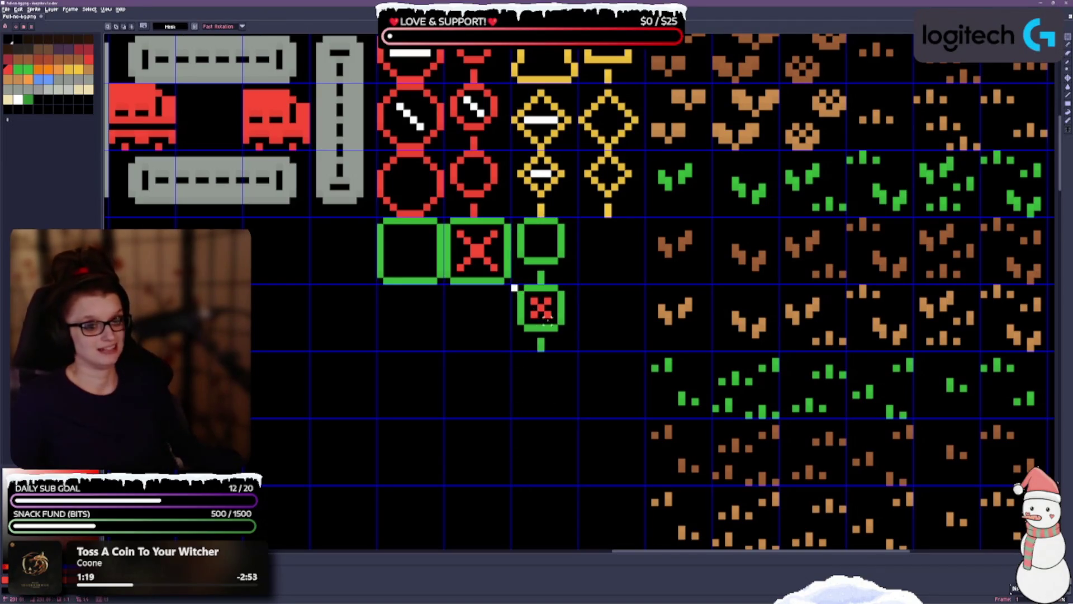
pyautogui.moveTo(509, 285)
pyautogui.mouseDown()
pyautogui.moveTo(580, 353)
pyautogui.moveTo(605, 271)
pyautogui.mouseUp()
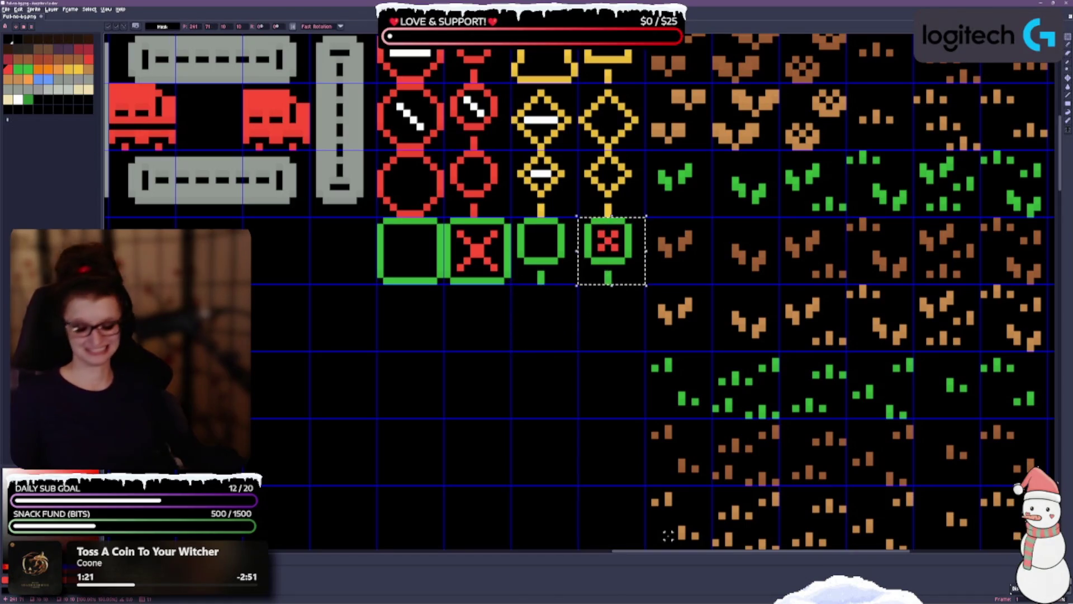
pyautogui.hotkey('ctrl', 's')
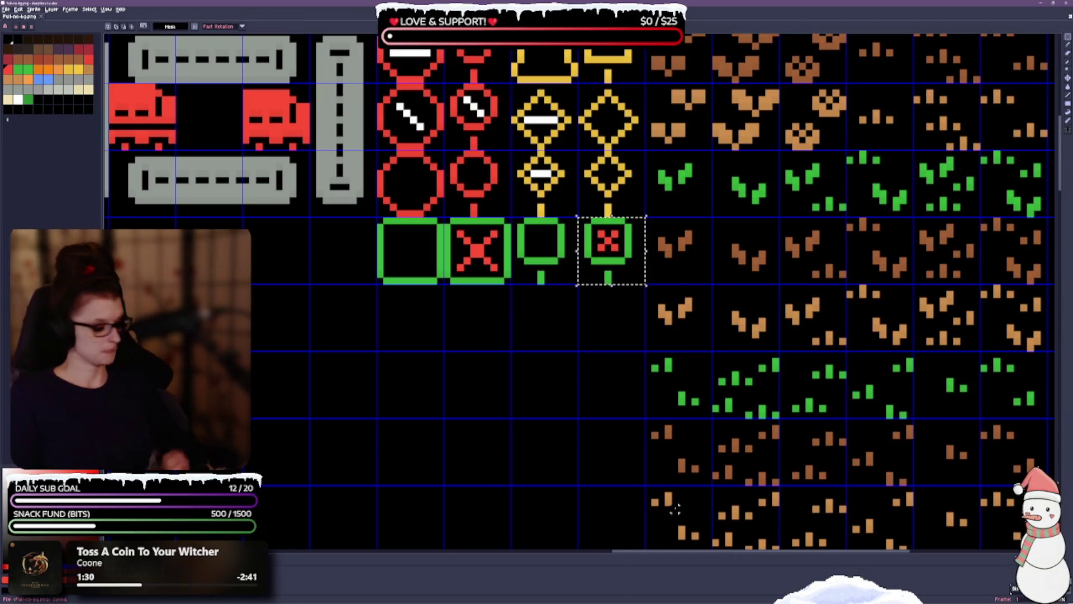
# Pan to the empty tiles below the green signs and switch to the Pencil tool.
pyautogui.hscroll(1, 615, 519)
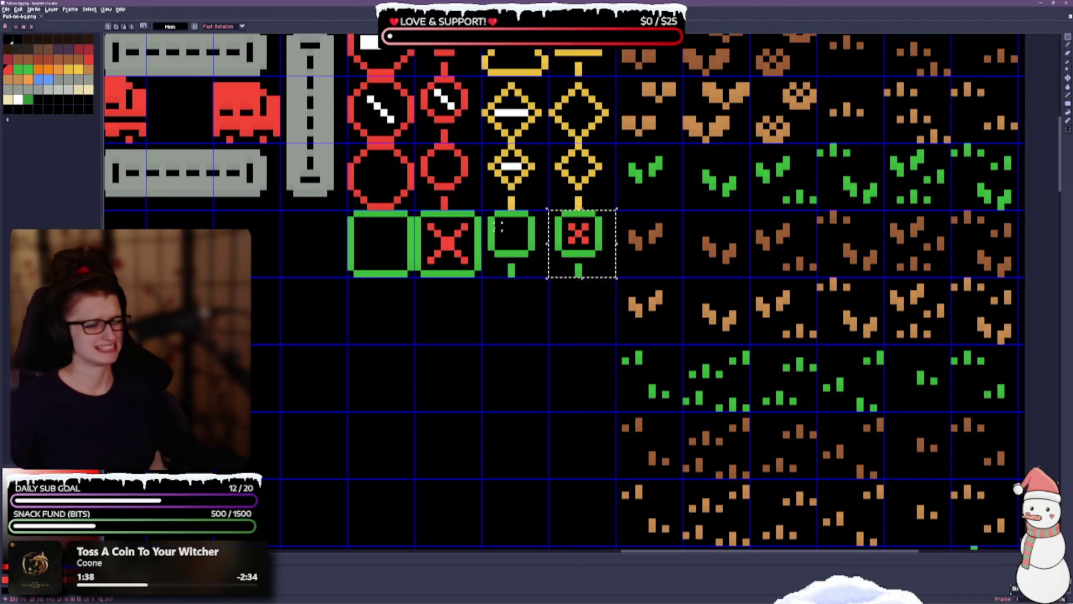
pyautogui.scroll(3, 409, 353)
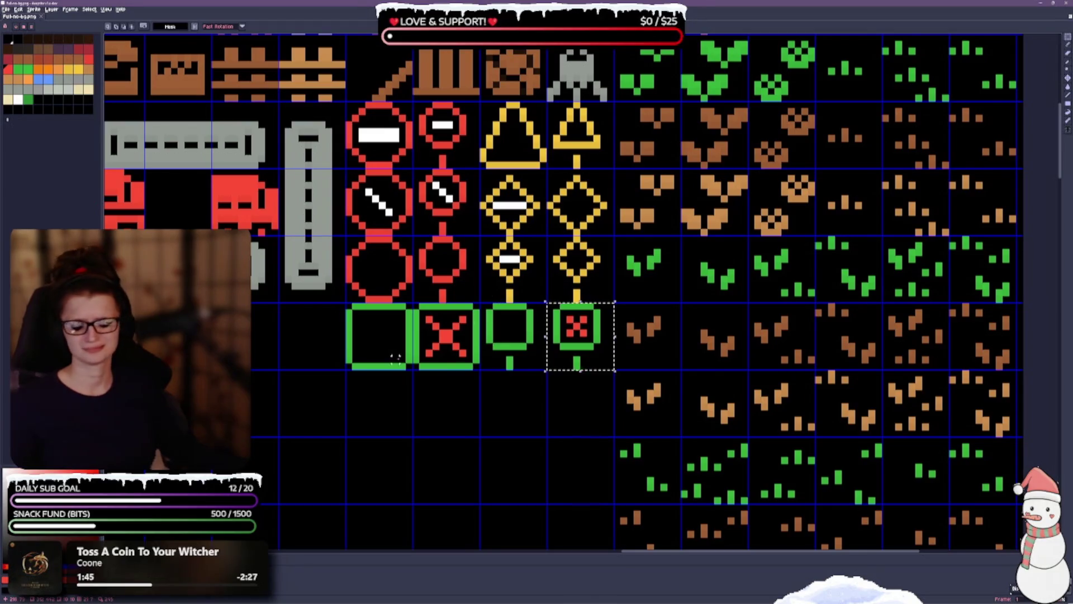
pyautogui.scroll(1, 464, 313)
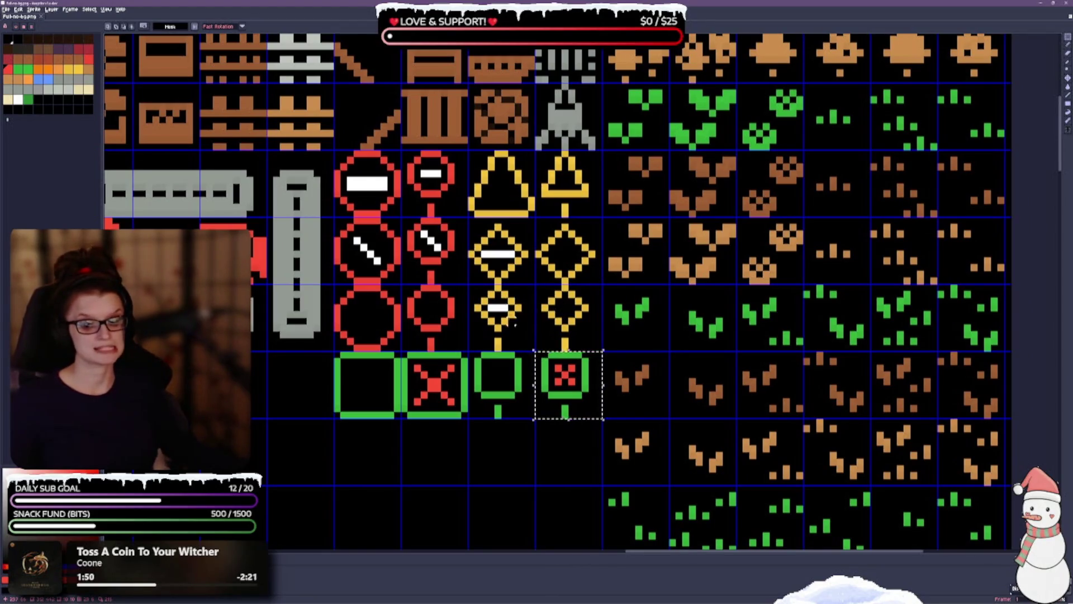
pyautogui.scroll(-2, 561, 310)
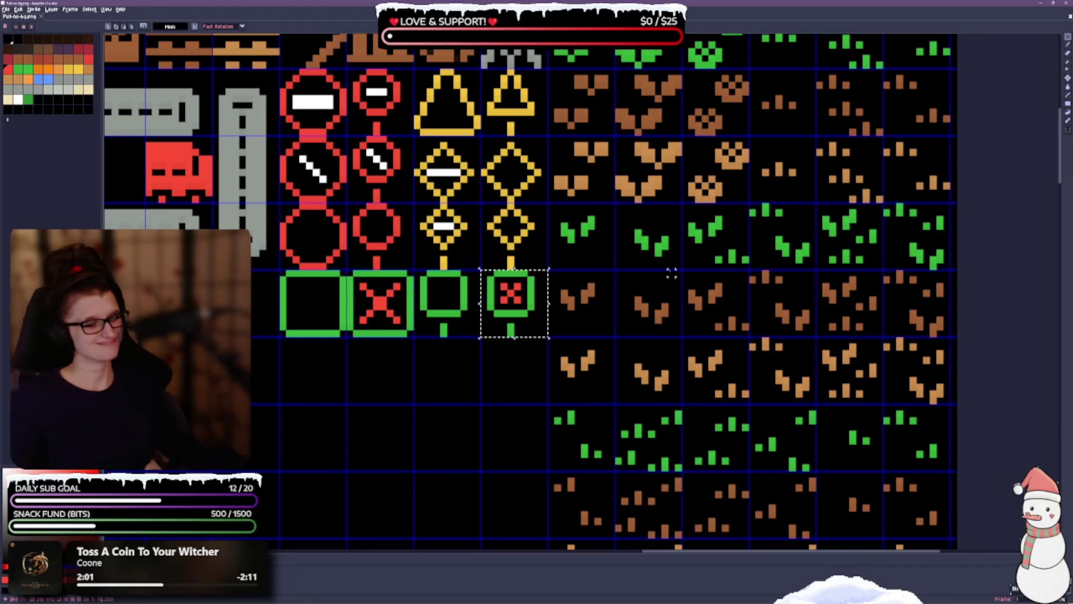
pyautogui.moveTo(390, 342); pyautogui.dragTo(398, 320)
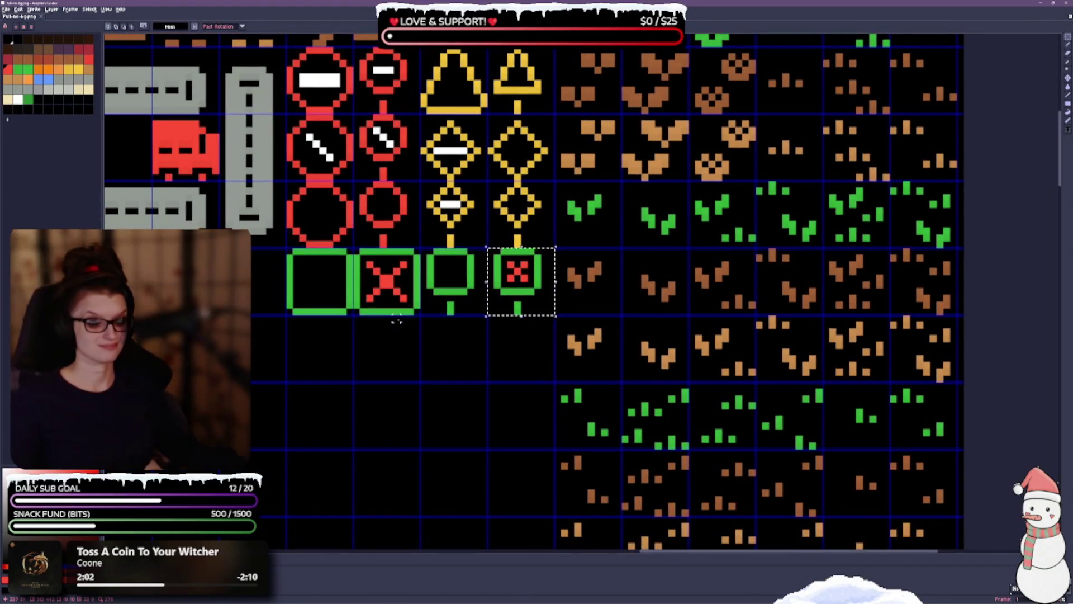
pyautogui.press('b')
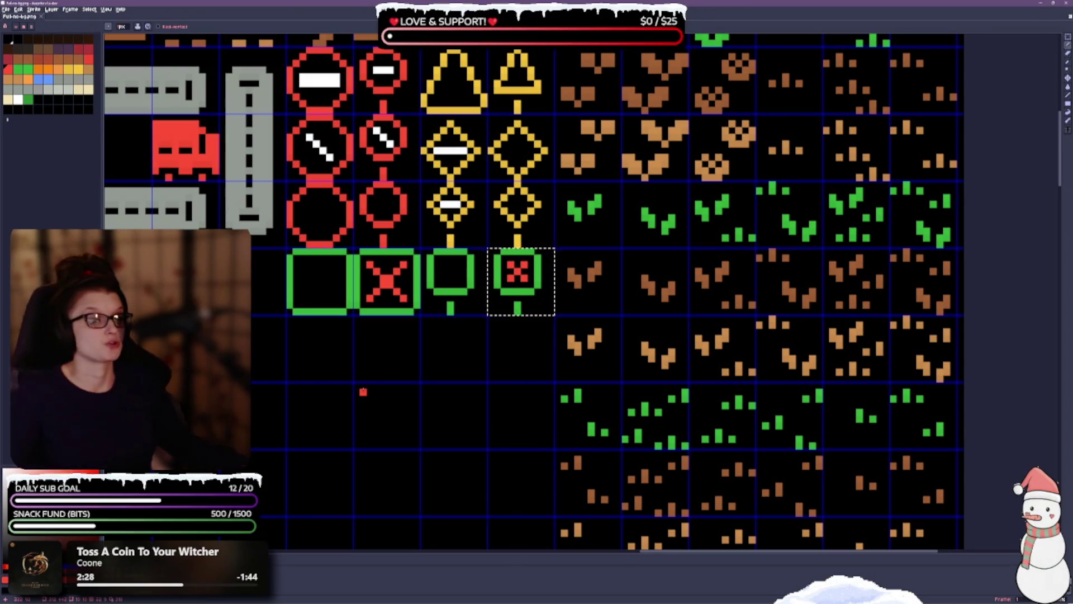
# Place a dark-grey pixel on the empty black area and clear the red-X tile selection.
pyautogui.moveTo(363, 391)
pyautogui.mouseDown()
pyautogui.moveTo(338, 451)
pyautogui.moveTo(330, 428)
pyautogui.mouseUp()
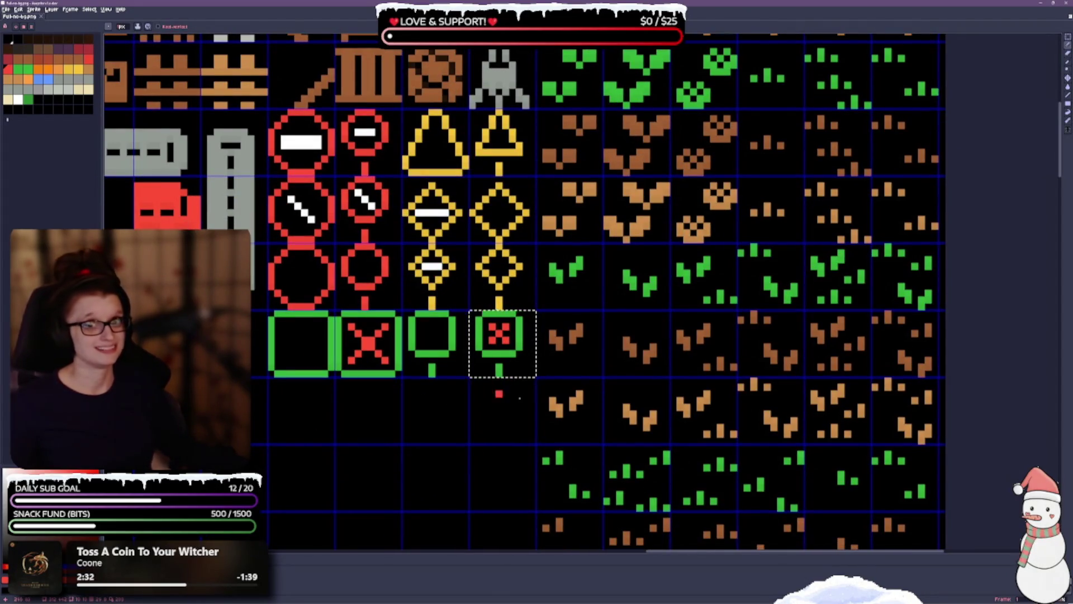
pyautogui.click(48, 49)
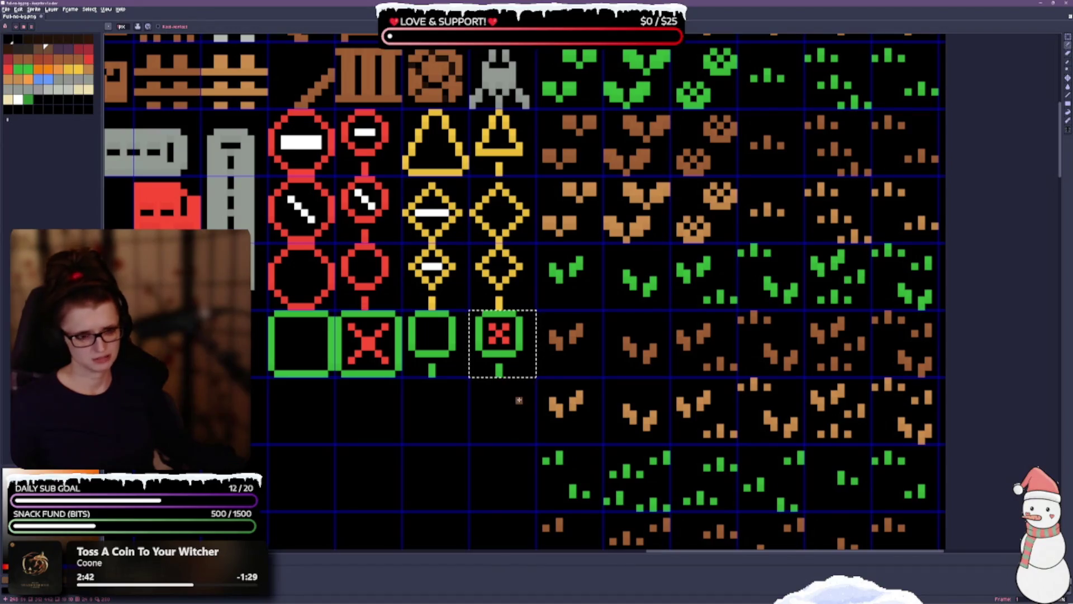
pyautogui.scroll(-2, 432, 376)
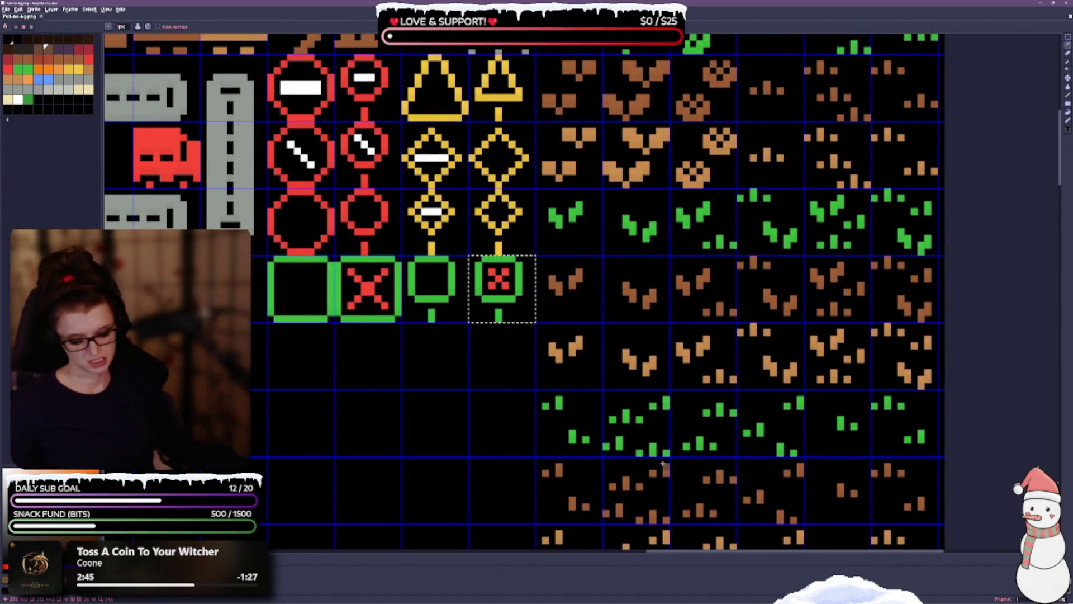
pyautogui.click(304, 372)
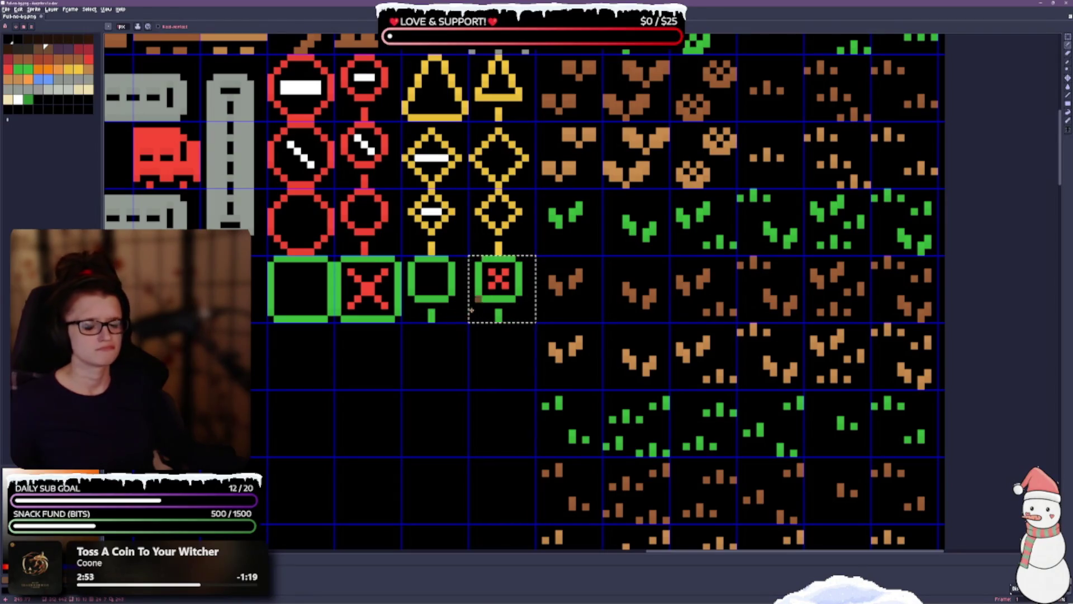
pyautogui.hotkey('ctrl', 'd')
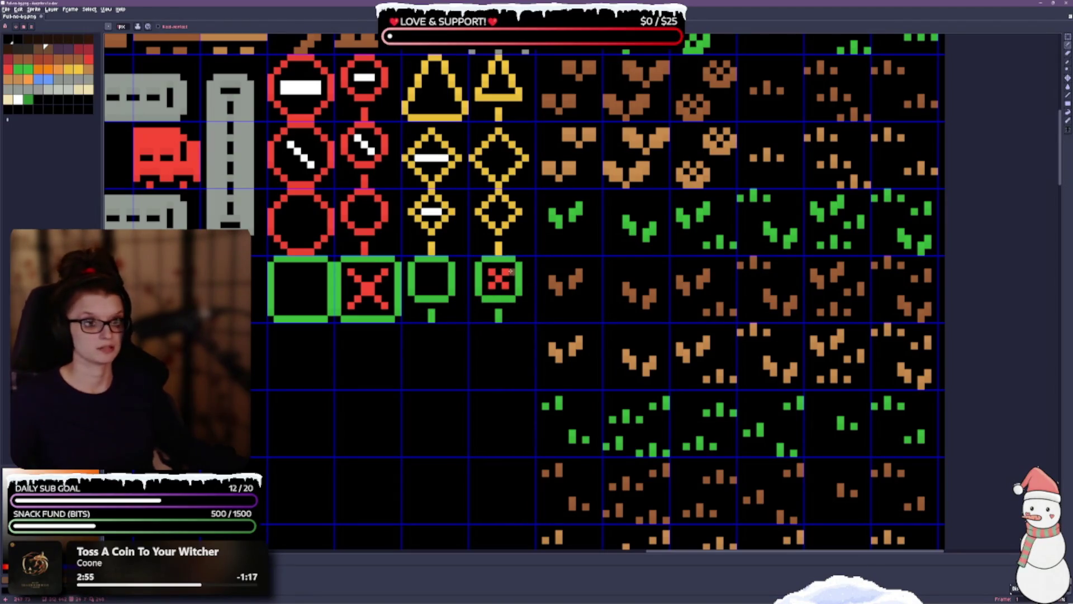
pyautogui.scroll(1, 457, 332)
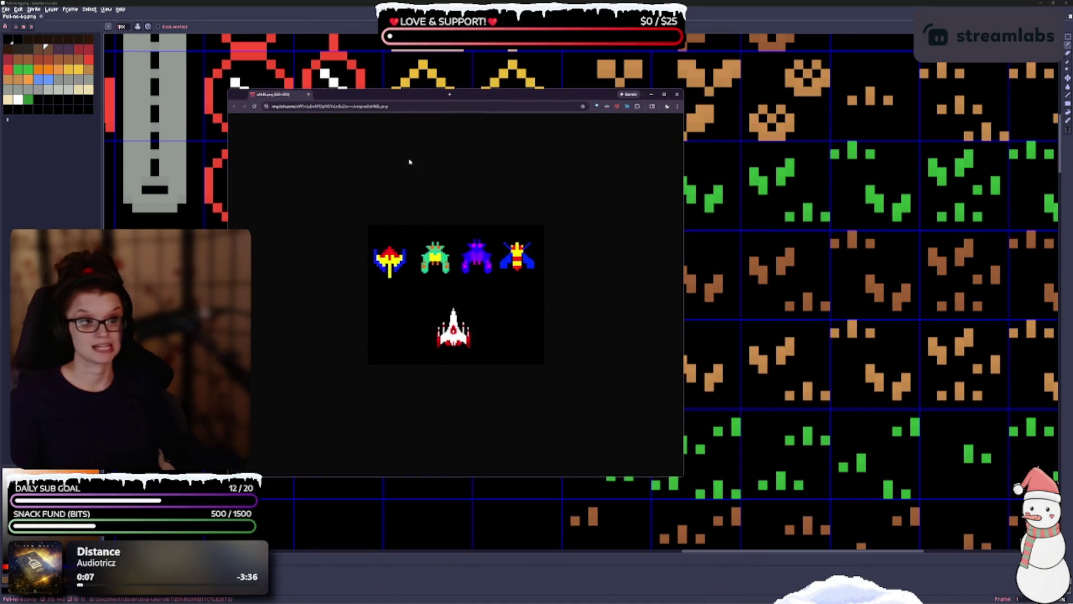
# Zoom into the Galaga sprite image, then close that Chrome window with Ctrl+W.
pyautogui.scroll(5, 441, 324)
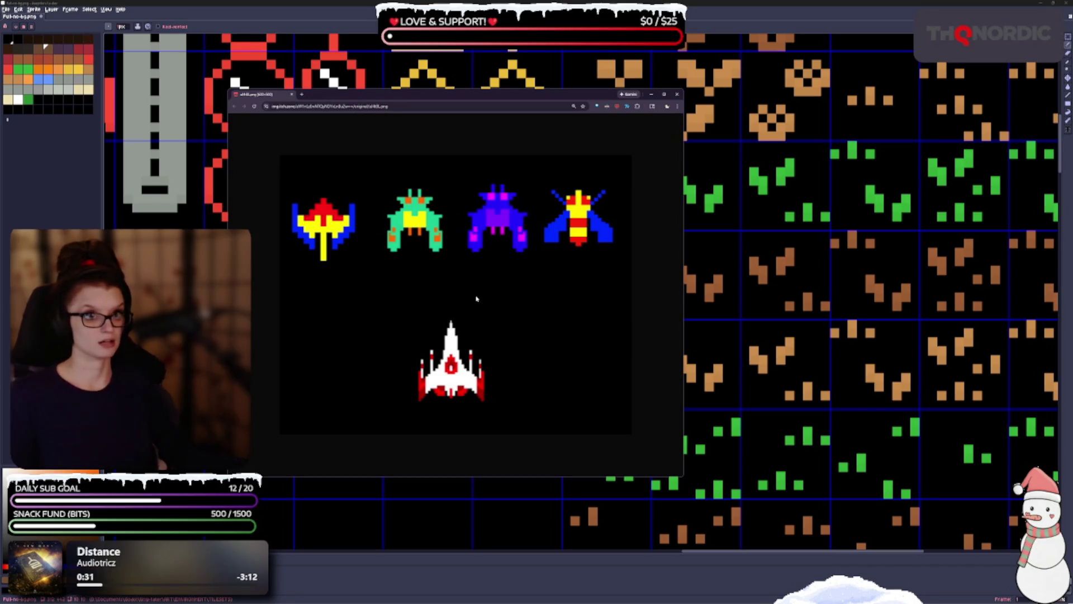
pyautogui.hotkey('ctrl', 'w')
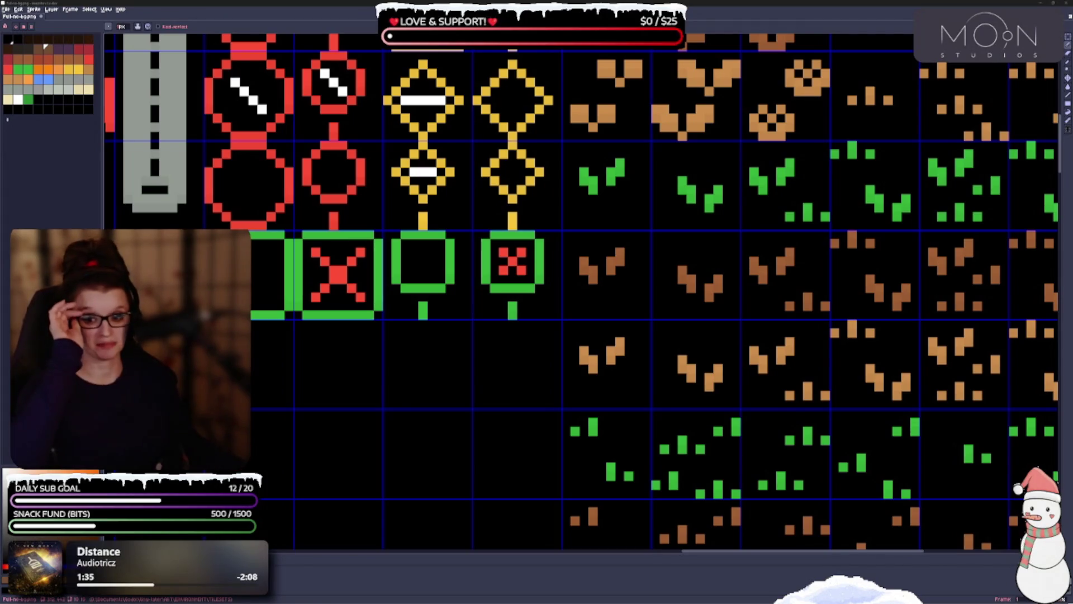
# Save the tile sheet with Ctrl+S and return to the Pencil tool.
pyautogui.moveTo(351, 413); pyautogui.dragTo(335, 367)
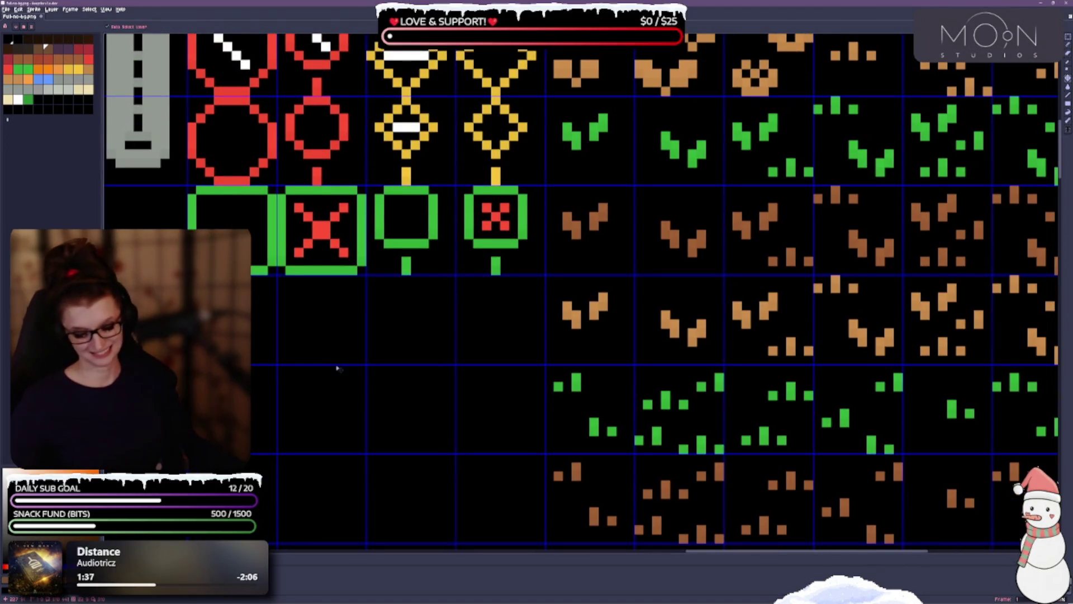
pyautogui.hotkey('ctrl', 's')
pyautogui.press('b')
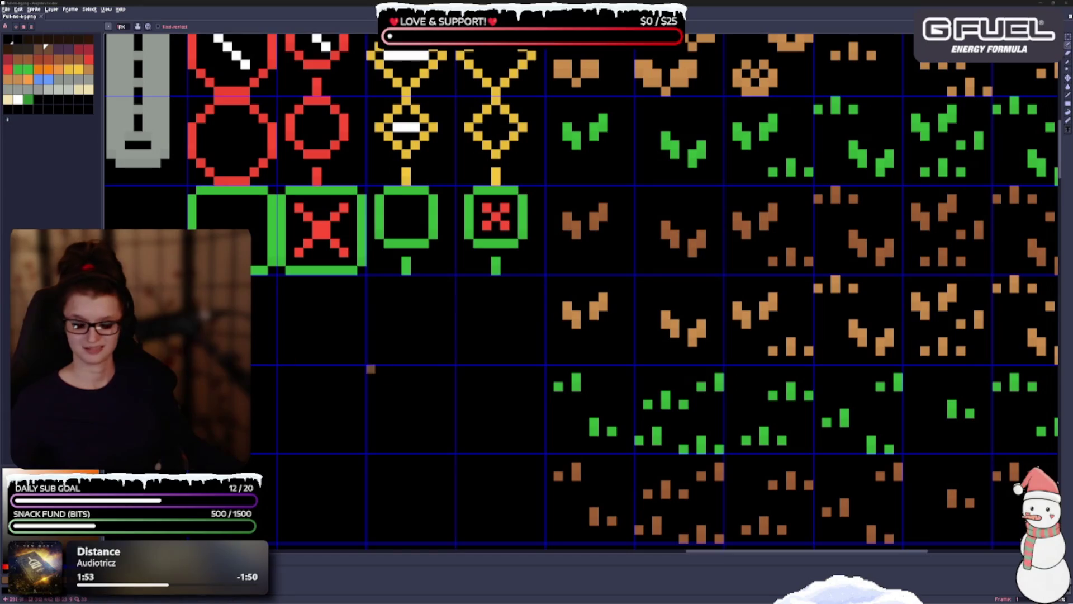
# Zoom out to survey the whole tile sheet, then bring up File > Open Recent.
pyautogui.scroll(-2, 439, 386)
pyautogui.scroll(-3, 378, 250)
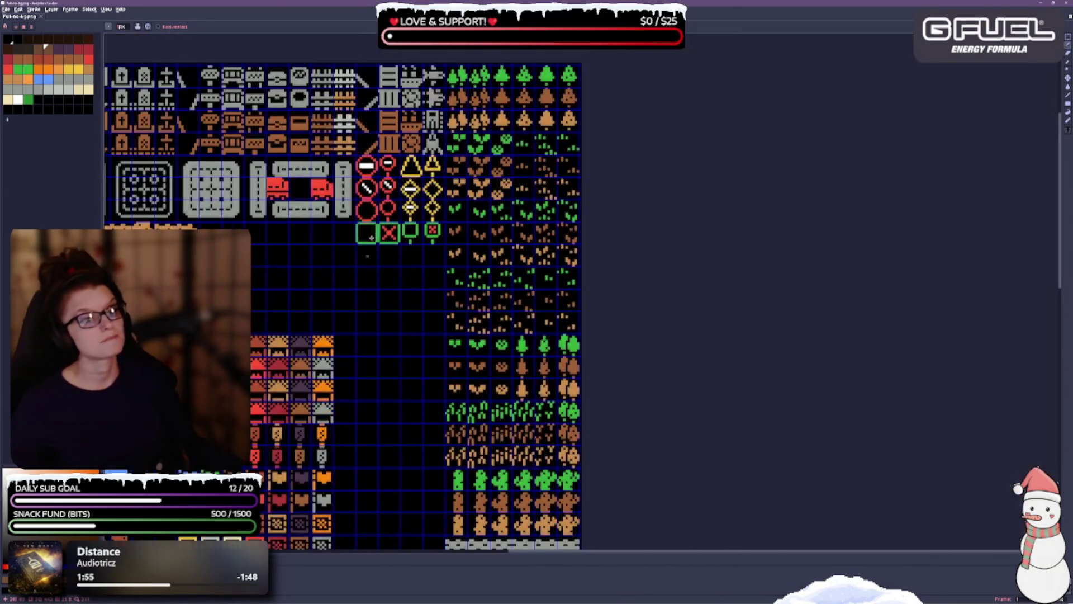
pyautogui.scroll(2, 553, 227)
pyautogui.scroll(-3, 576, 335)
pyautogui.scroll(-5, 595, 437)
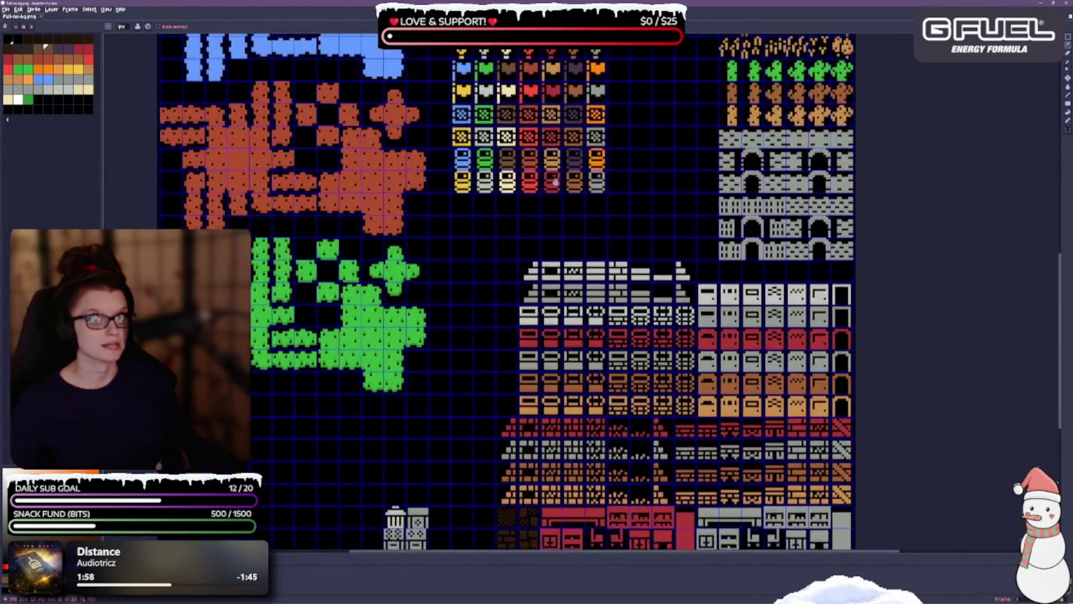
pyautogui.scroll(-4, 403, 335)
pyautogui.scroll(5, 398, 255)
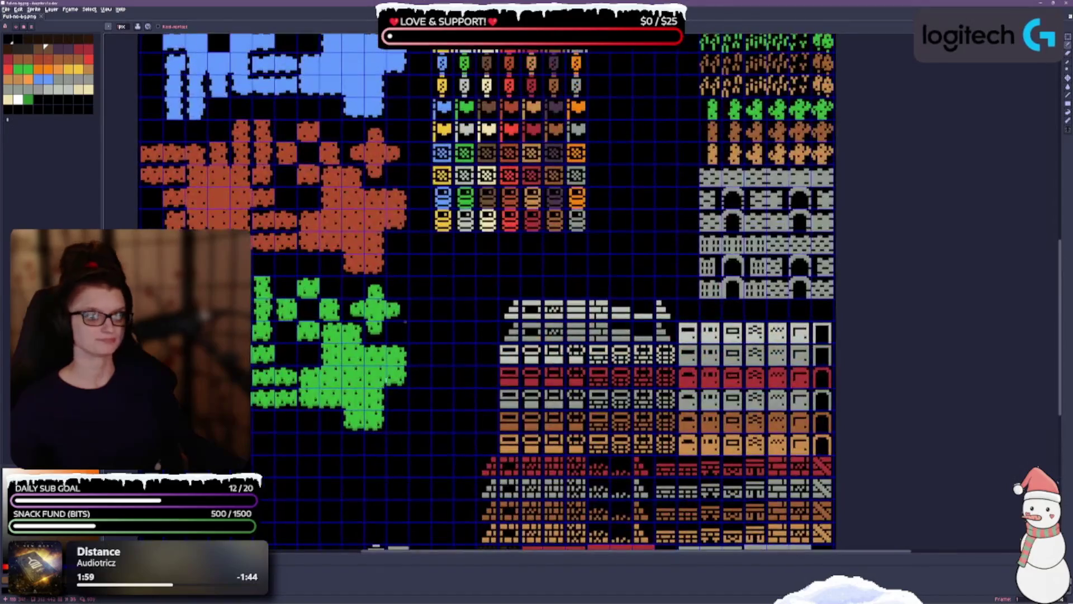
pyautogui.moveTo(422, 317); pyautogui.dragTo(409, 480)
pyautogui.moveTo(479, 218); pyautogui.dragTo(537, 371)
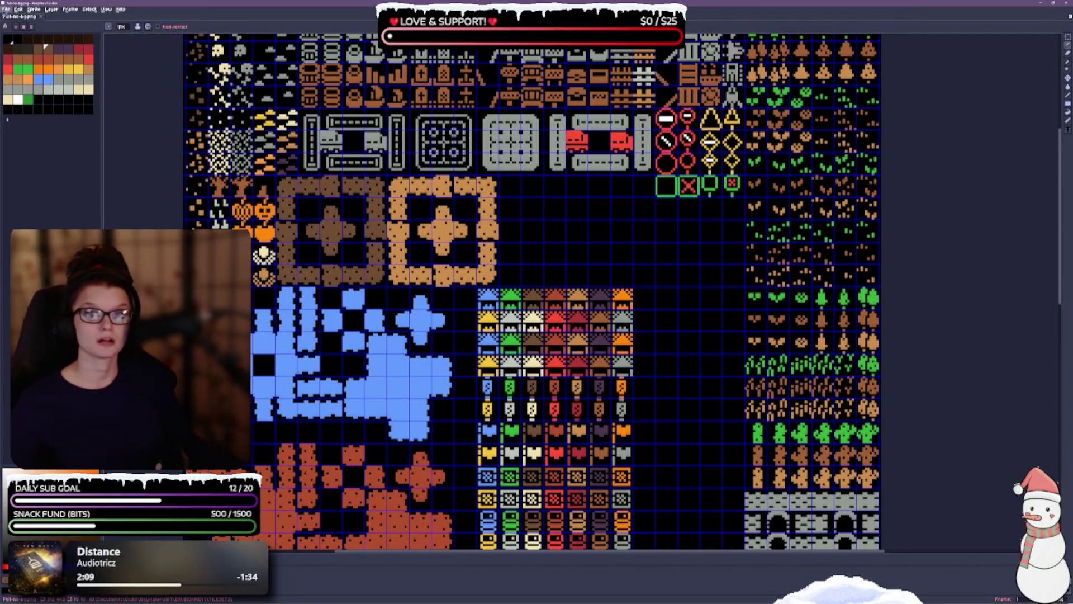
pyautogui.click(6, 10)
pyautogui.moveTo(28, 31)
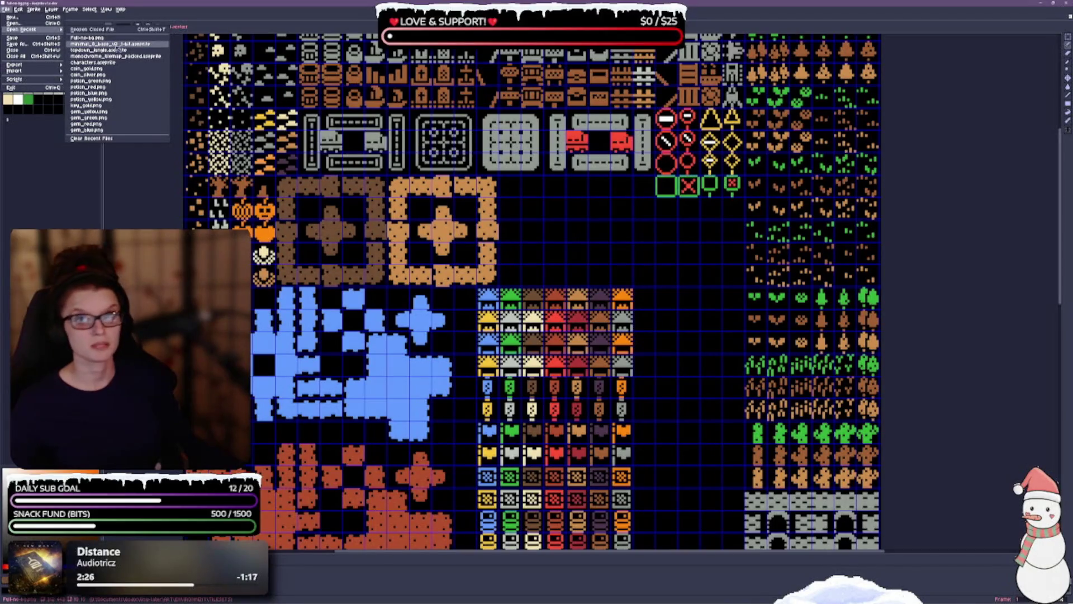
# Open minimal_8_base.aseprite from recent files and zoom in on its green tree tiles.
pyautogui.click(117, 43)
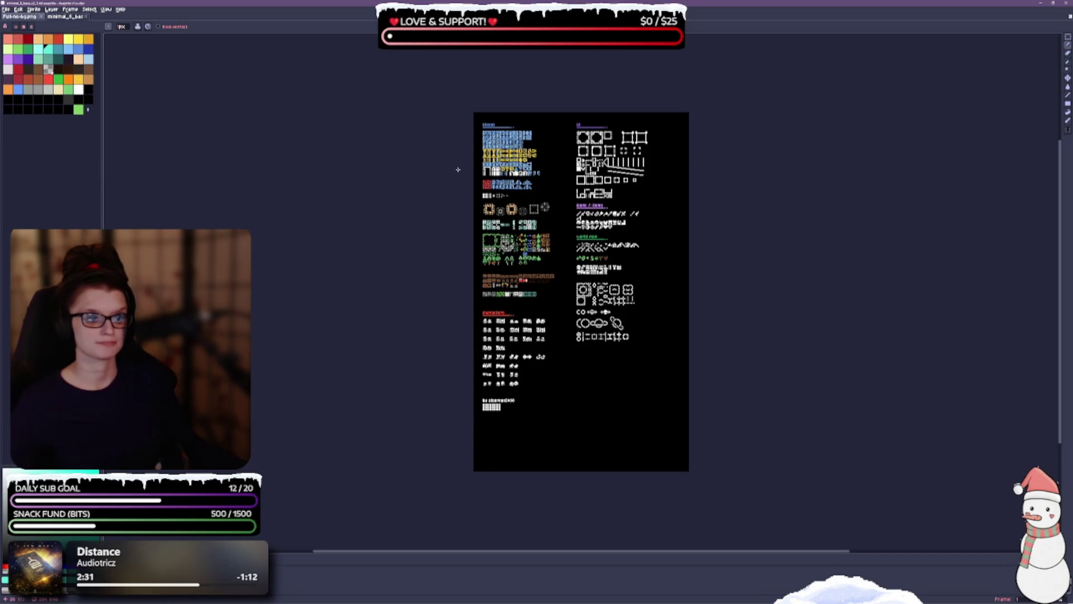
pyautogui.scroll(4, 600, 495)
pyautogui.moveTo(601, 495); pyautogui.dragTo(482, 276)
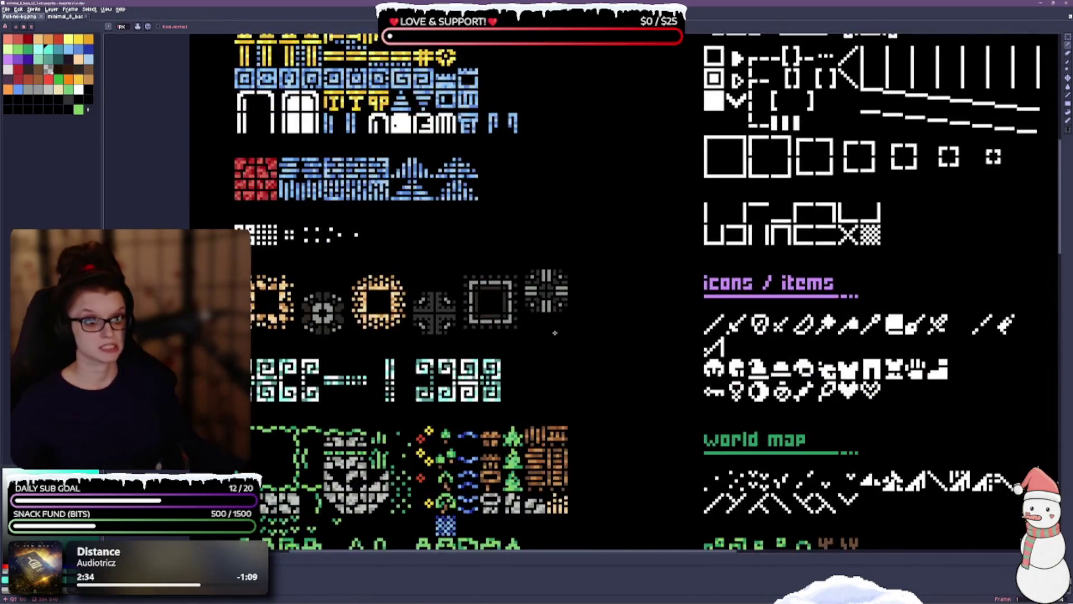
pyautogui.moveTo(555, 333); pyautogui.dragTo(570, 133)
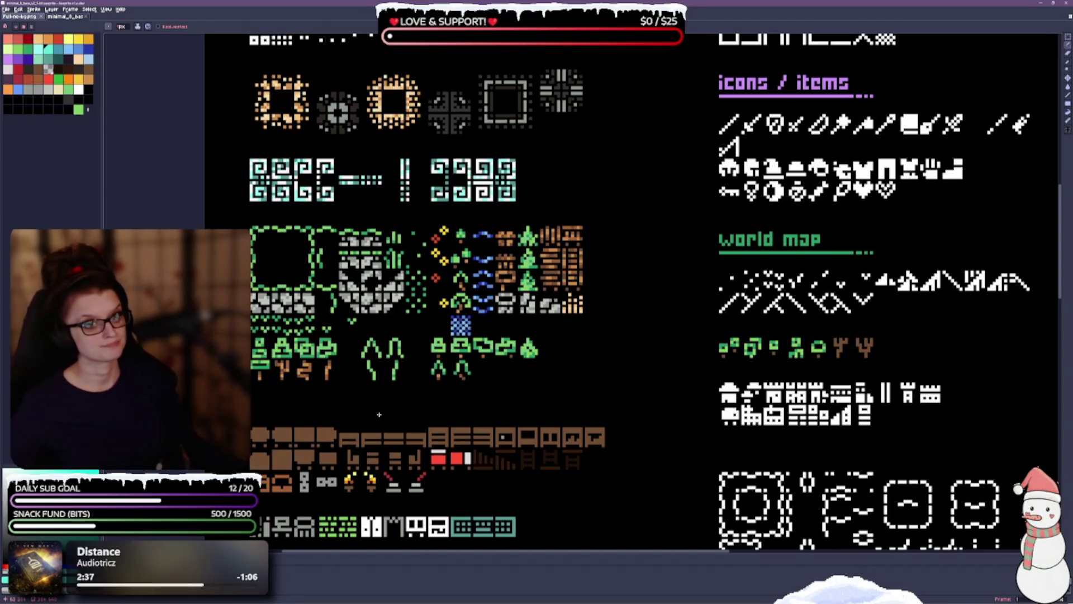
pyautogui.scroll(2, 379, 414)
pyautogui.moveTo(383, 448)
pyautogui.mouseDown()
pyautogui.moveTo(408, 244)
pyautogui.moveTo(403, 455)
pyautogui.mouseUp()
pyautogui.scroll(2, 510, 436)
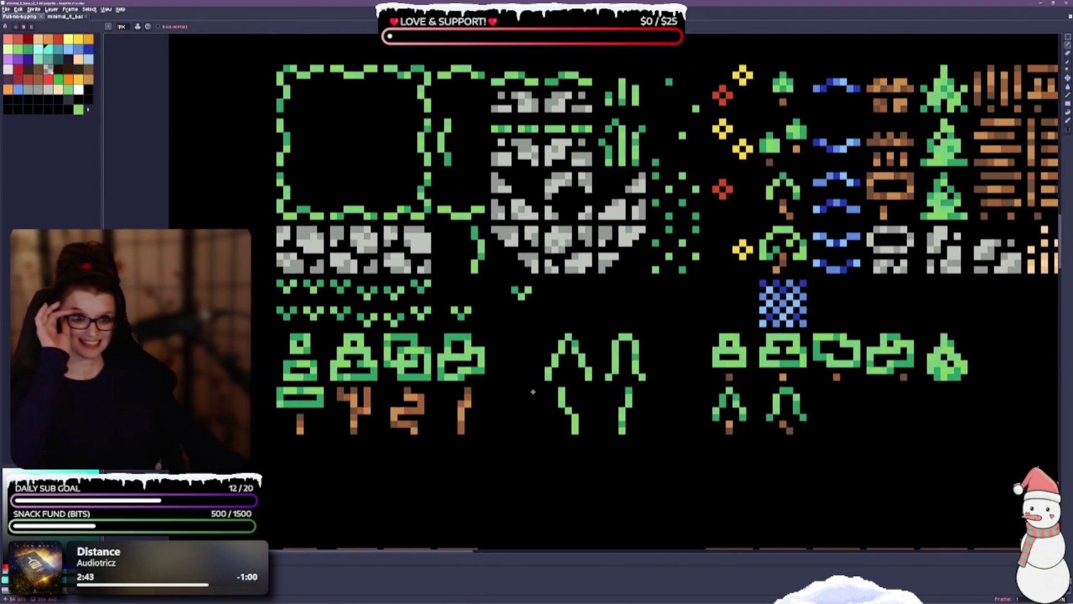
pyautogui.moveTo(642, 207); pyautogui.dragTo(580, 339)
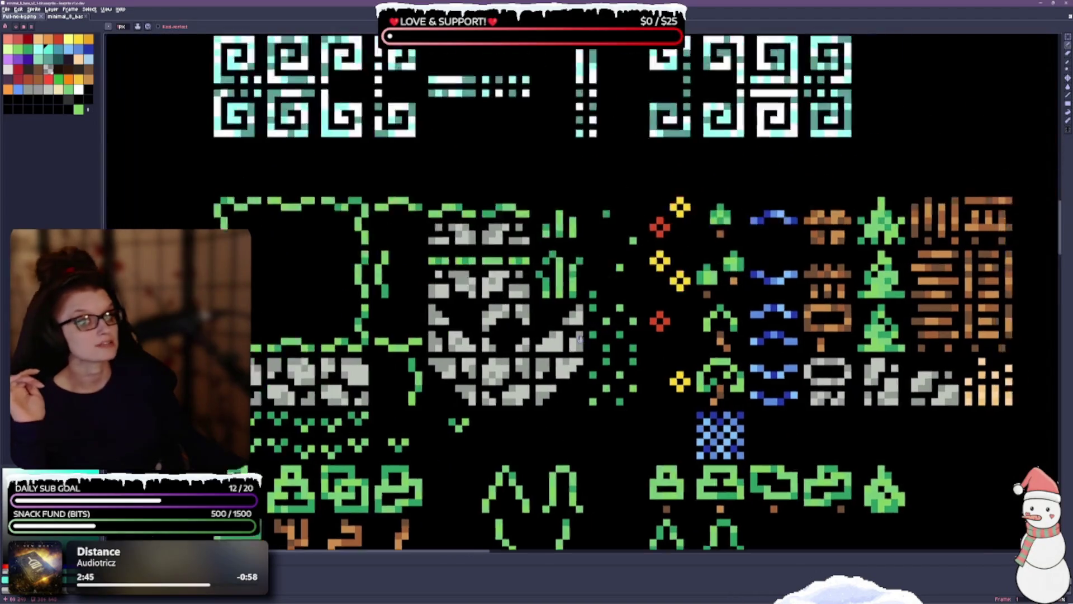
# Browse the ornament and icons sections, then save minimal_8_base.
pyautogui.scroll(-1, 579, 237)
pyautogui.scroll(3, 541, 274)
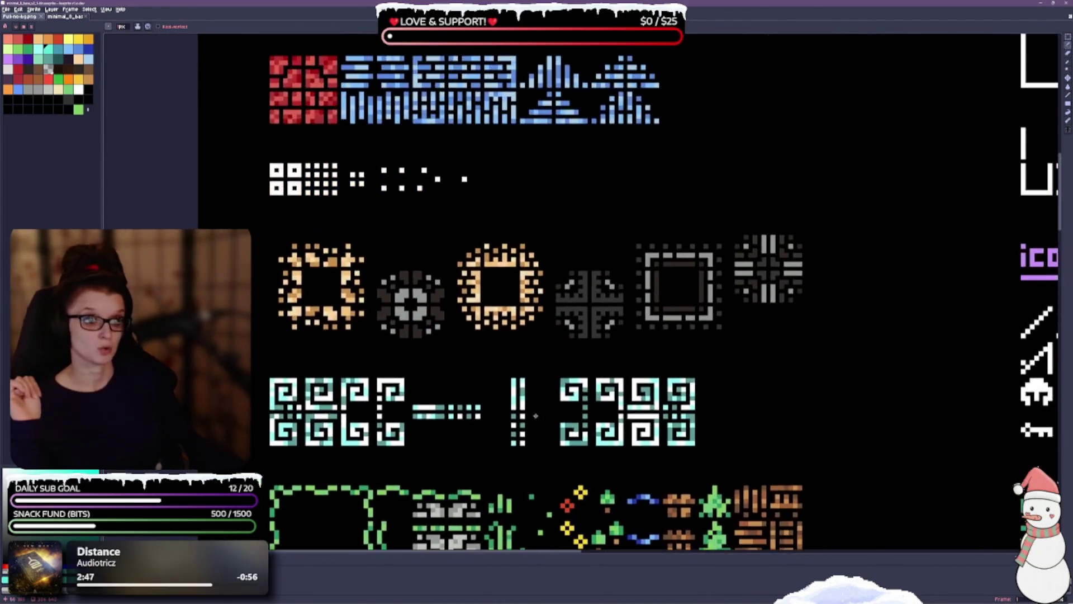
pyautogui.scroll(3, 643, 192)
pyautogui.scroll(3, 643, 189)
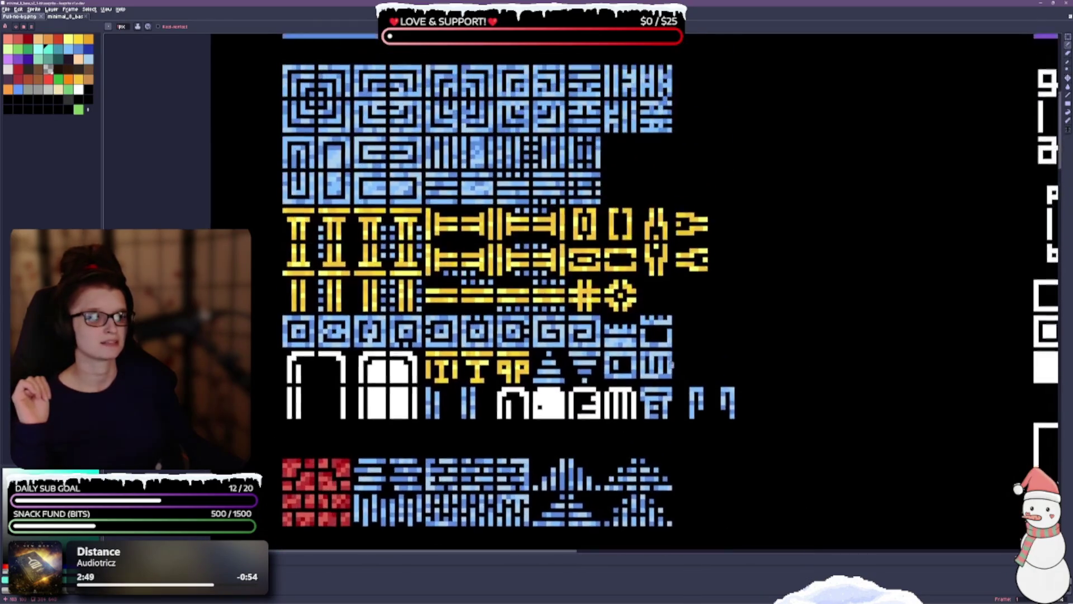
pyautogui.scroll(-1, 669, 275)
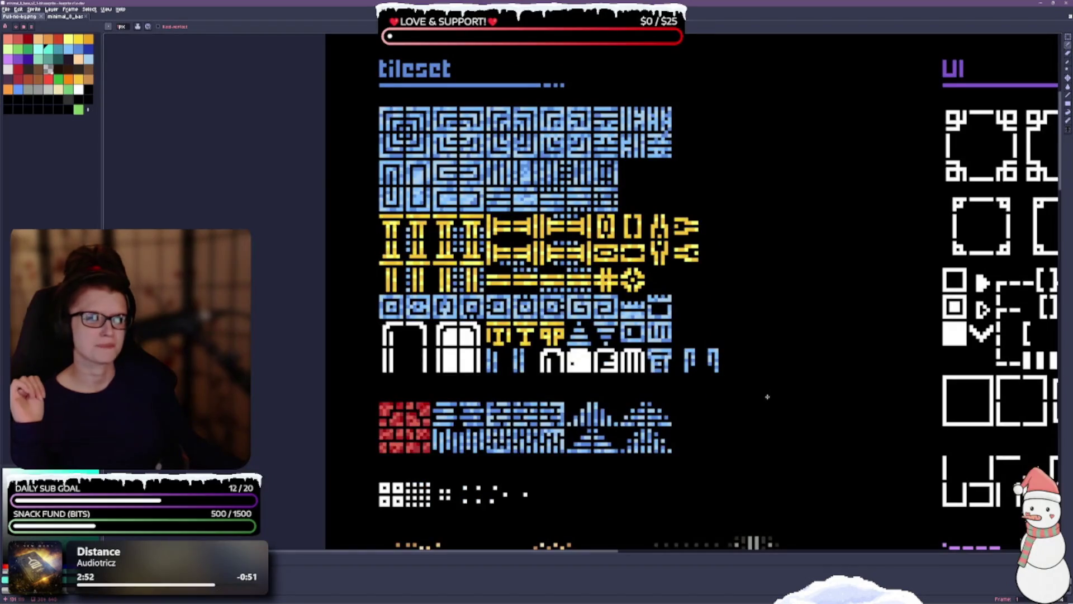
pyautogui.moveTo(767, 391); pyautogui.dragTo(733, 335)
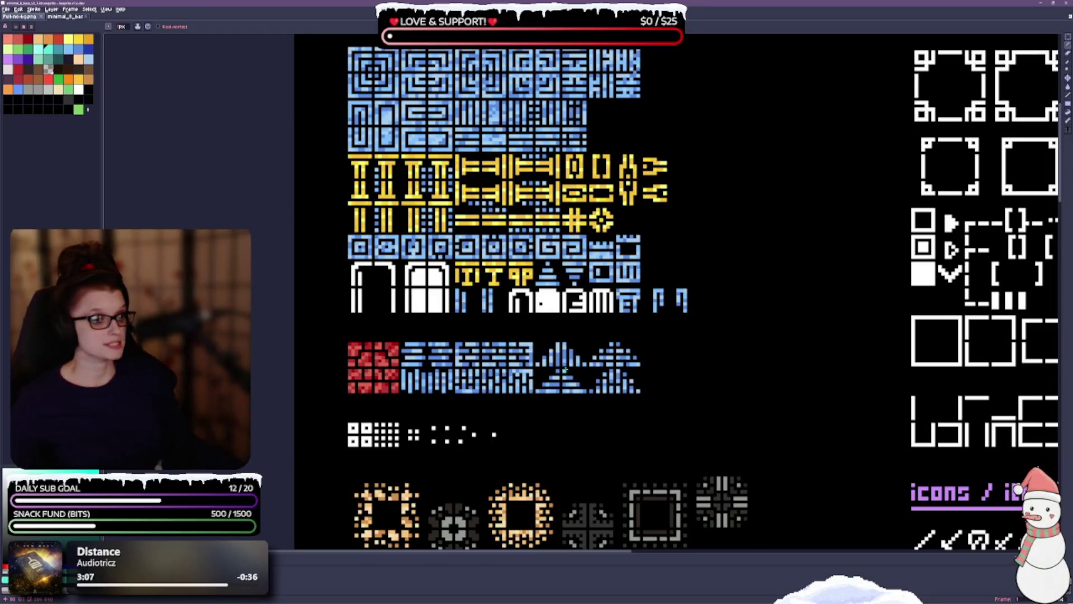
pyautogui.scroll(-1, 584, 302)
pyautogui.scroll(-1, 705, 414)
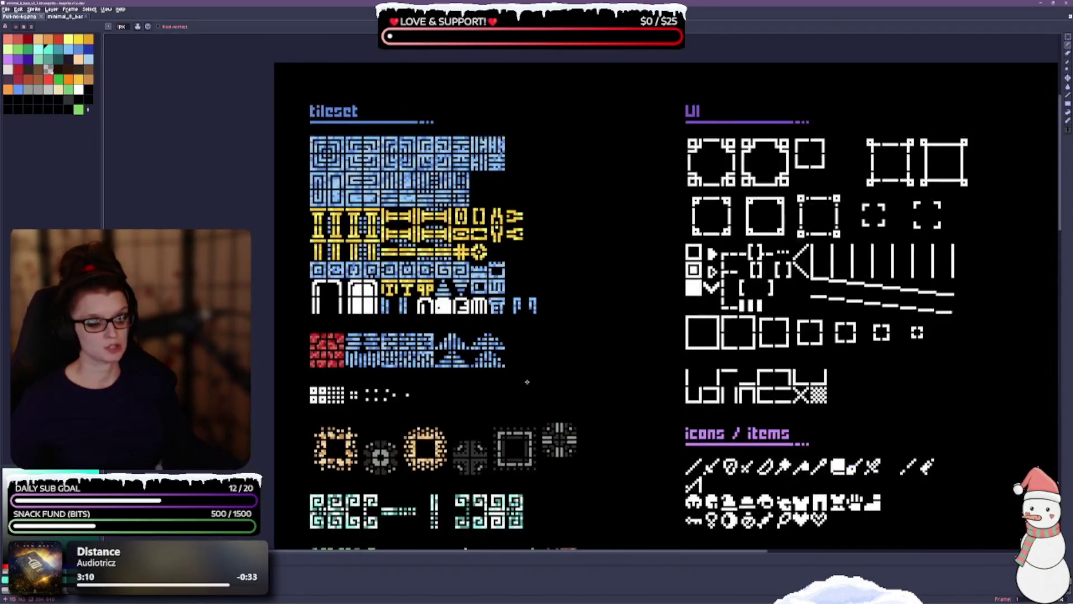
pyautogui.hotkey('ctrl', 's')
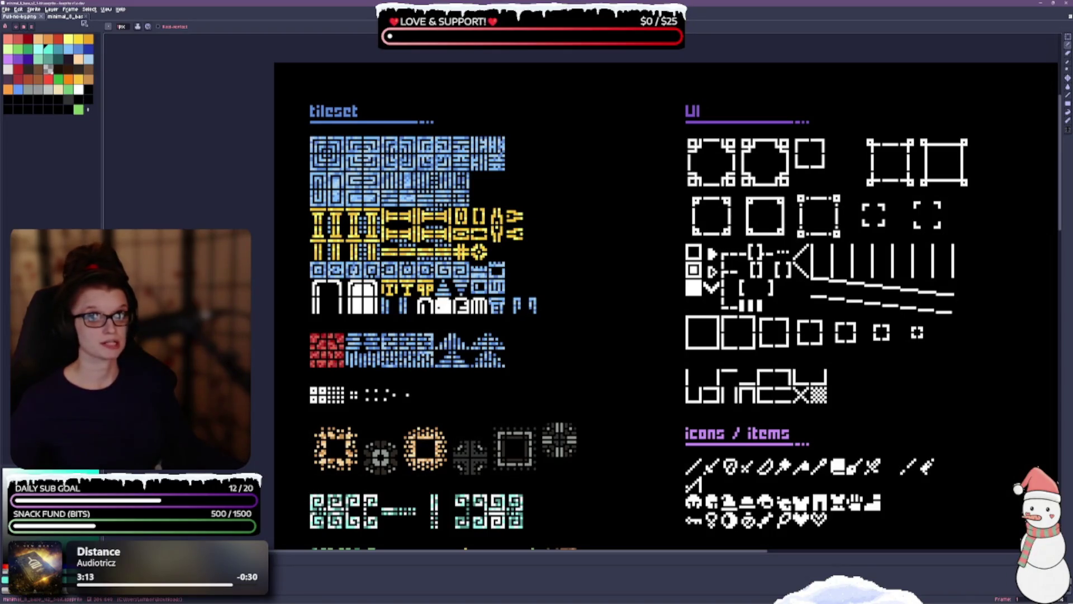
# Close the minimal_8_base tab to return to the original tile sheet.
pyautogui.click(87, 17)
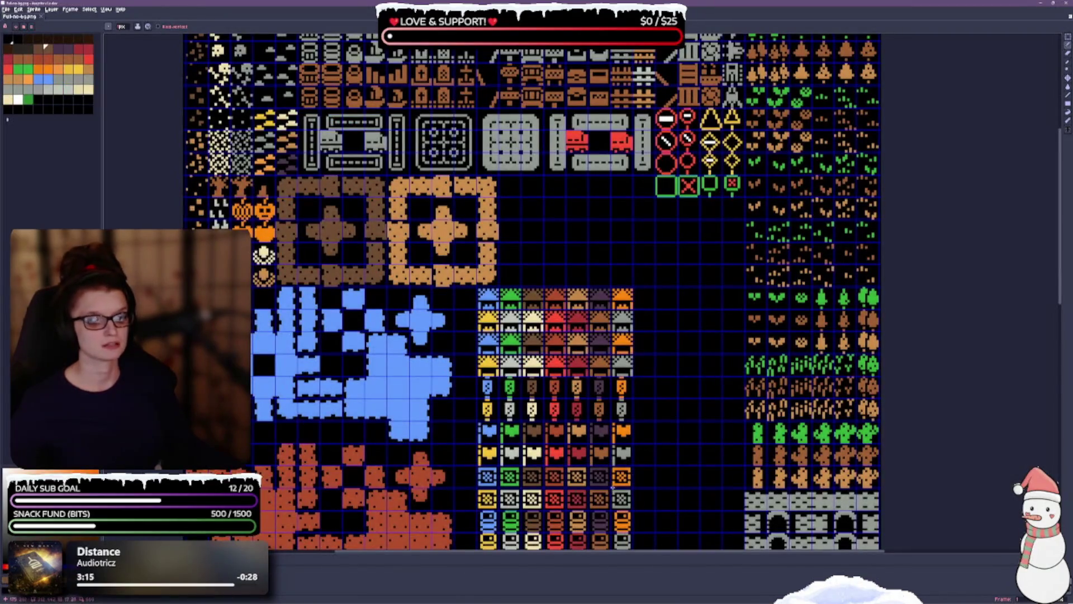
pyautogui.scroll(-3, 664, 333)
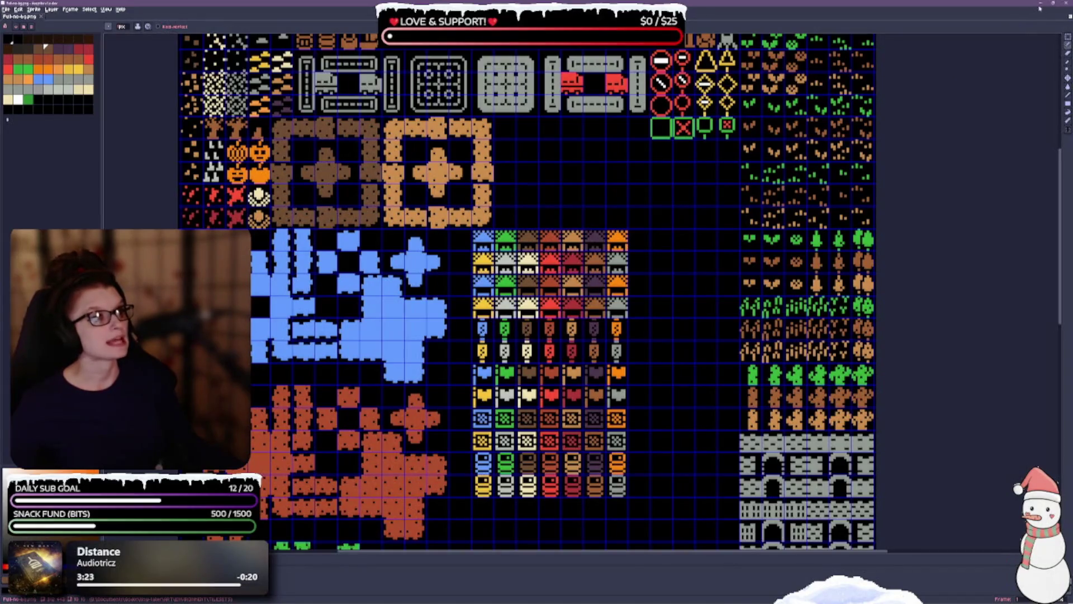
# In Godot, enlarge the tile map canvas, then open another Godot project.
pyautogui.hotkey('alt', 'Tab')
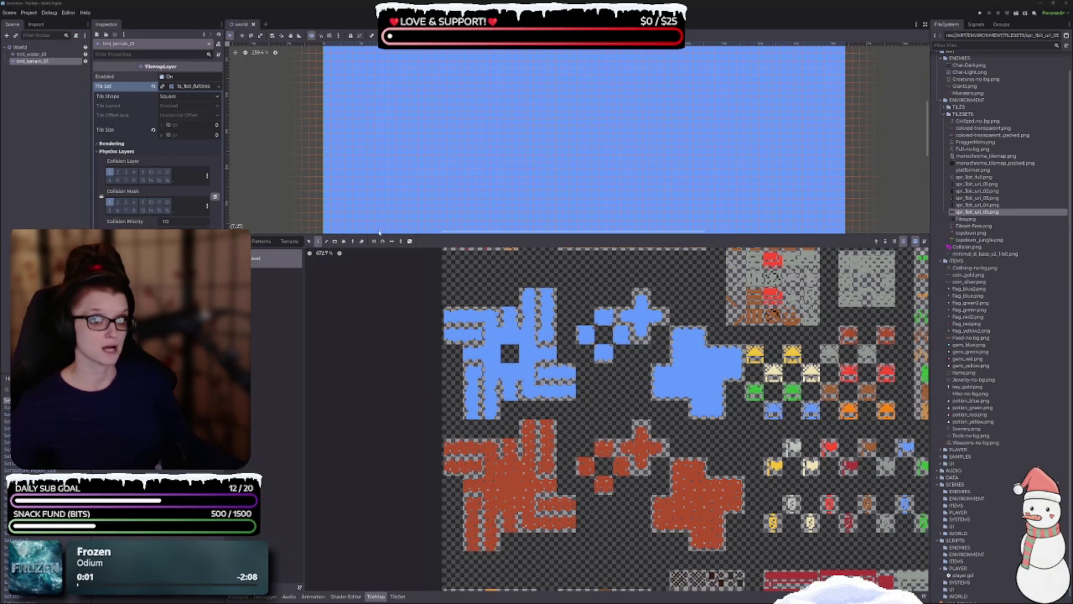
pyautogui.moveTo(375, 233); pyautogui.dragTo(382, 314)
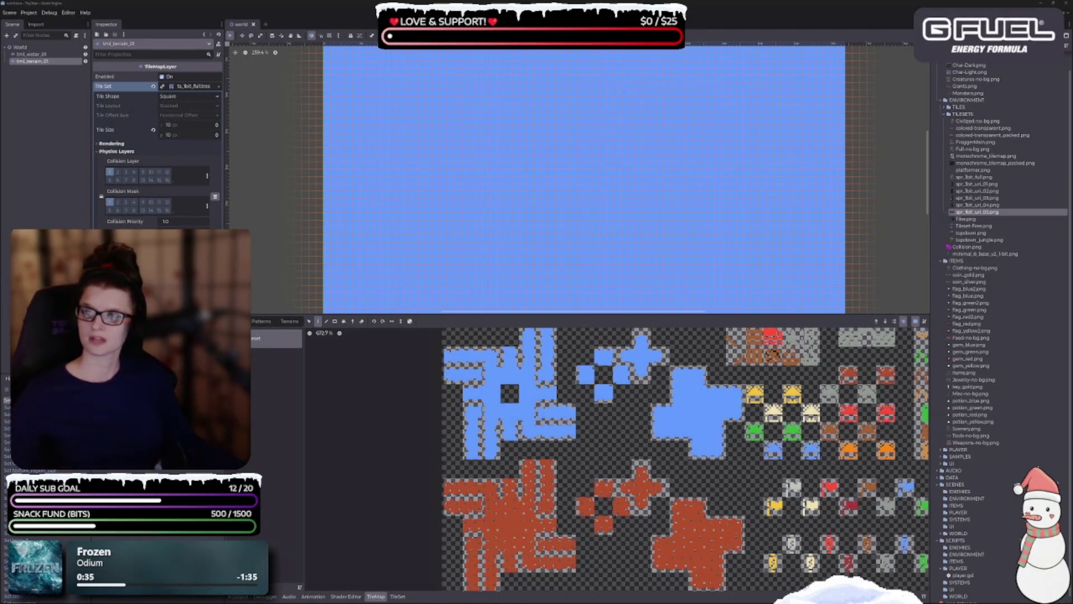
pyautogui.press('F5')
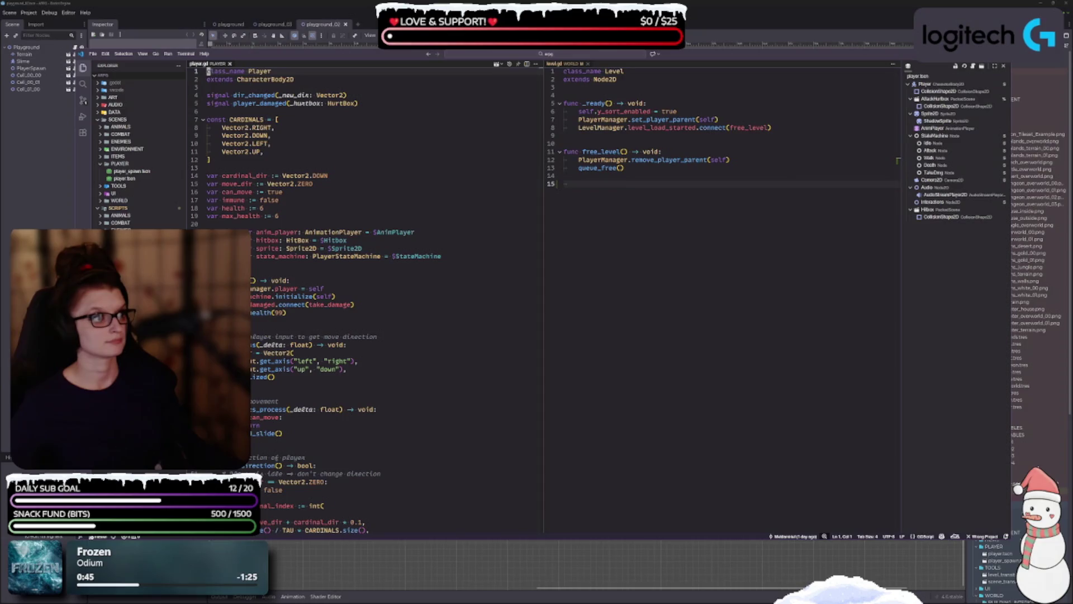
# Look around the playground_02 map, then switch to the playground_03 scene.
pyautogui.scroll(-2, 610, 316)
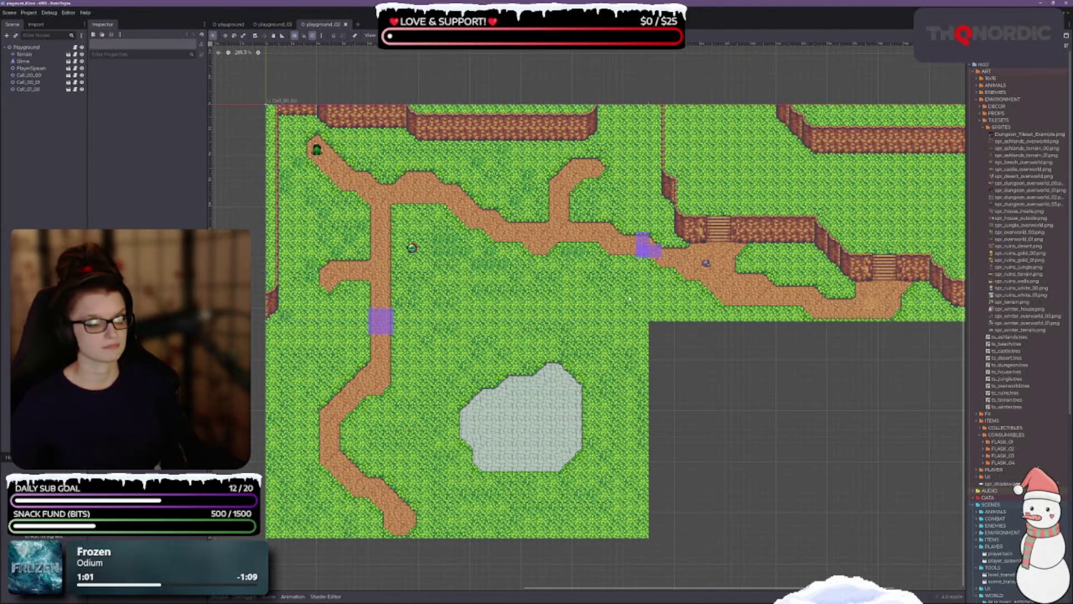
pyautogui.scroll(3, 369, 352)
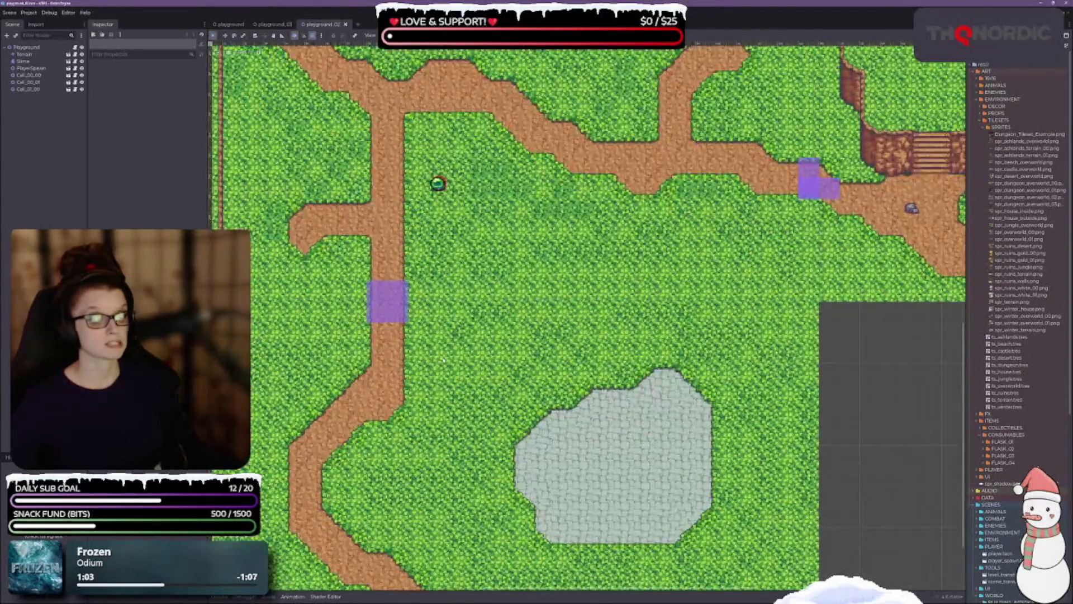
pyautogui.scroll(5, 447, 349)
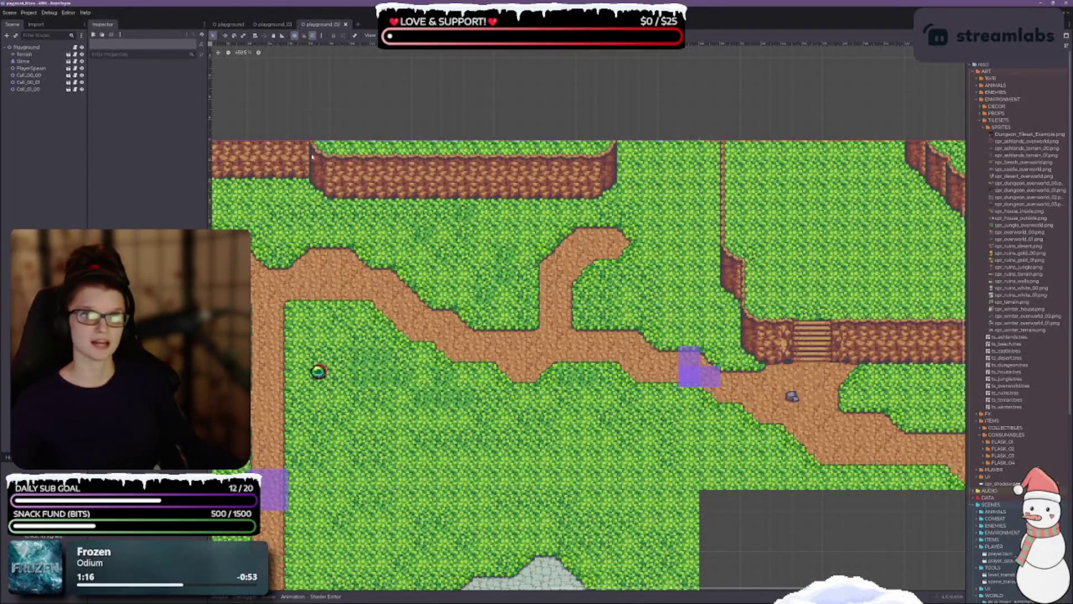
pyautogui.click(272, 24)
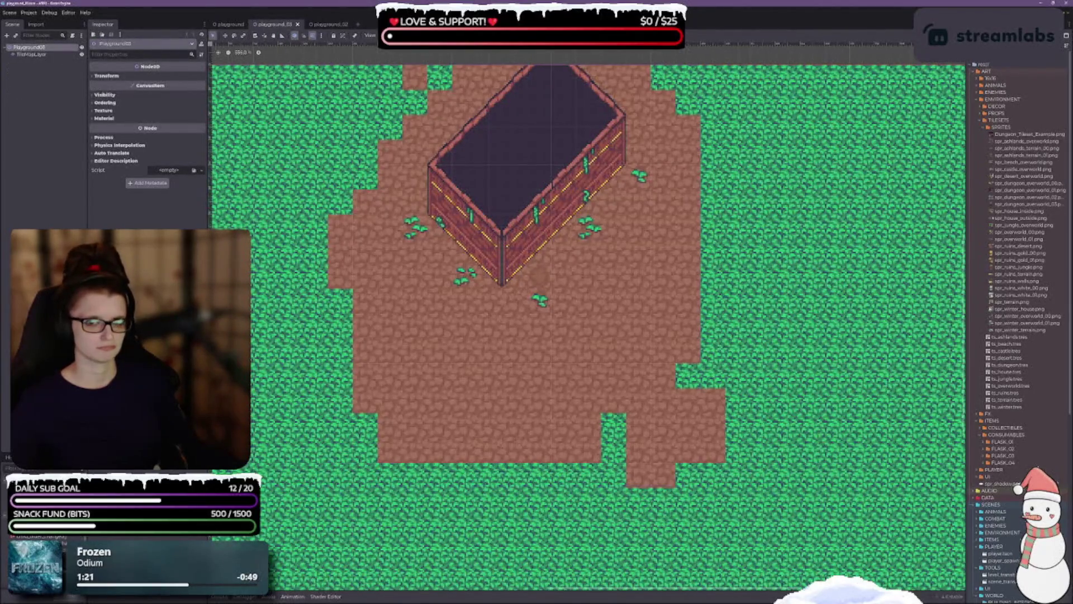
# Open the TileMapLayer's jungle tileset atlas and enlarge the map view above it.
pyautogui.click(31, 54)
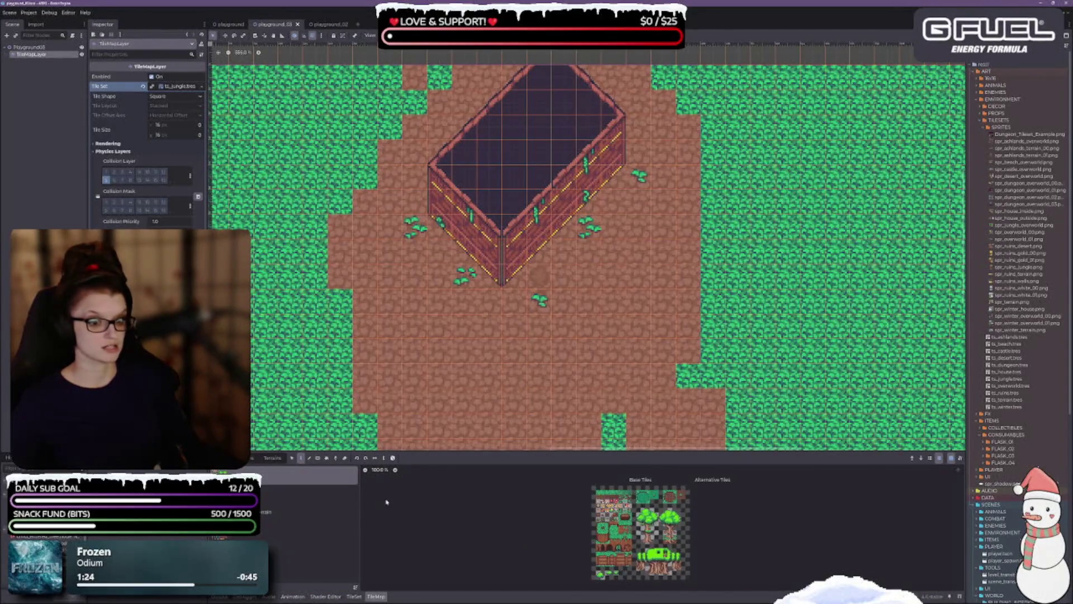
pyautogui.click(354, 596)
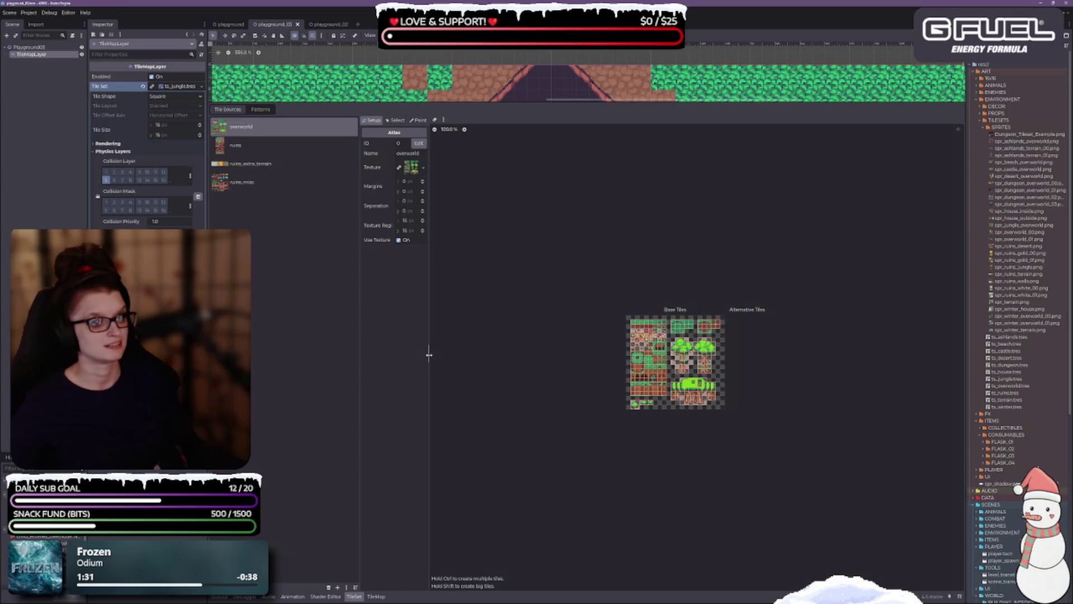
pyautogui.scroll(5, 623, 281)
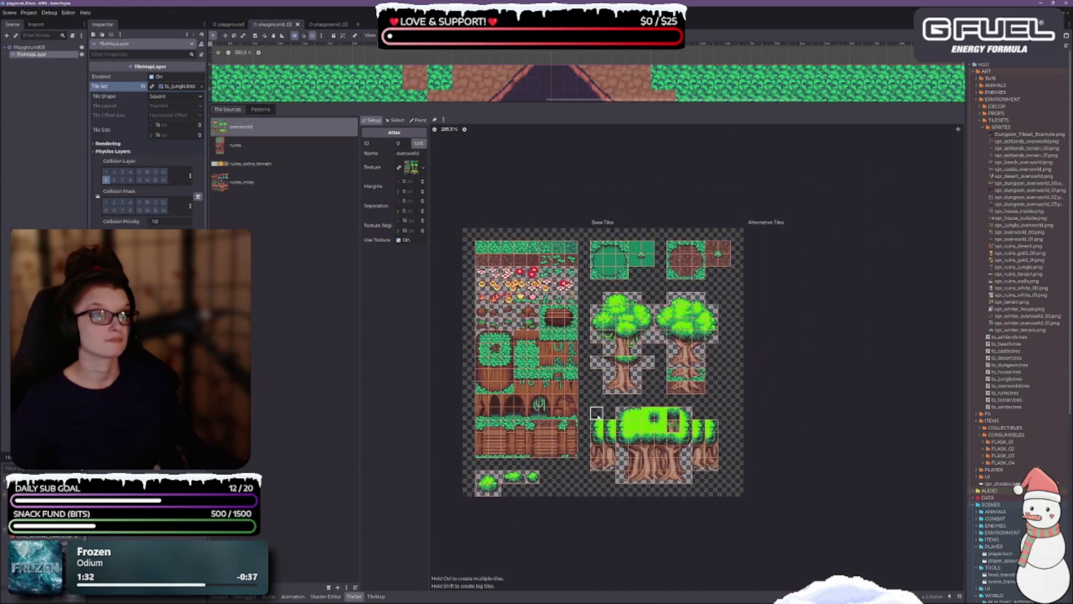
pyautogui.moveTo(527, 418); pyautogui.dragTo(562, 389)
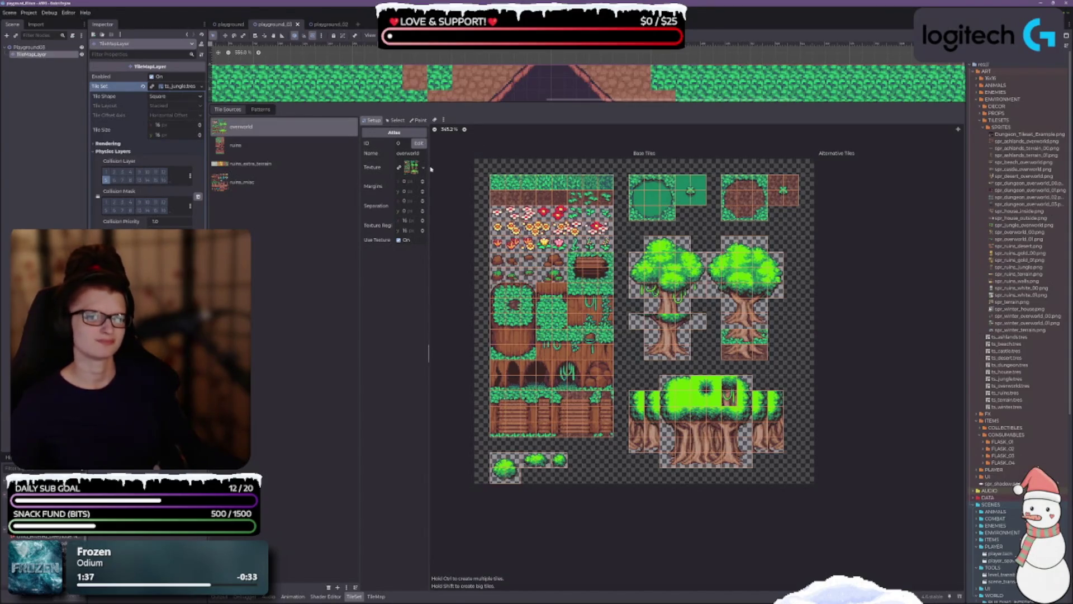
pyautogui.moveTo(525, 102); pyautogui.dragTo(525, 406)
pyautogui.moveTo(759, 190); pyautogui.dragTo(575, 81)
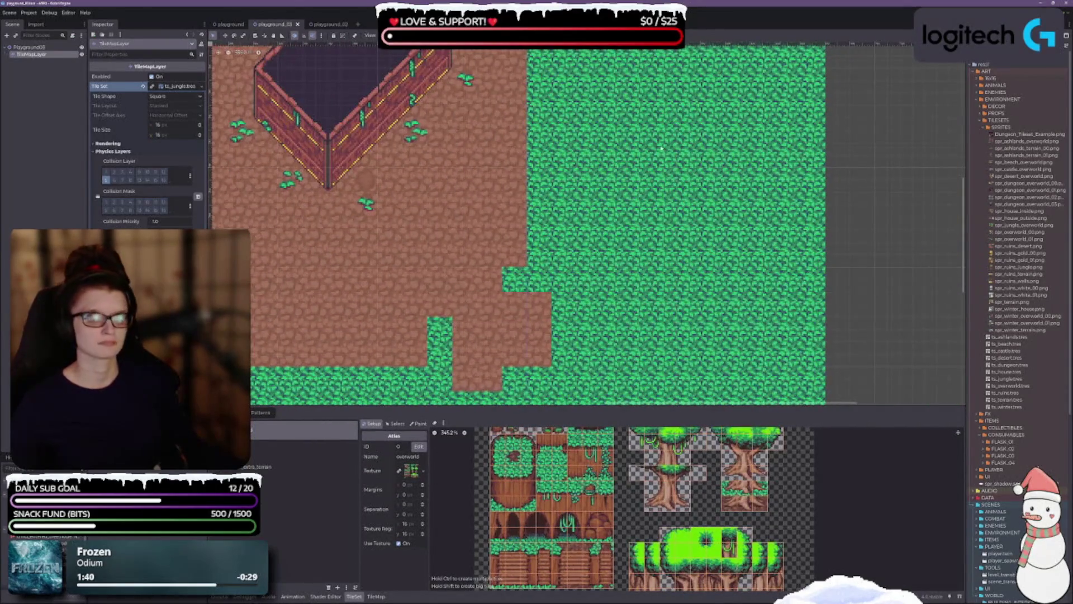
pyautogui.moveTo(612, 171); pyautogui.dragTo(576, 133)
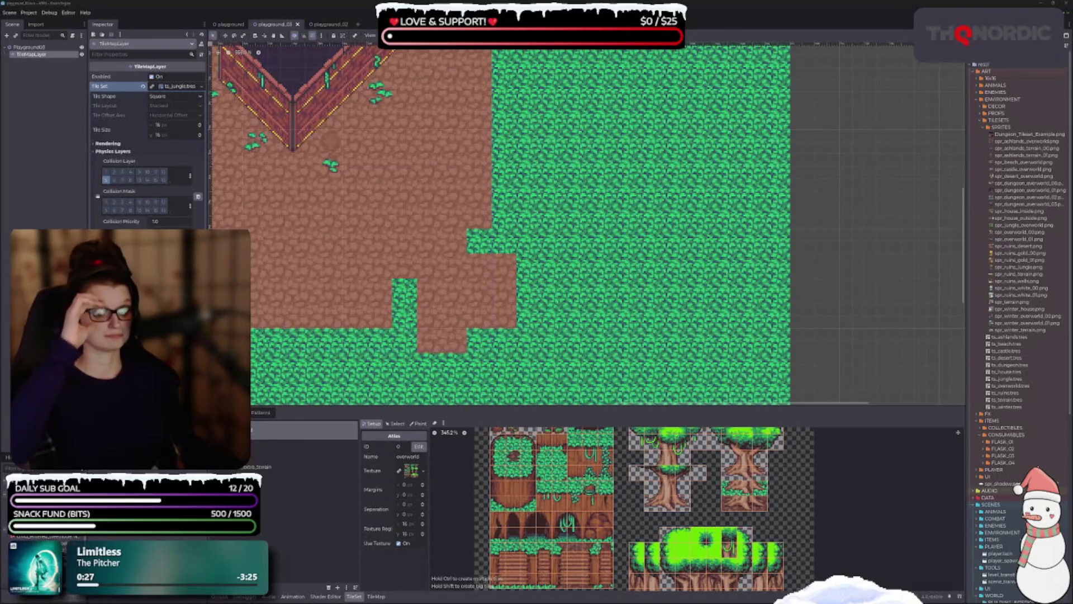
pyautogui.moveTo(456, 326); pyautogui.dragTo(436, 281)
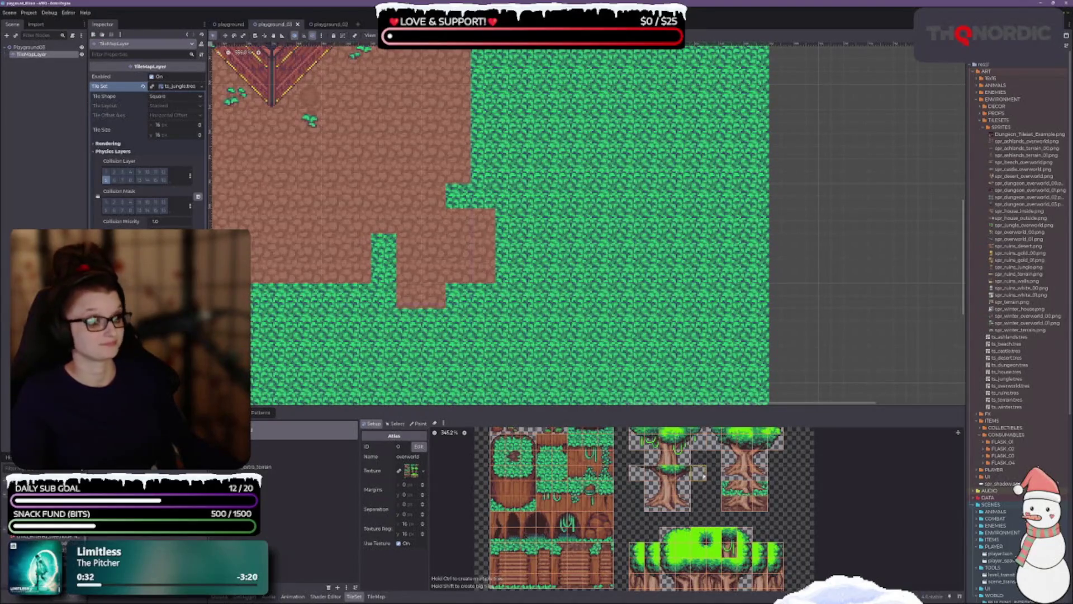
pyautogui.scroll(-1, 698, 458)
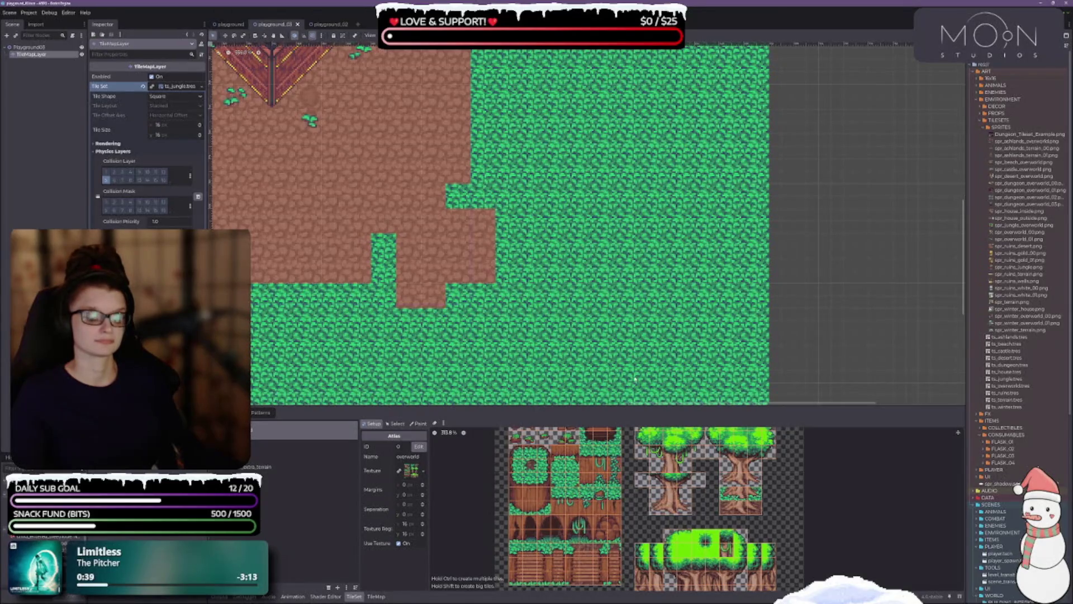
pyautogui.scroll(-2, 691, 495)
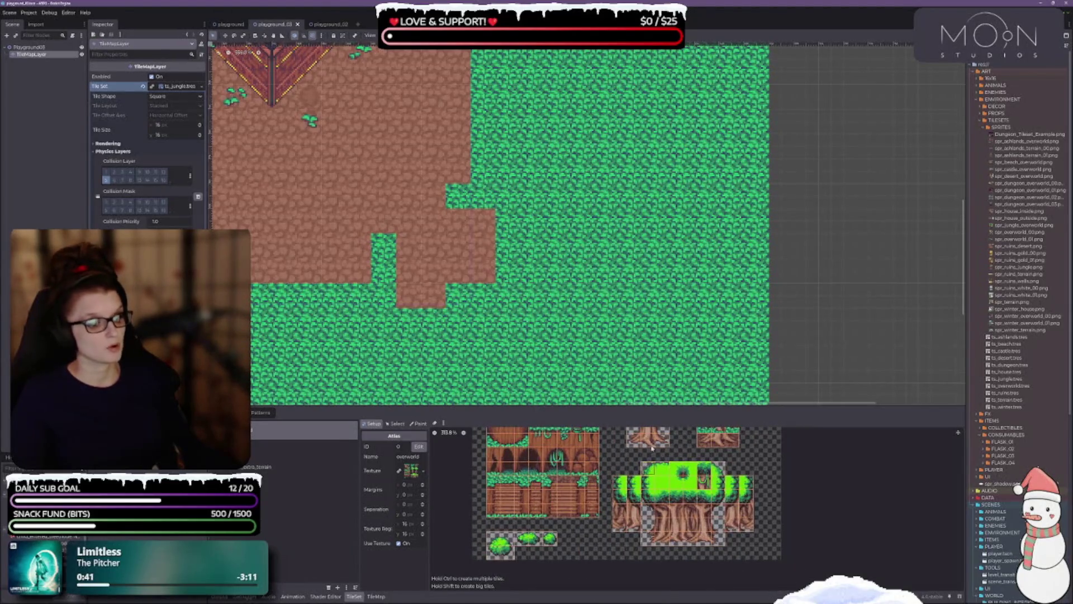
pyautogui.moveTo(612, 409); pyautogui.dragTo(612, 311)
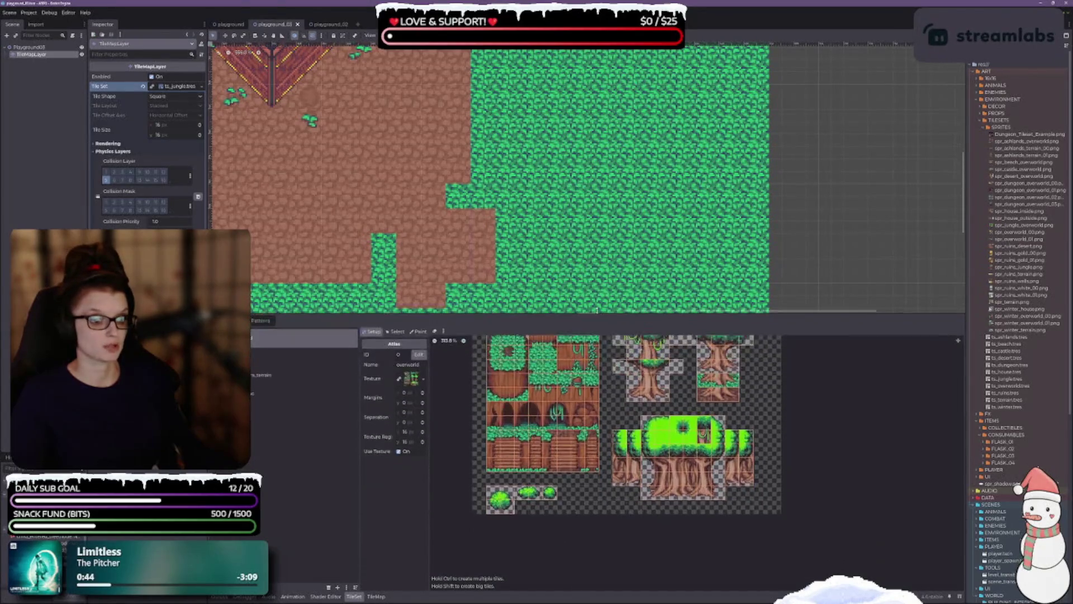
pyautogui.scroll(1, 632, 436)
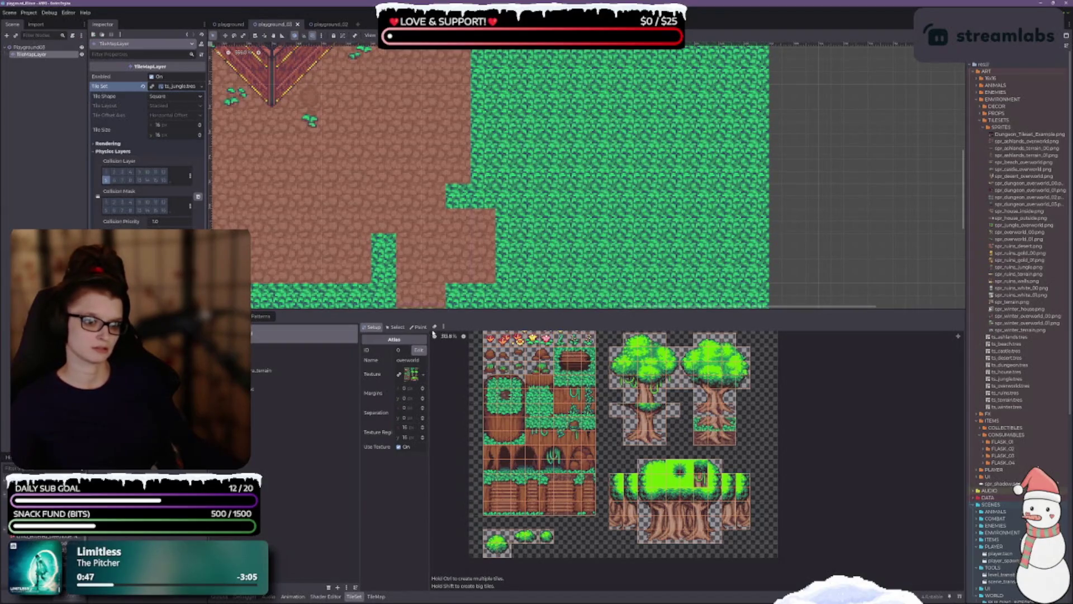
# Select a 2×5 column of the large tree's tiles, then return to the TileMap painter.
pyautogui.click(419, 327)
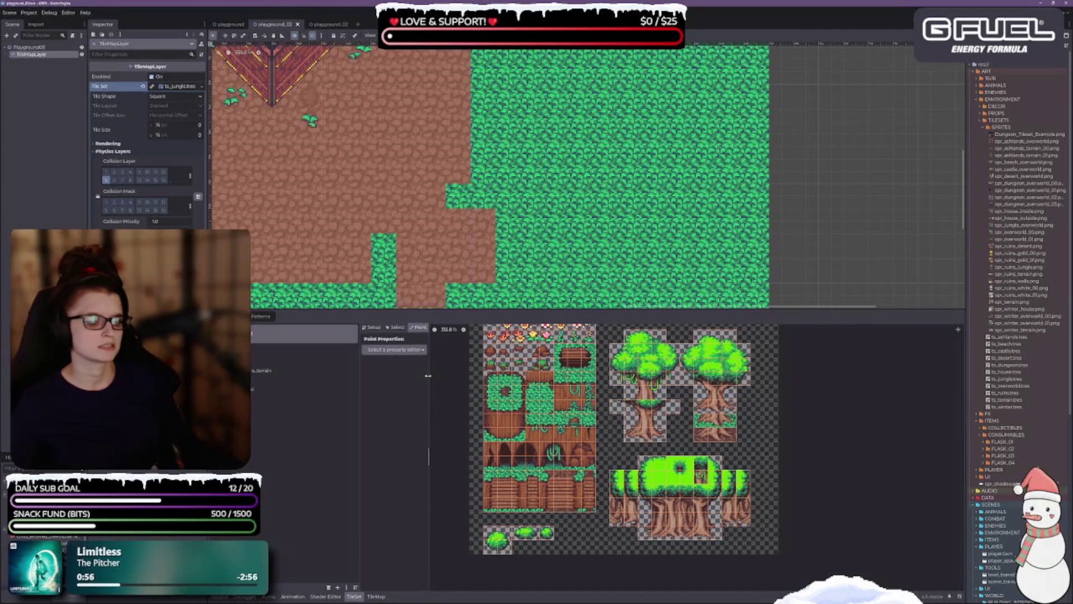
pyautogui.click(396, 327)
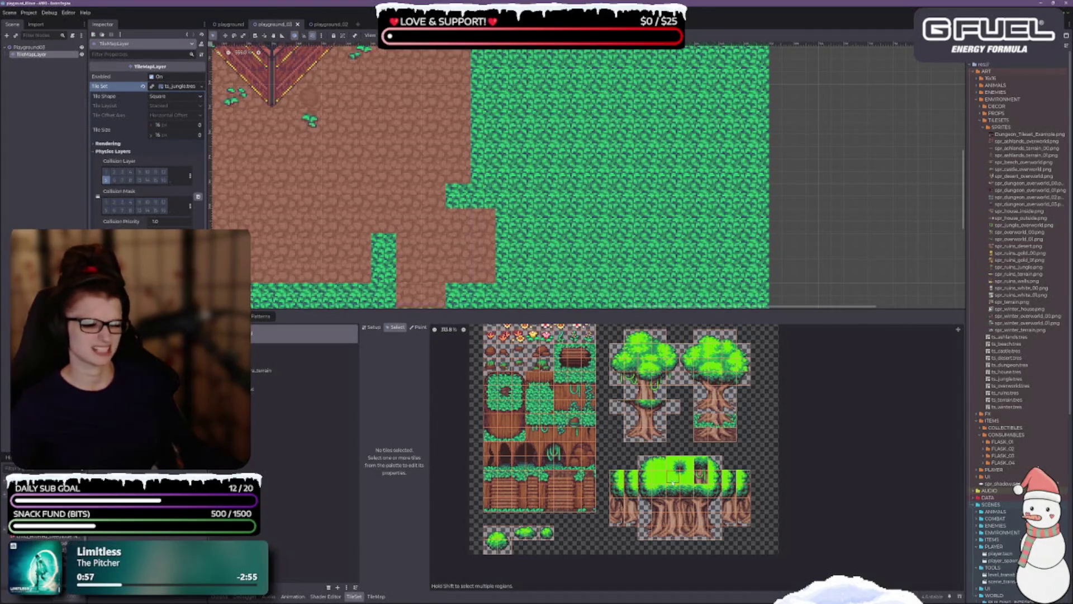
pyautogui.moveTo(641, 458); pyautogui.dragTo(657, 535)
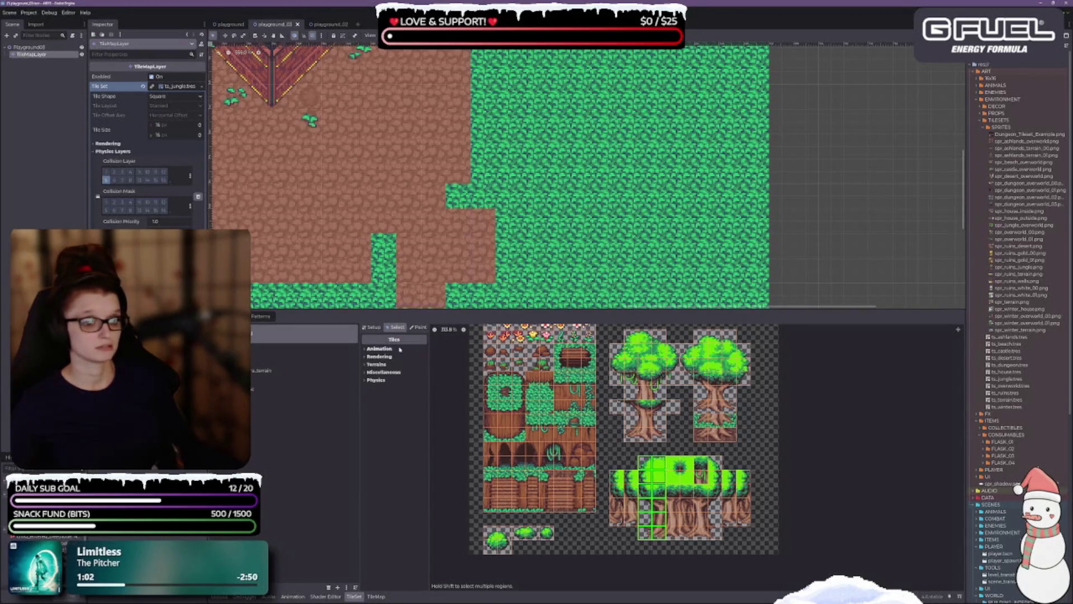
pyautogui.click(376, 596)
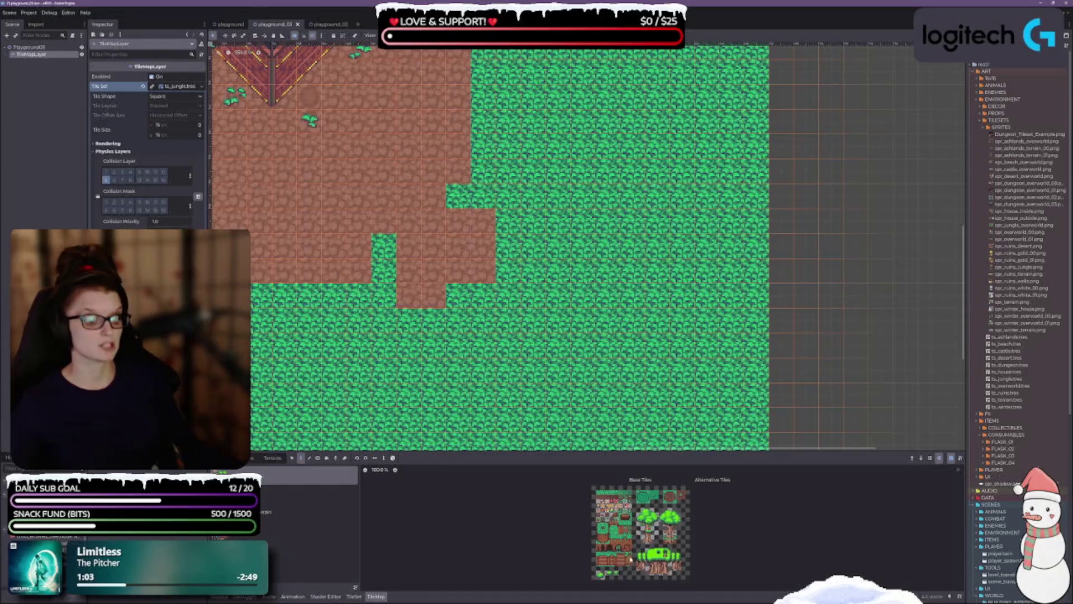
# Try stamping a two-tile-wide column of the big tree onto the grass, then undo it.
pyautogui.scroll(4, 630, 559)
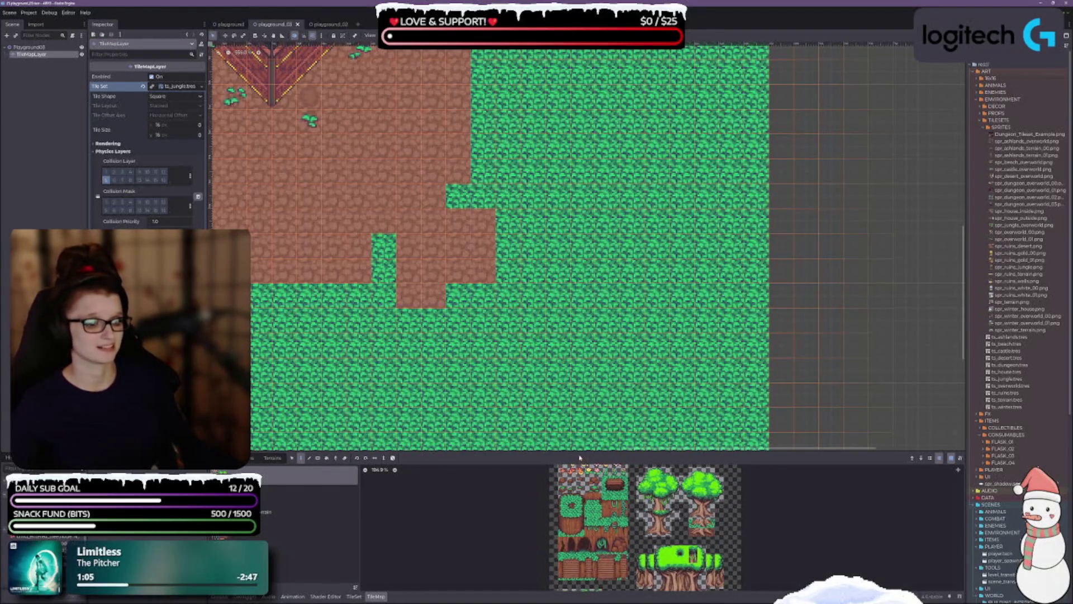
pyautogui.moveTo(574, 452); pyautogui.dragTo(574, 351)
pyautogui.scroll(3, 615, 438)
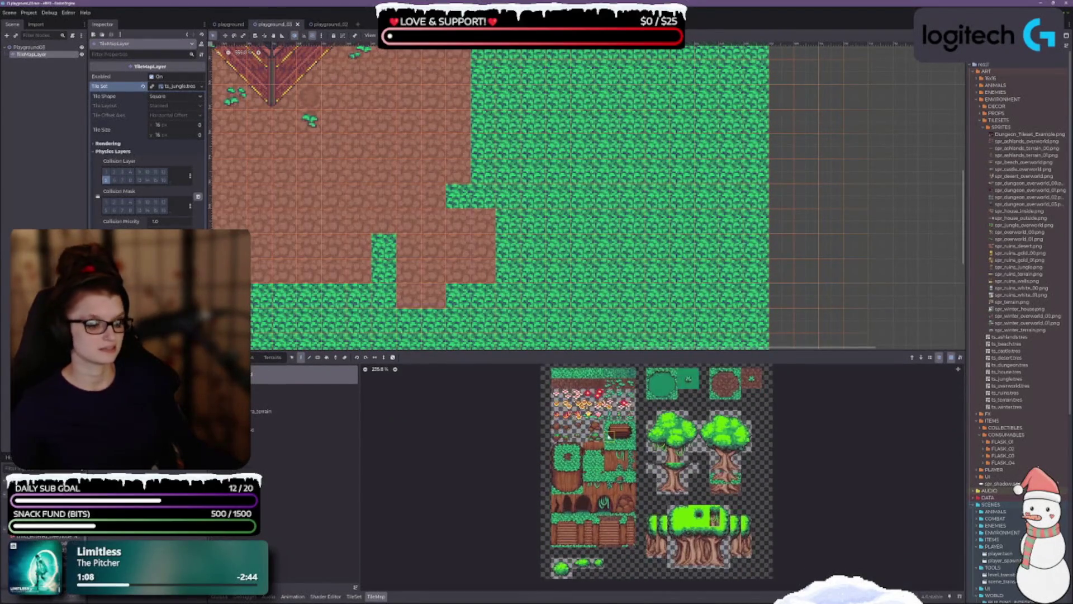
pyautogui.scroll(-3, 490, 562)
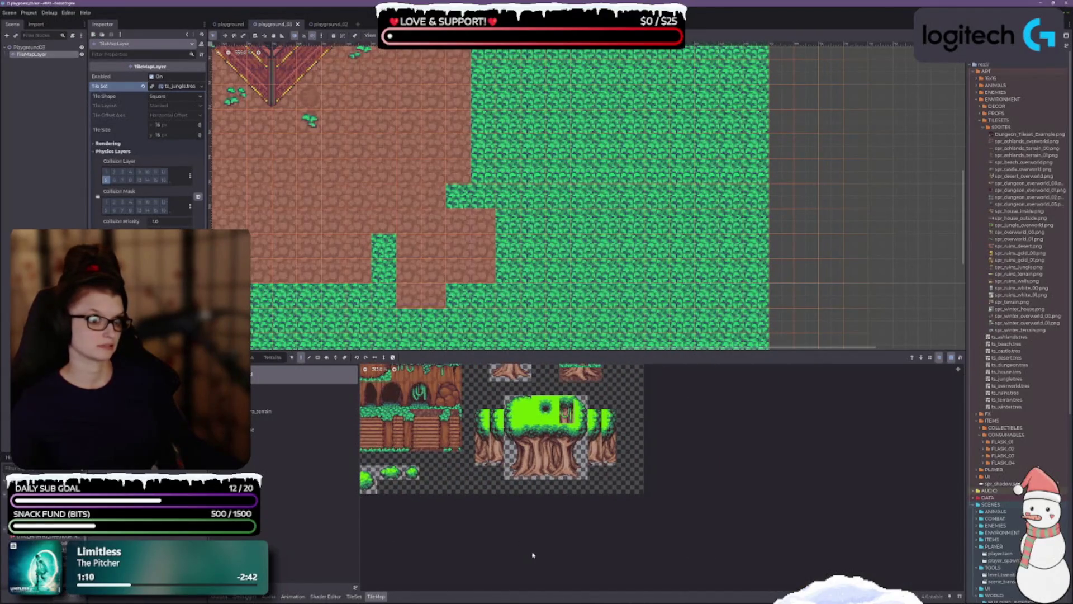
pyautogui.scroll(2, 525, 494)
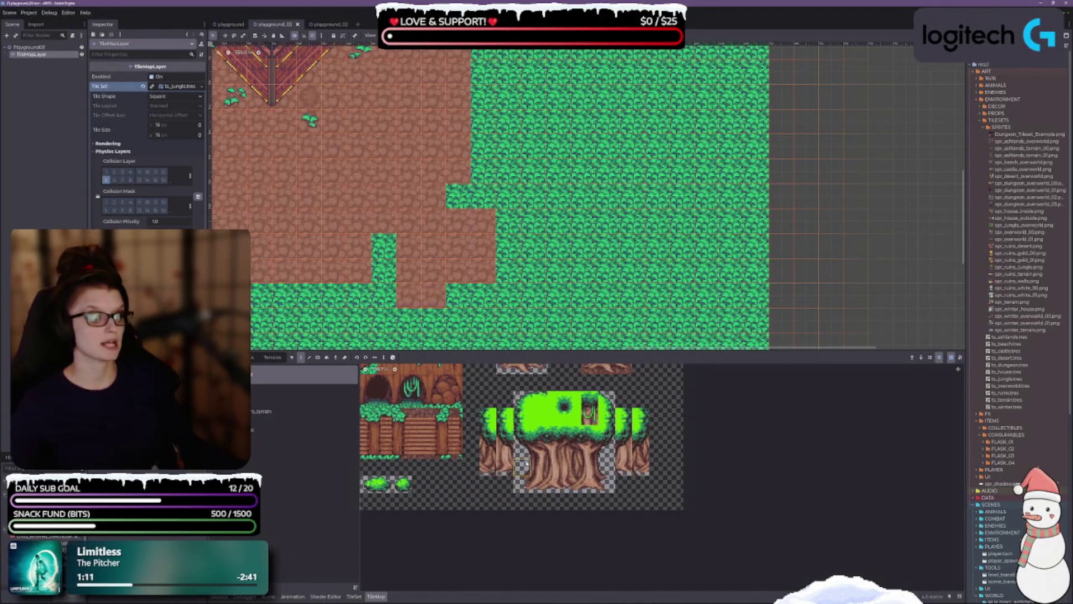
pyautogui.scroll(3, 503, 196)
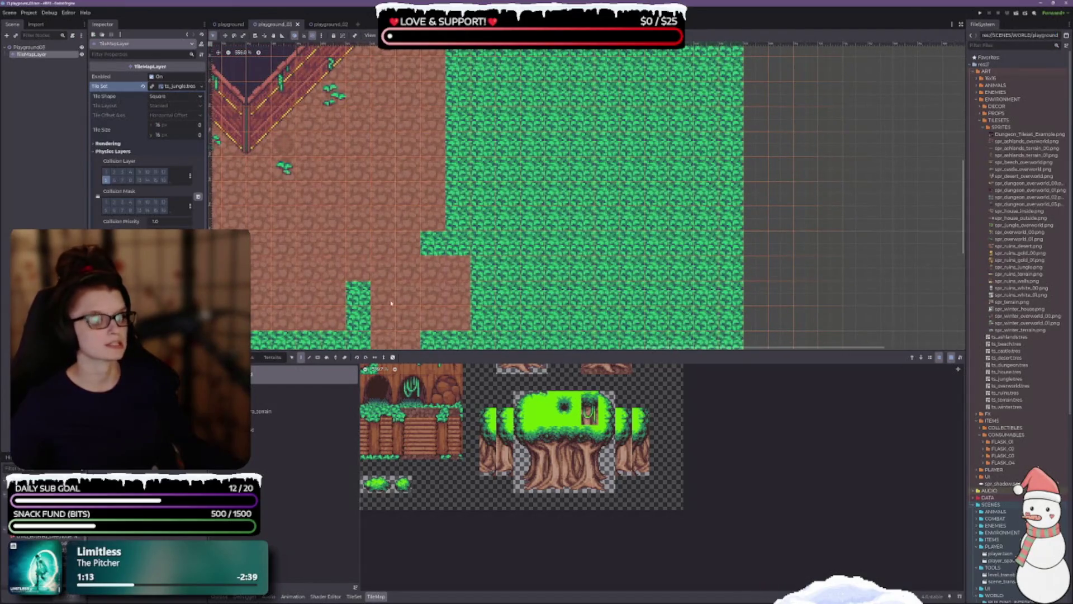
pyautogui.moveTo(523, 398)
pyautogui.mouseDown()
pyautogui.moveTo(576, 489)
pyautogui.moveTo(542, 486)
pyautogui.mouseUp()
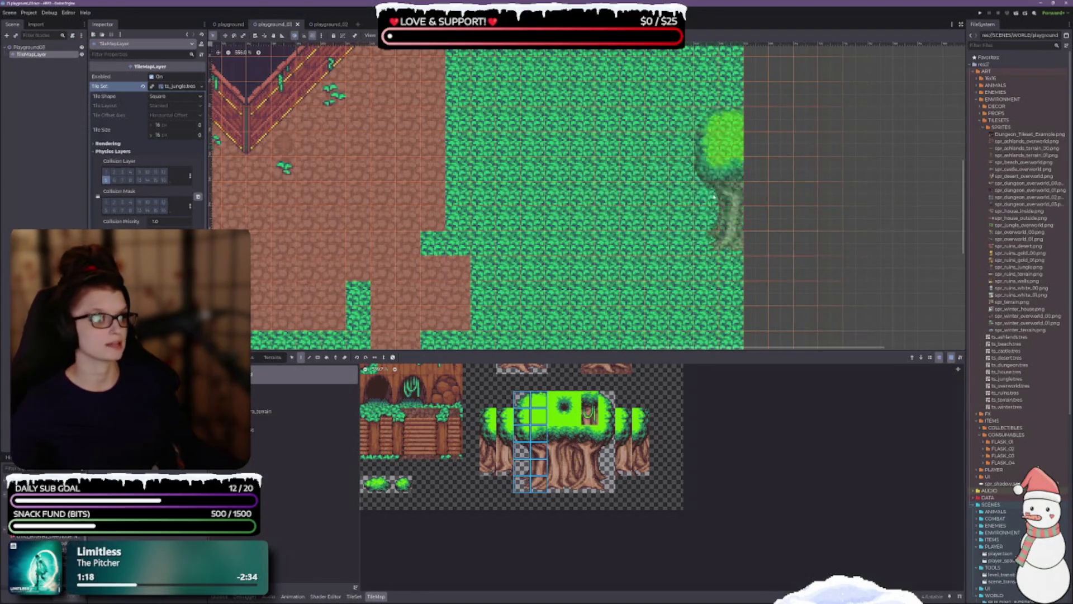
pyautogui.click(721, 190)
pyautogui.hscroll(5, 833, 206)
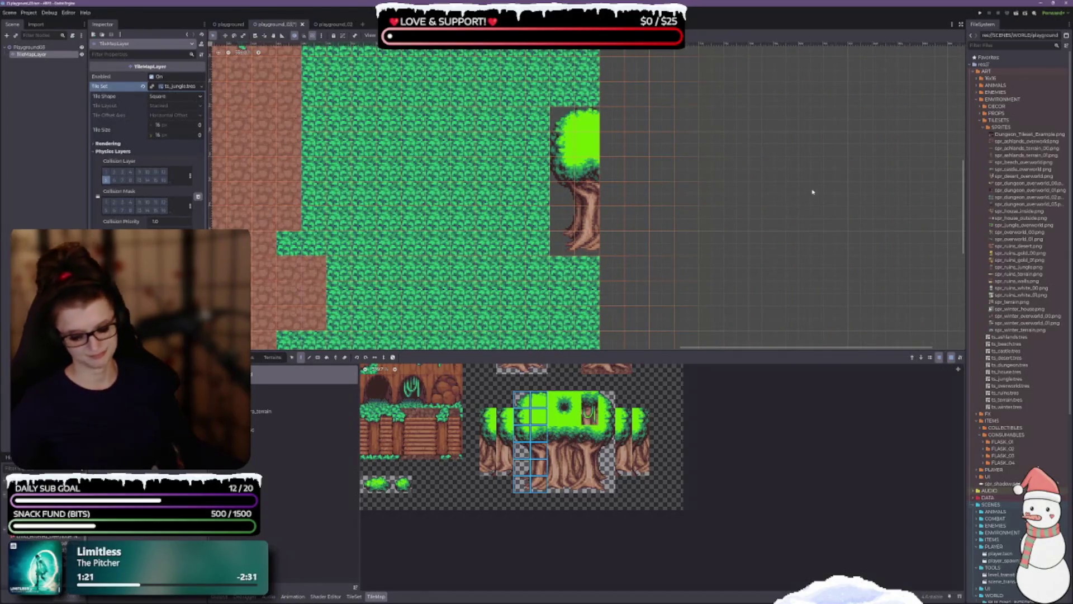
pyautogui.hotkey('ctrl', 'z')
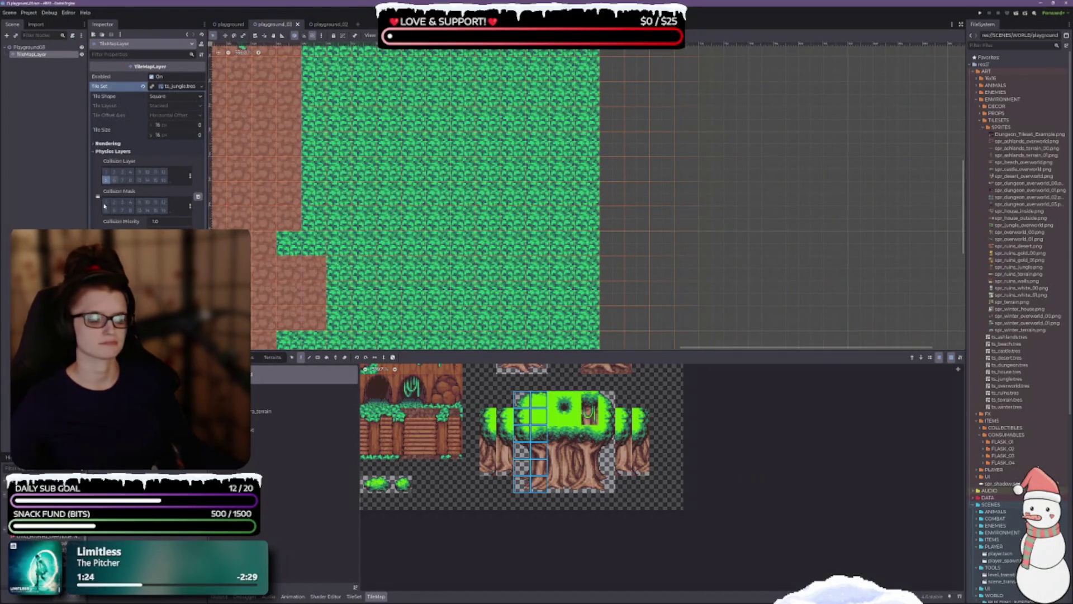
# Duplicate TileMapLayer in the Scene dock to create TileMapLayer2.
pyautogui.press('Escape')
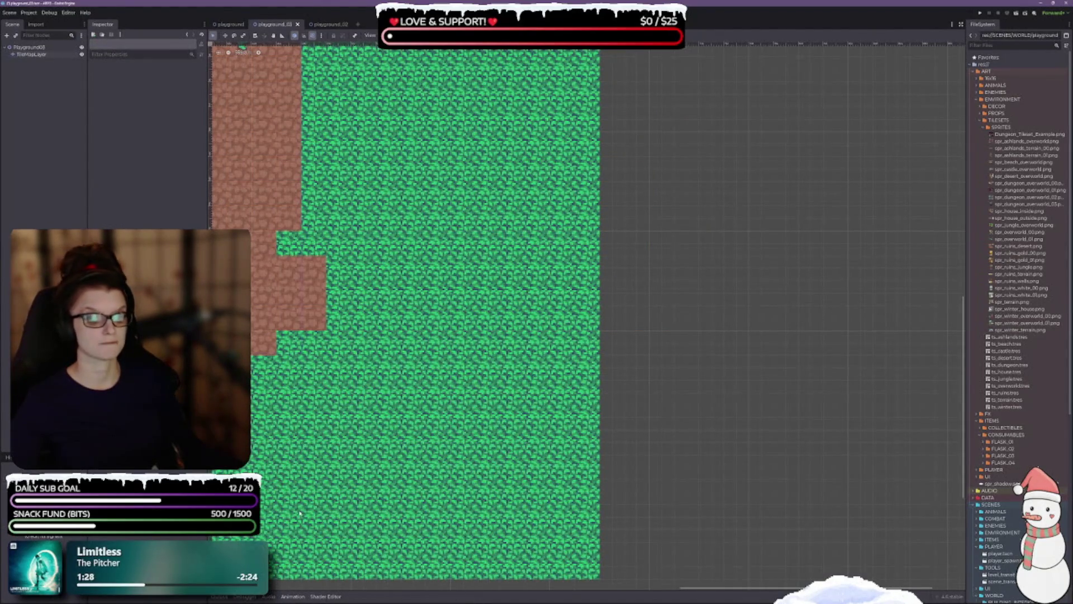
pyautogui.click(38, 55)
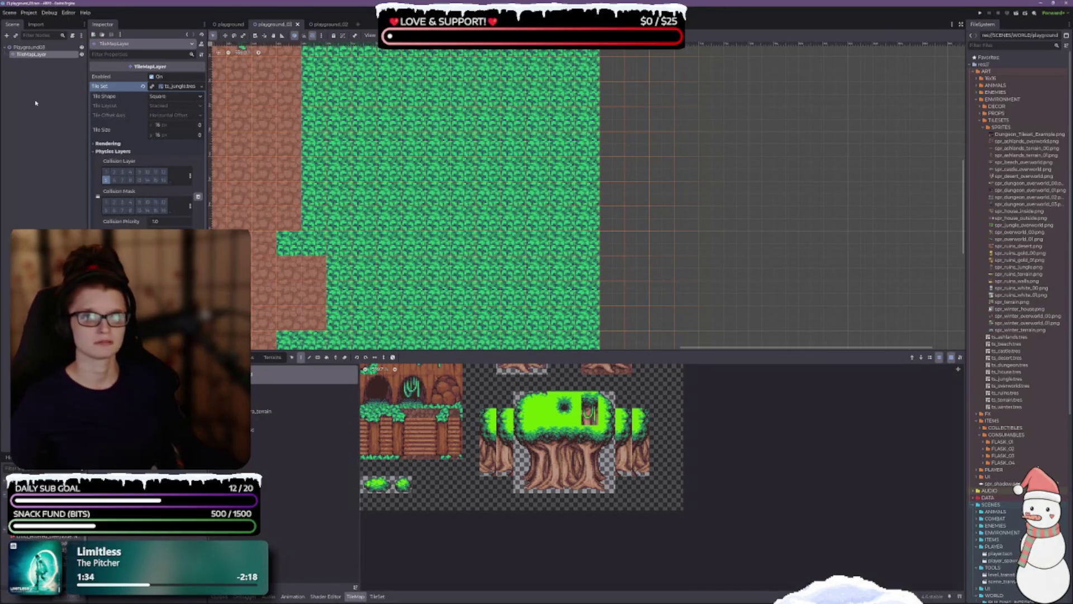
pyautogui.hotkey('ctrl', 'd')
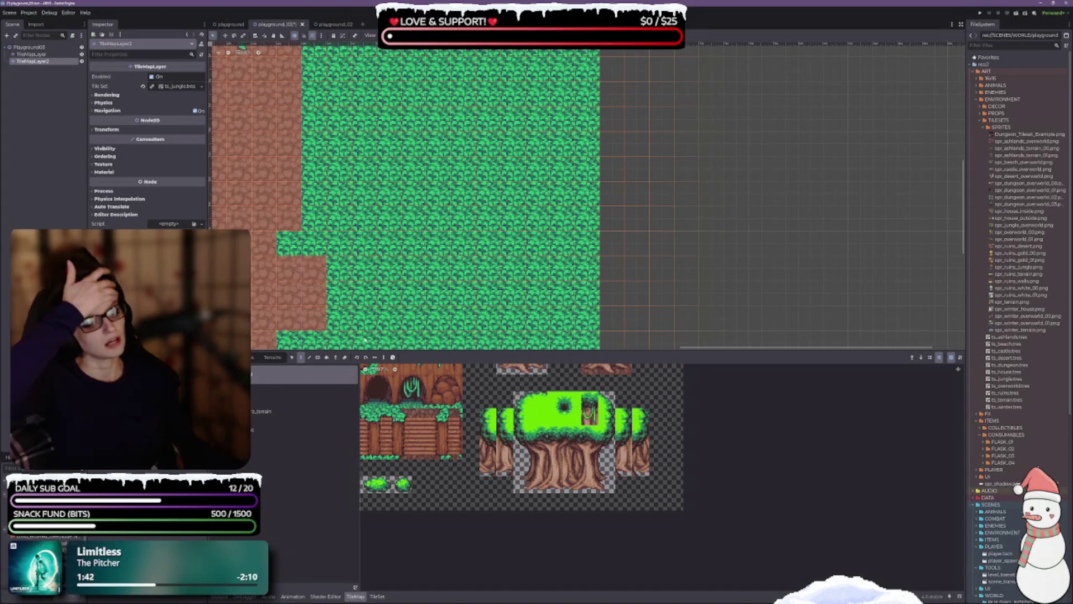
# Save the scene and stamp a 3x6 tree block at the grass's right edge.
pyautogui.hotkey('ctrl', 's')
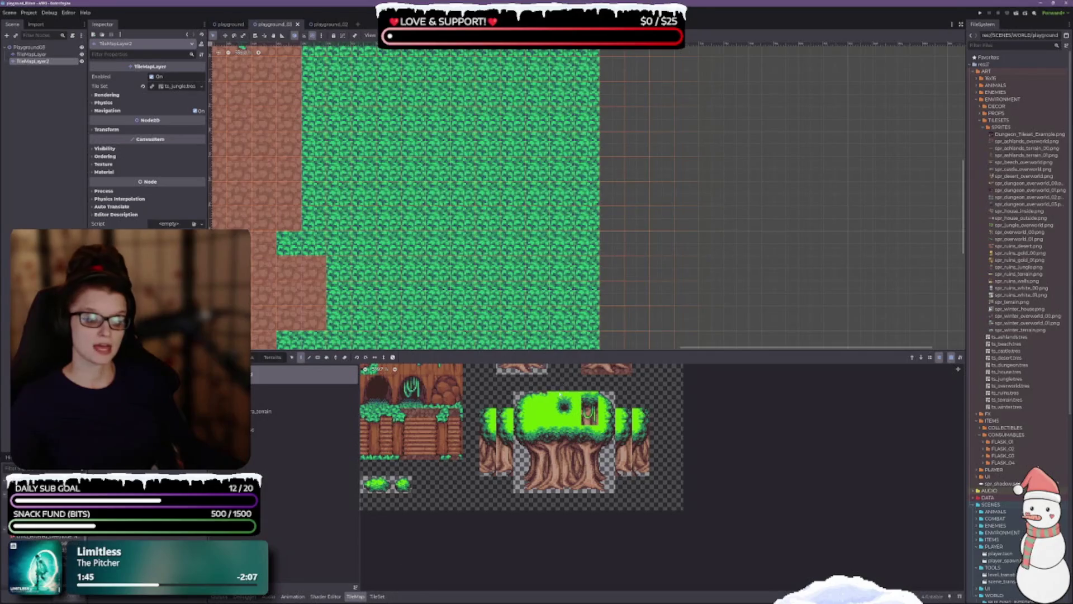
pyautogui.moveTo(523, 398)
pyautogui.mouseDown()
pyautogui.moveTo(539, 400)
pyautogui.moveTo(539, 489)
pyautogui.moveTo(556, 489)
pyautogui.moveTo(540, 490)
pyautogui.mouseUp()
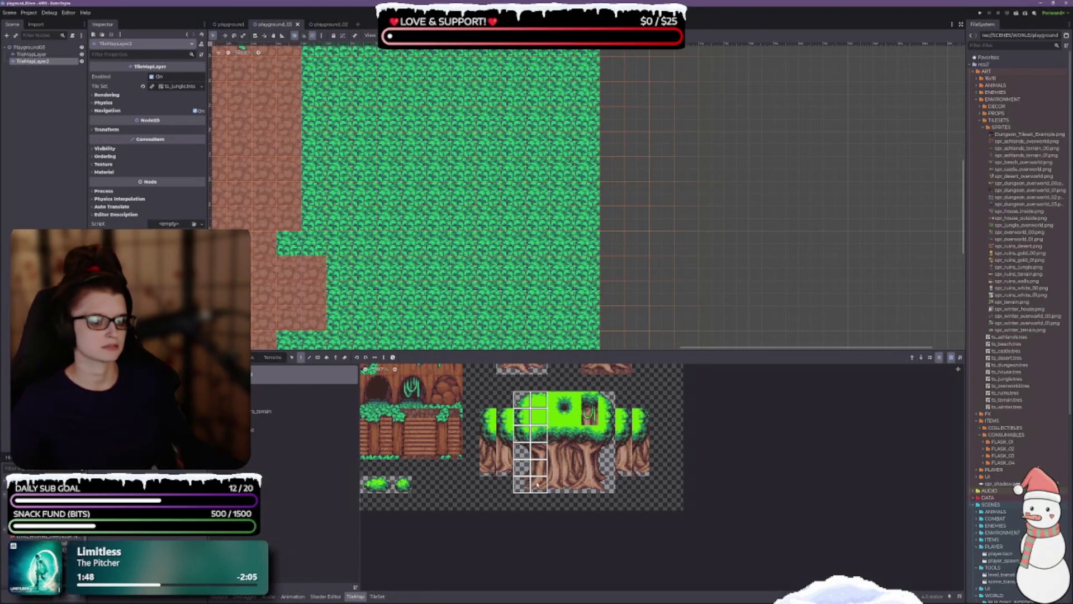
pyautogui.click(571, 234)
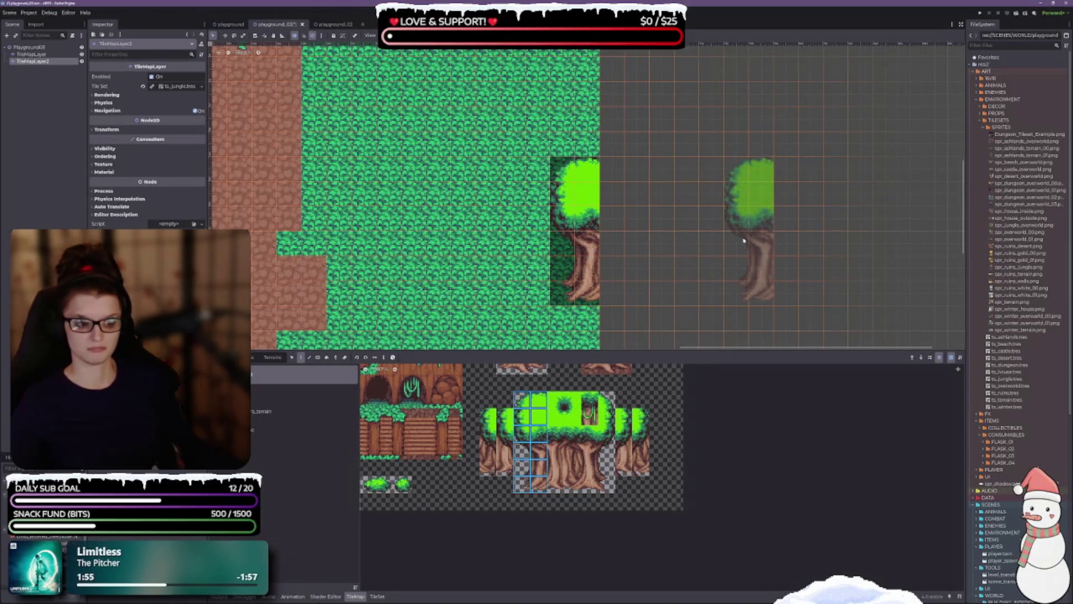
pyautogui.hotkey('ctrl', 'z')
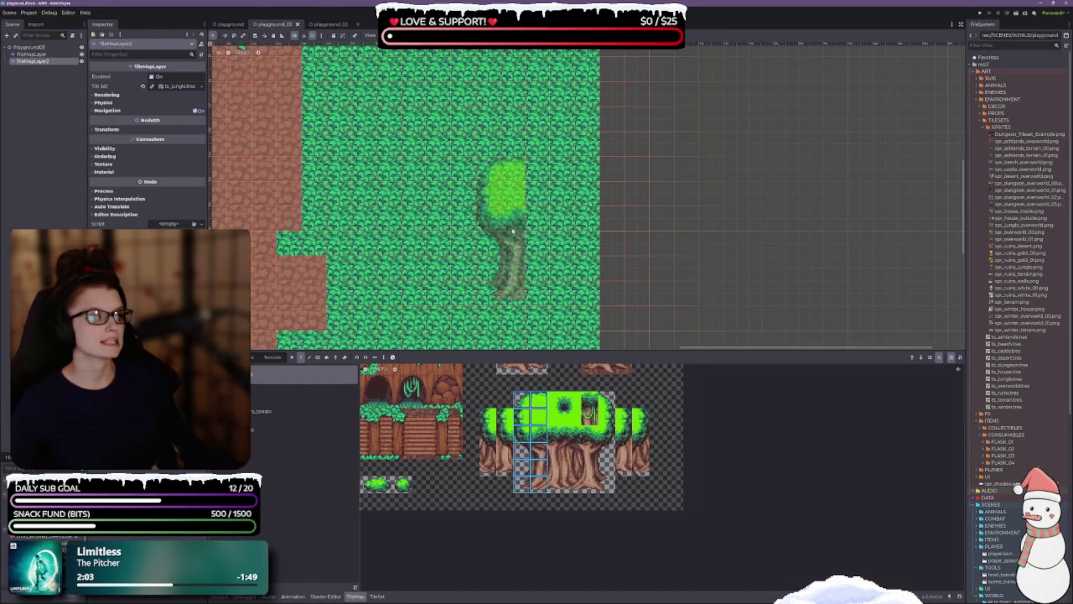
pyautogui.click(543, 204)
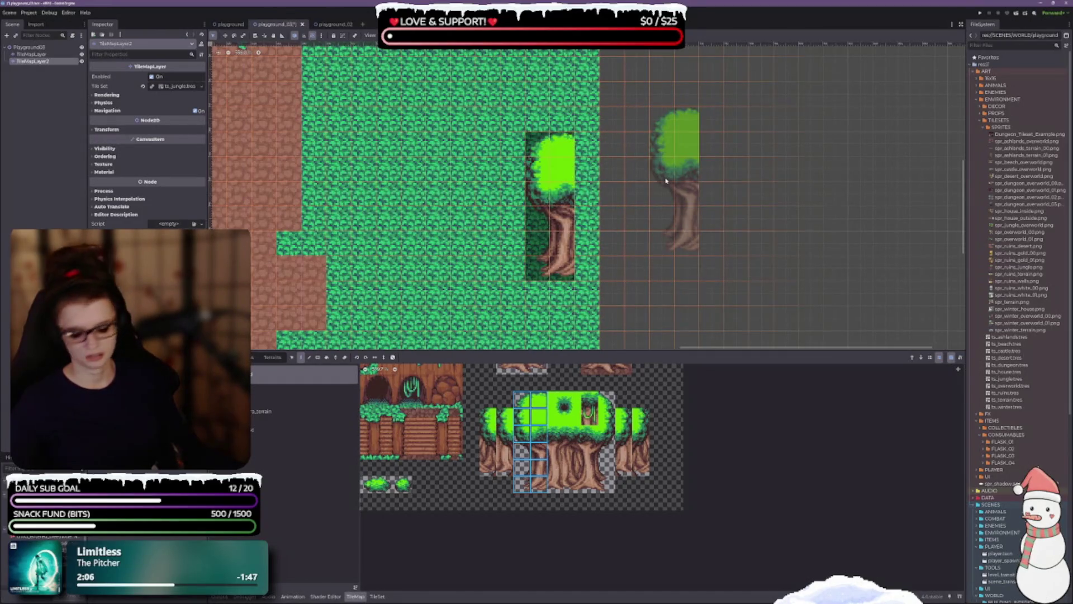
pyautogui.hotkey('ctrl', 'z')
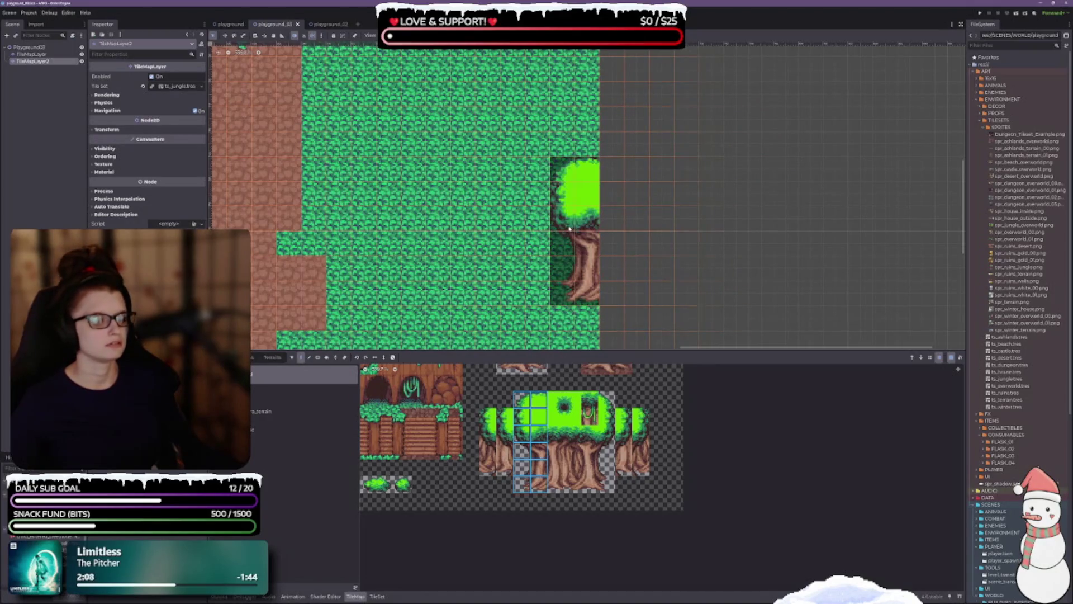
pyautogui.click(570, 229)
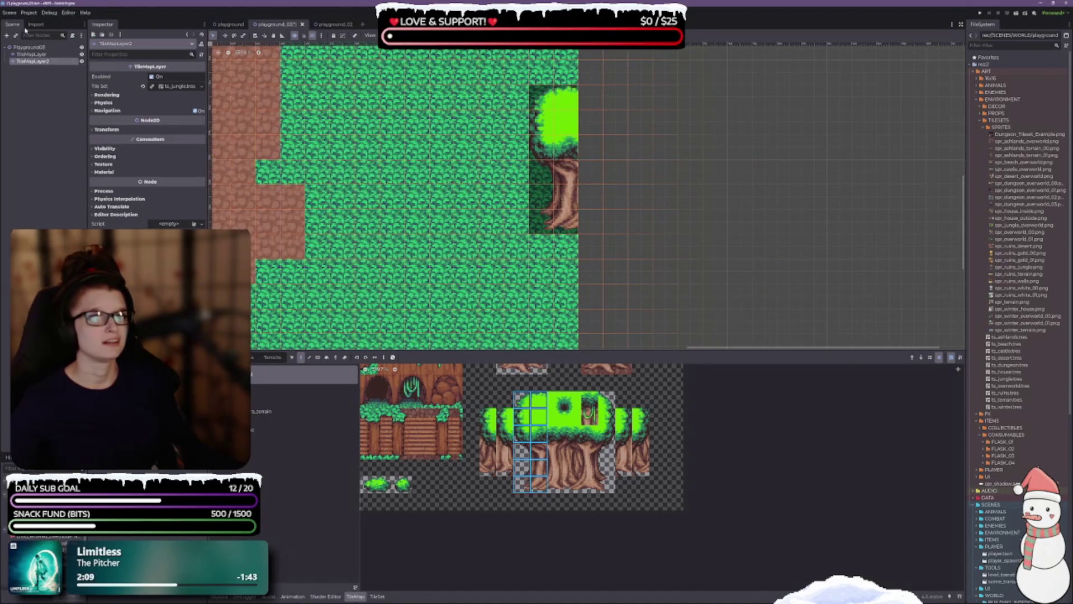
pyautogui.click(31, 54)
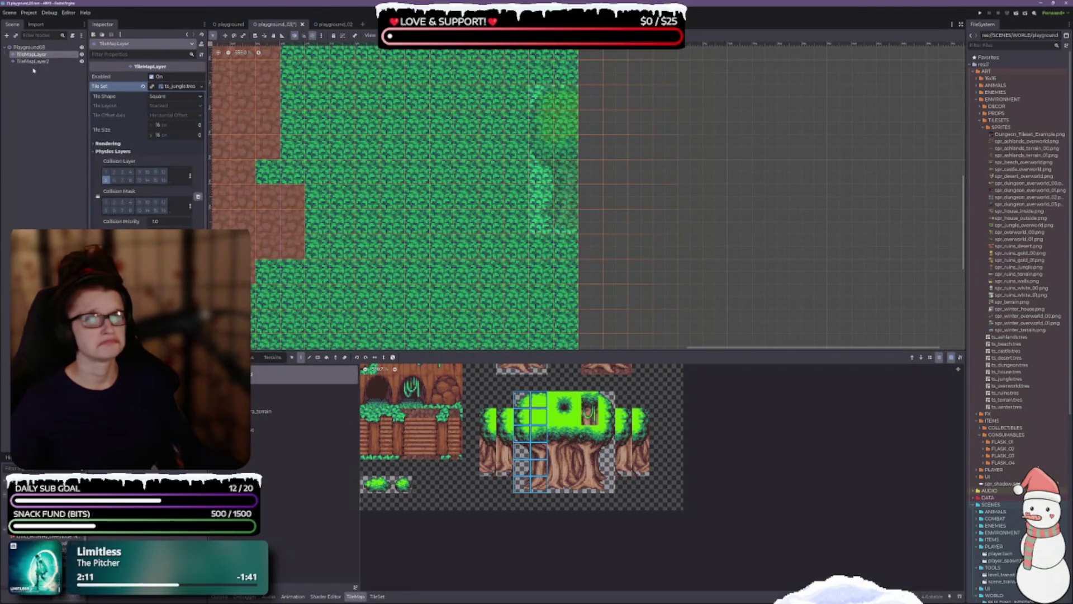
# Reselect TileMapLayer2 and undo the tree stamp, leaving plain grass at the right edge.
pyautogui.click(33, 61)
pyautogui.click(33, 48)
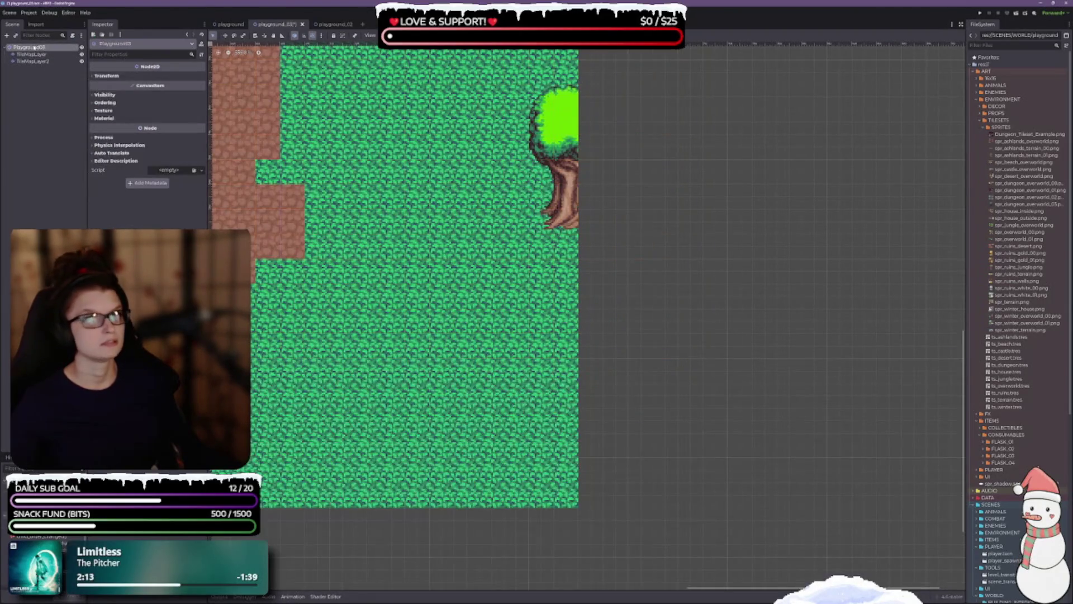
pyautogui.click(33, 60)
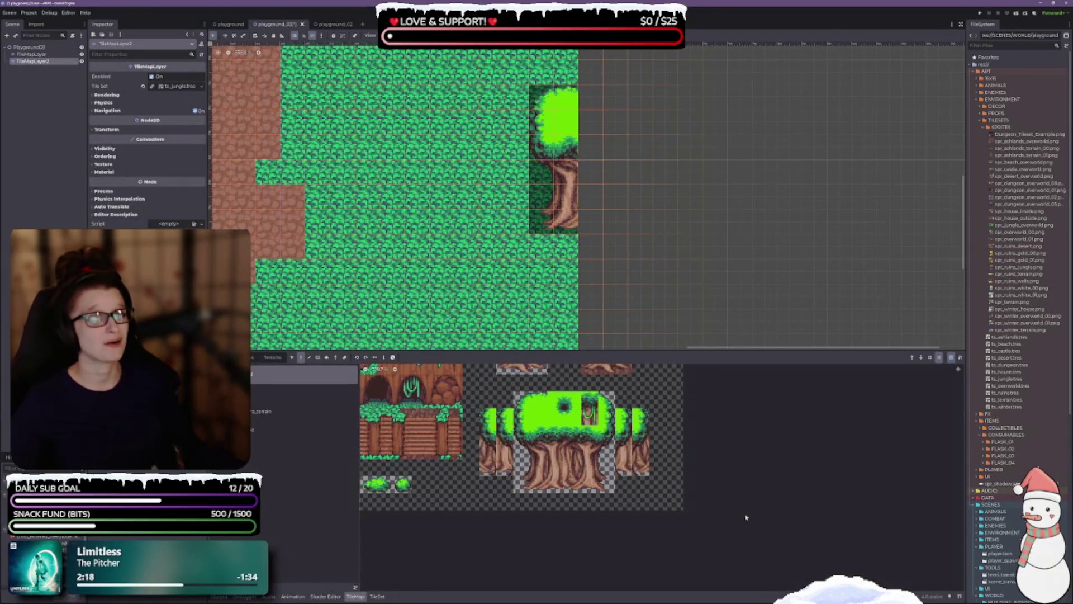
pyautogui.moveTo(520, 521); pyautogui.dragTo(534, 583)
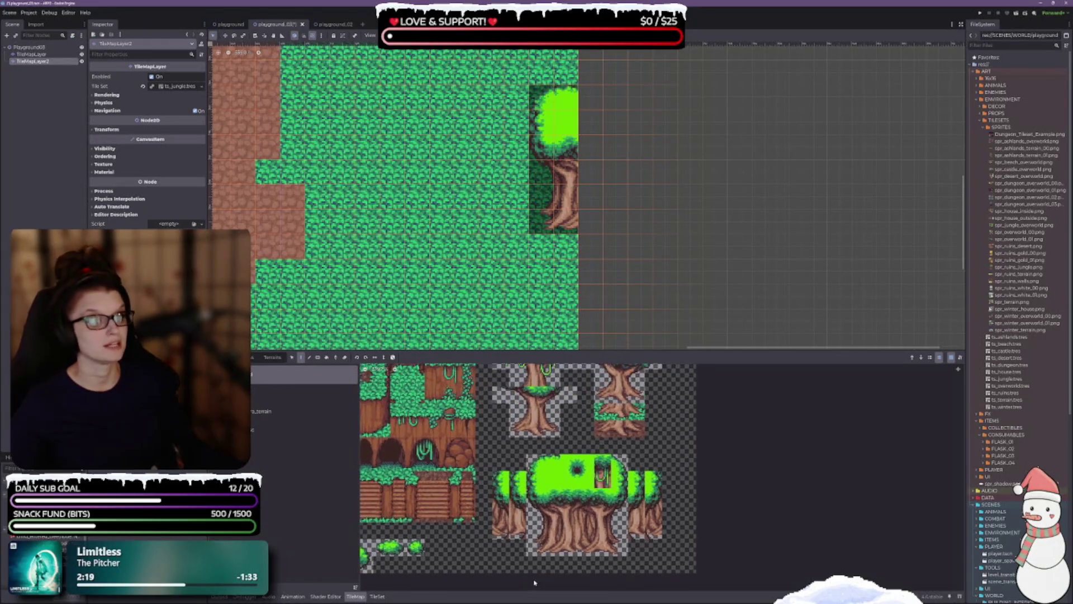
pyautogui.moveTo(679, 181); pyautogui.dragTo(669, 251)
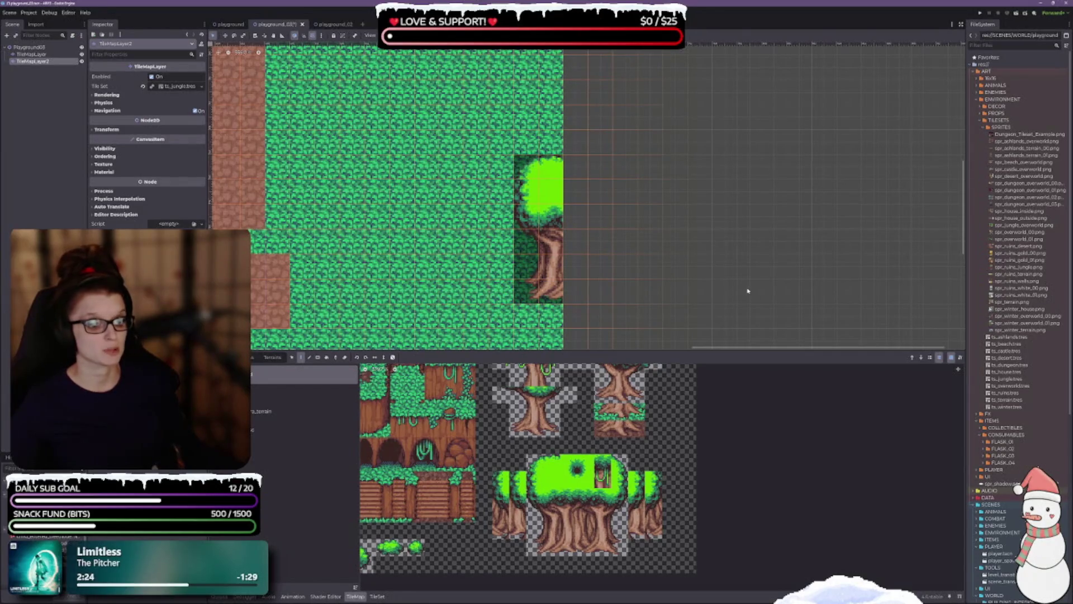
pyautogui.scroll(1, 470, 182)
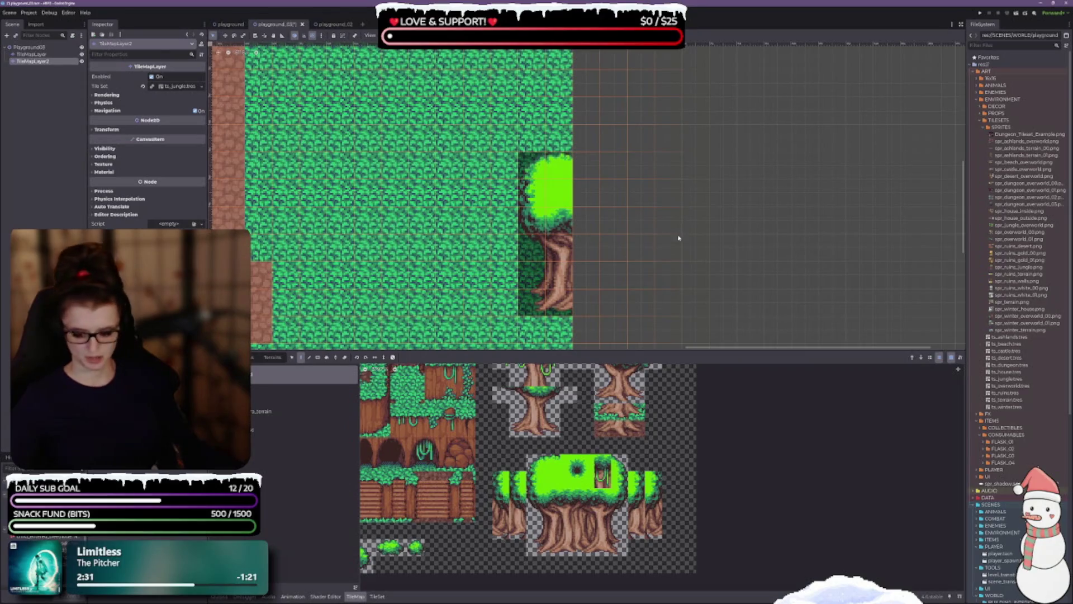
pyautogui.hotkey('ctrl', 'z')
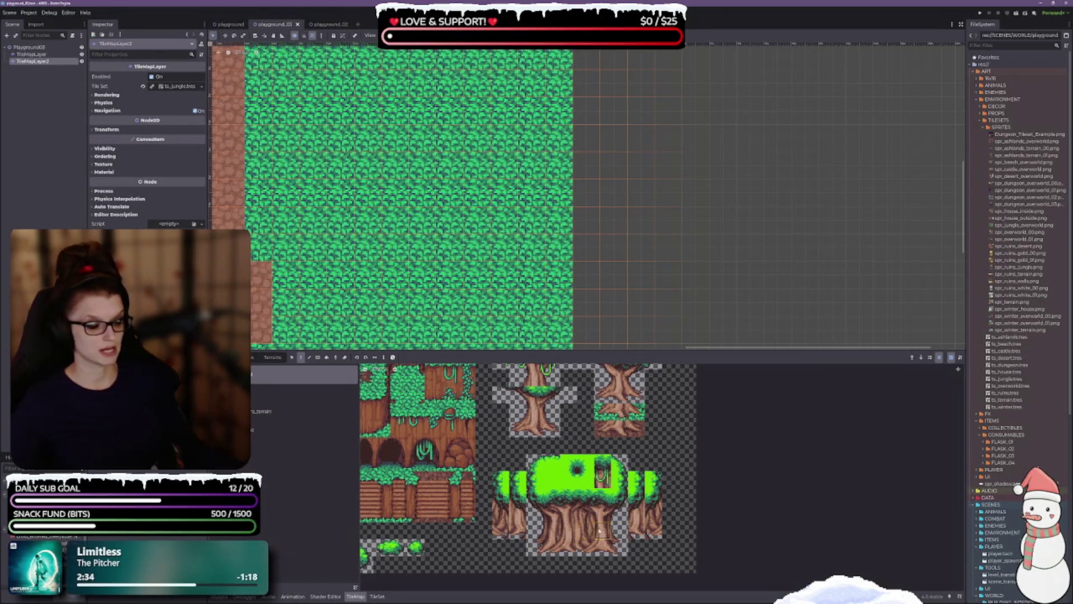
pyautogui.scroll(1, 599, 529)
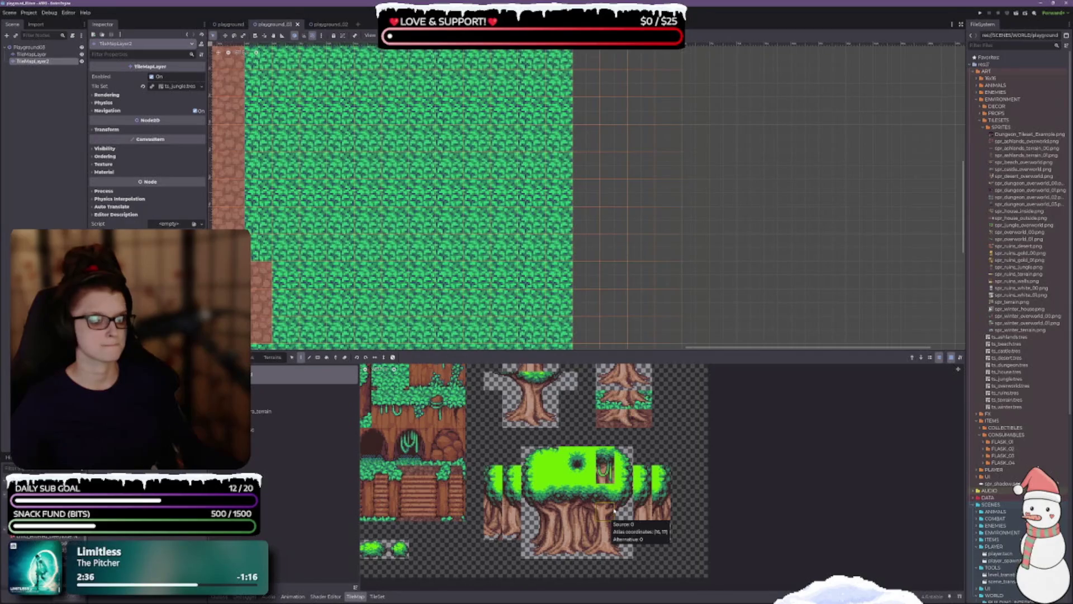
pyautogui.scroll(-1, 533, 294)
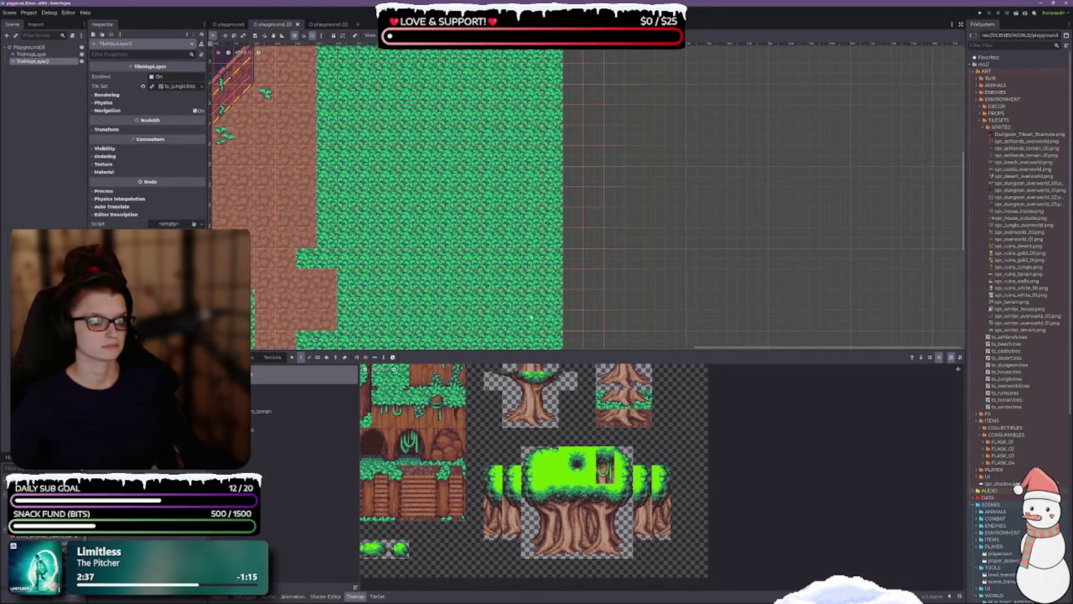
# Enlarge the map view, zoom to the grass's top-left, and select a 2x4 tree-tile block.
pyautogui.moveTo(510, 351); pyautogui.dragTo(509, 386)
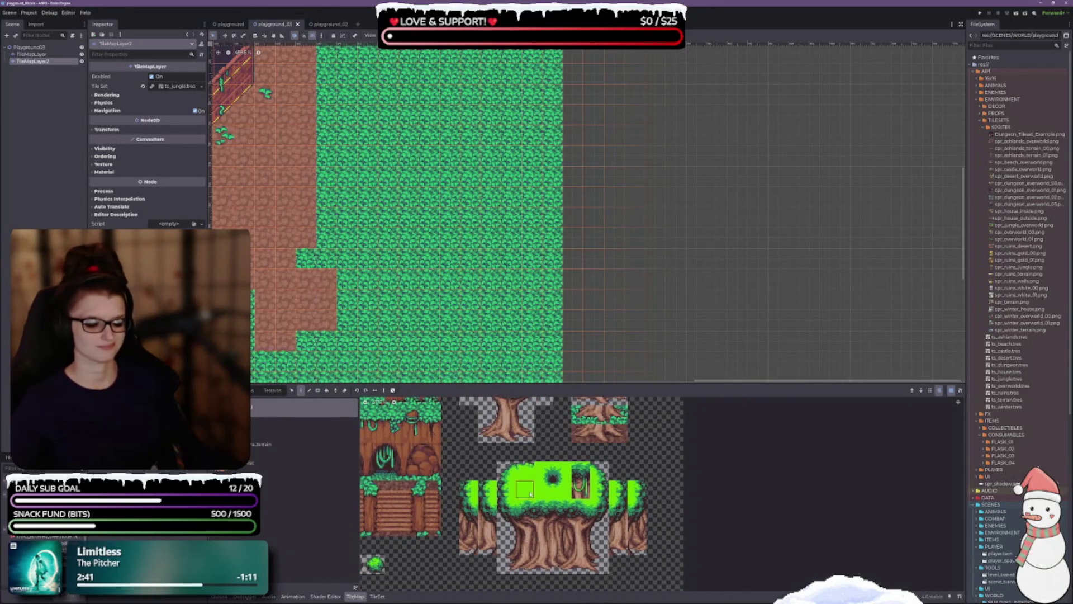
pyautogui.scroll(2, 451, 283)
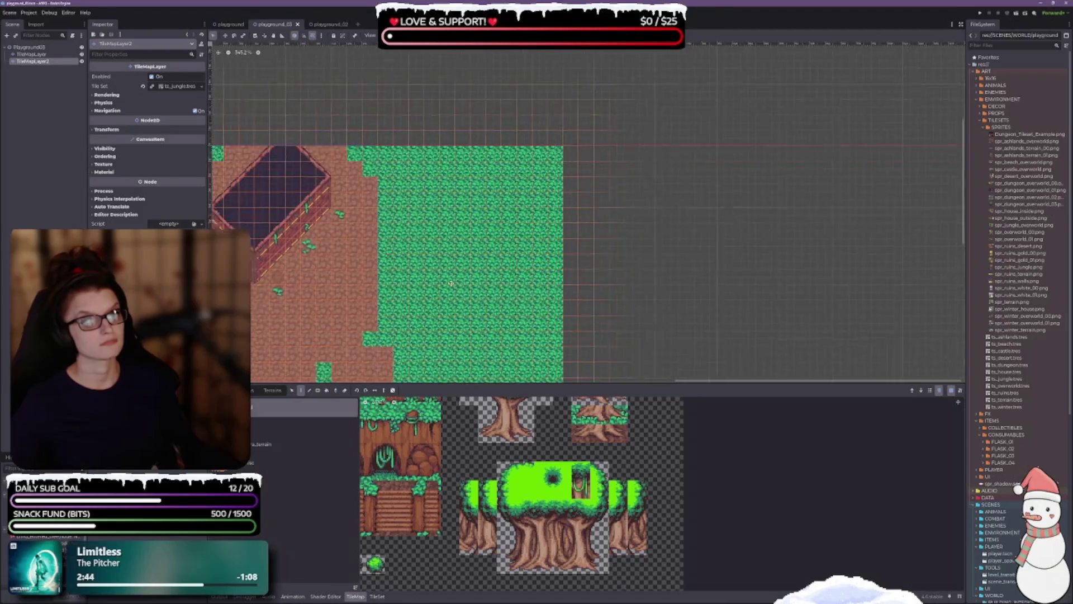
pyautogui.moveTo(451, 283)
pyautogui.mouseDown()
pyautogui.moveTo(585, 205)
pyautogui.moveTo(831, 324)
pyautogui.mouseUp()
pyautogui.scroll(4, 430, 228)
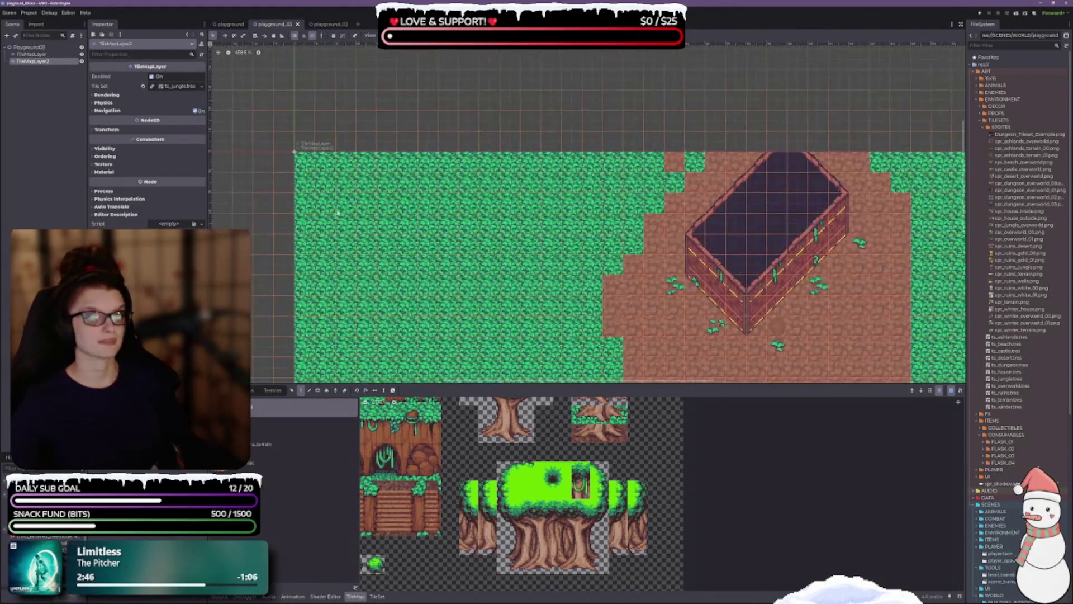
pyautogui.scroll(-2, 488, 255)
pyautogui.hscroll(-3, 488, 255)
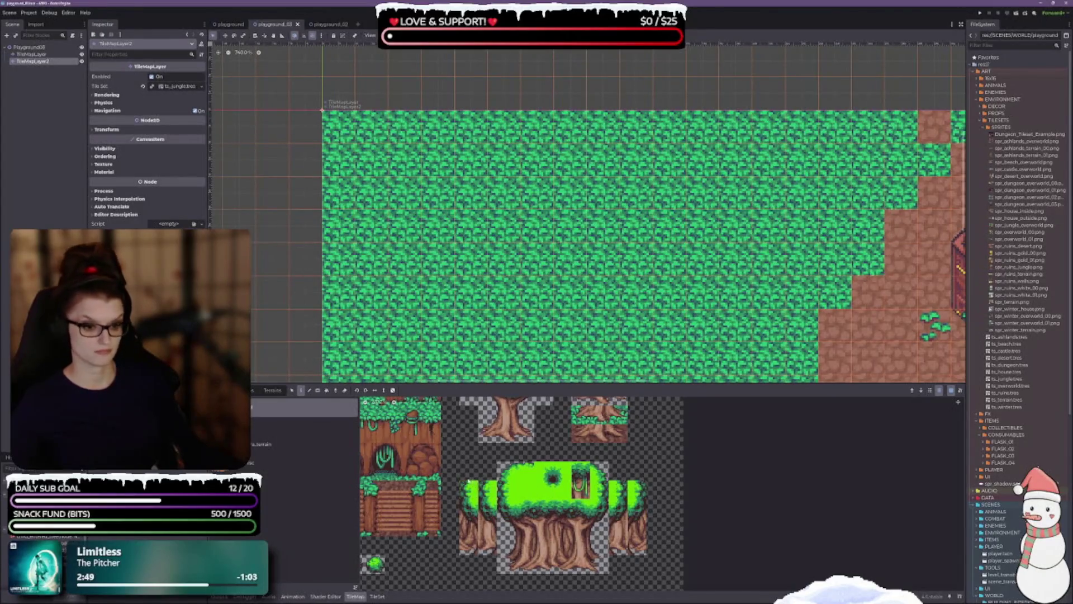
pyautogui.moveTo(469, 492); pyautogui.dragTo(487, 545)
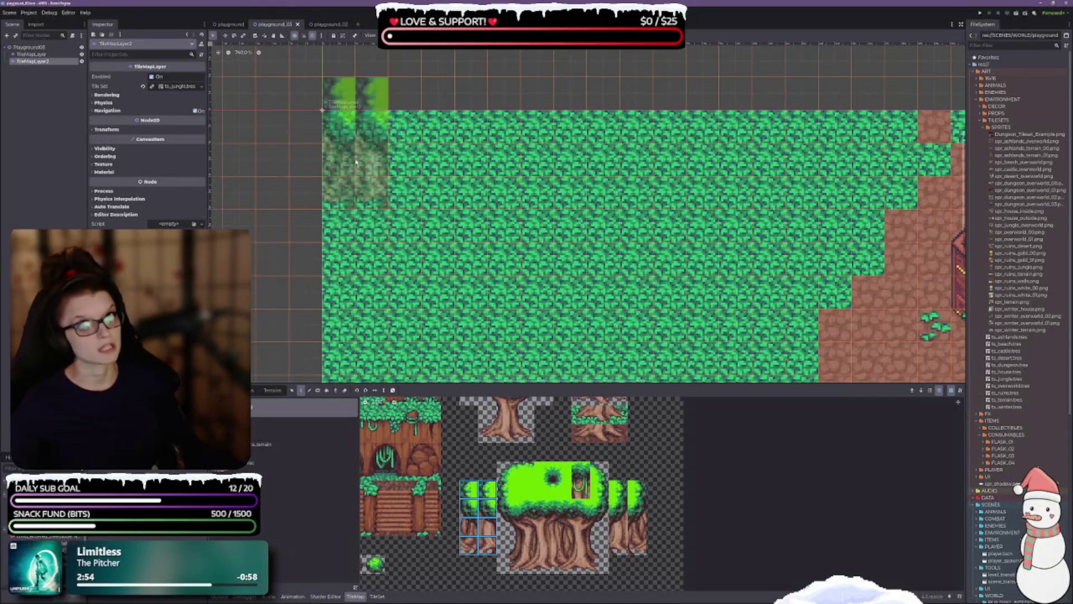
# Paint the 2x4 tree tiles at the grass's top-left, then a four-tile trunk column beside them.
pyautogui.click(352, 143)
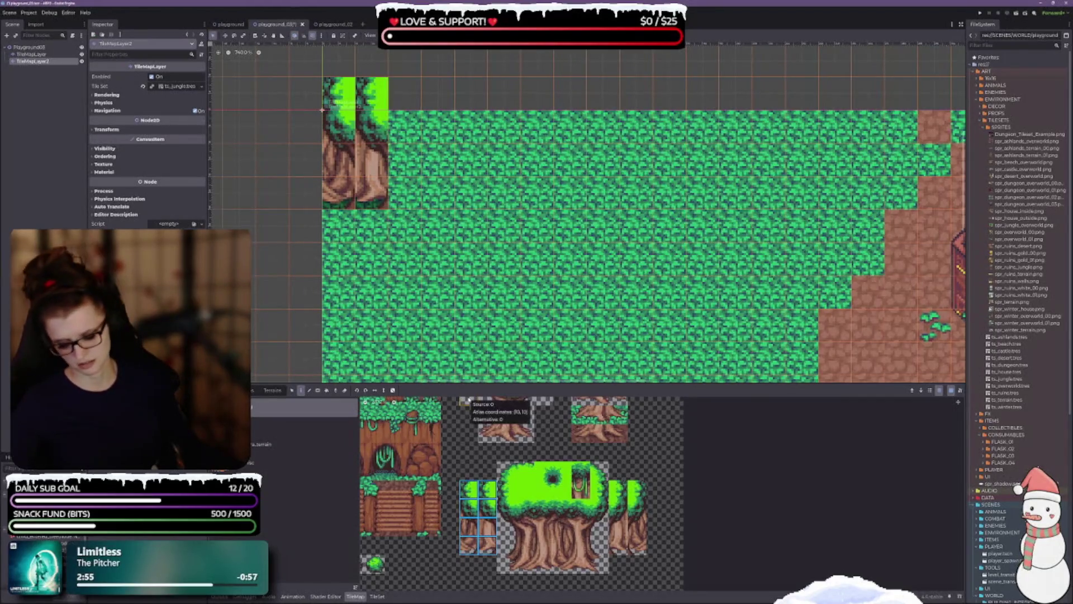
pyautogui.hotkey('ctrl', 'z')
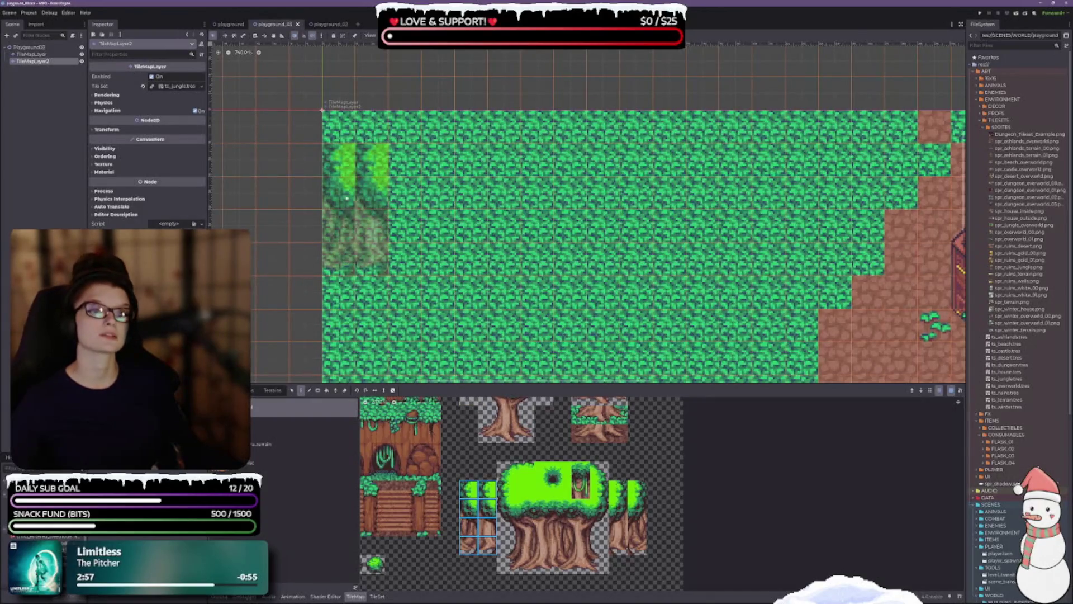
pyautogui.click(348, 167)
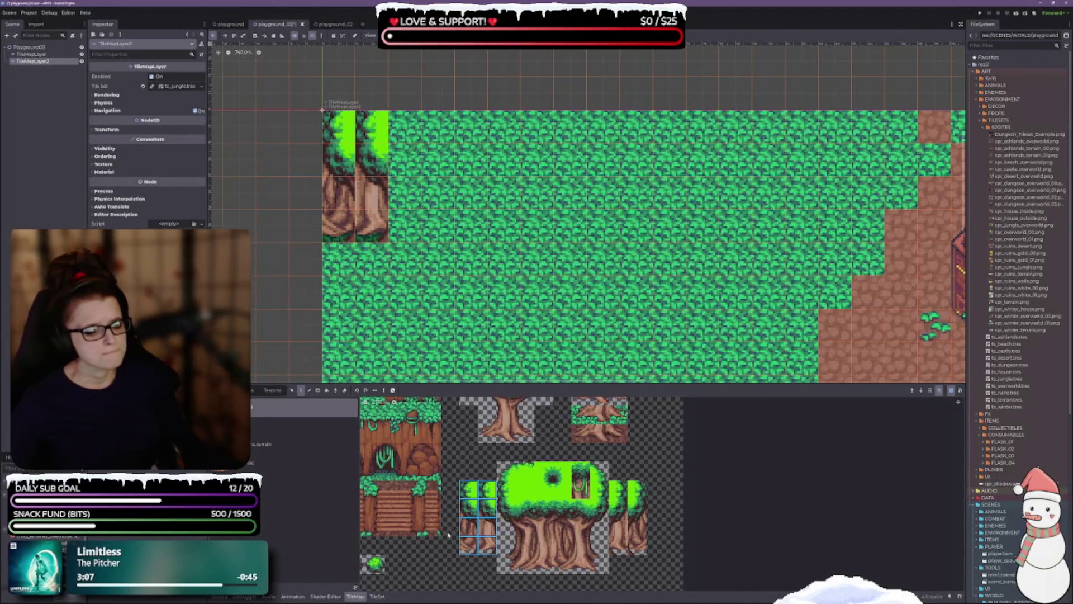
pyautogui.click(448, 564)
pyautogui.moveTo(487, 487); pyautogui.dragTo(487, 551)
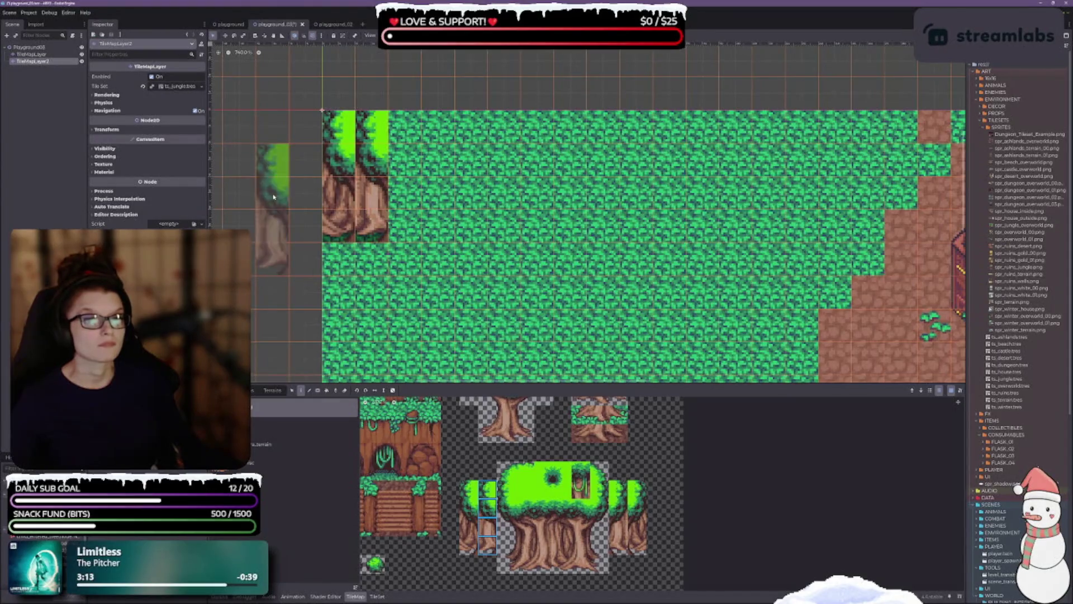
pyautogui.click(334, 189)
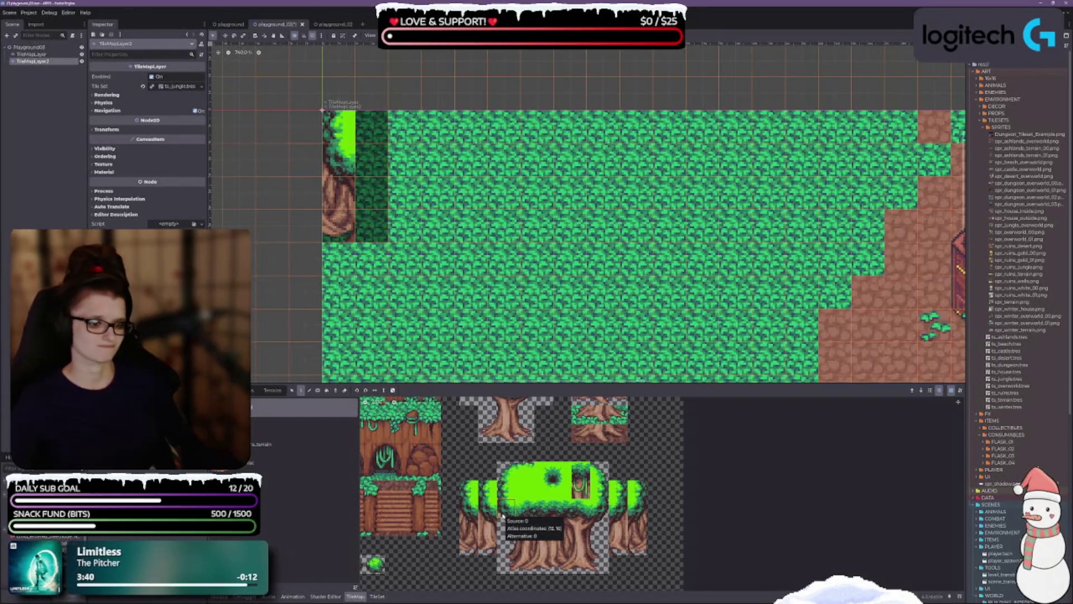
# Paint a 3x2 trunk block one row below the narrow trunk on TileMapLayer2.
pyautogui.moveTo(502, 514)
pyautogui.mouseDown()
pyautogui.moveTo(560, 538)
pyautogui.moveTo(536, 575)
pyautogui.mouseUp()
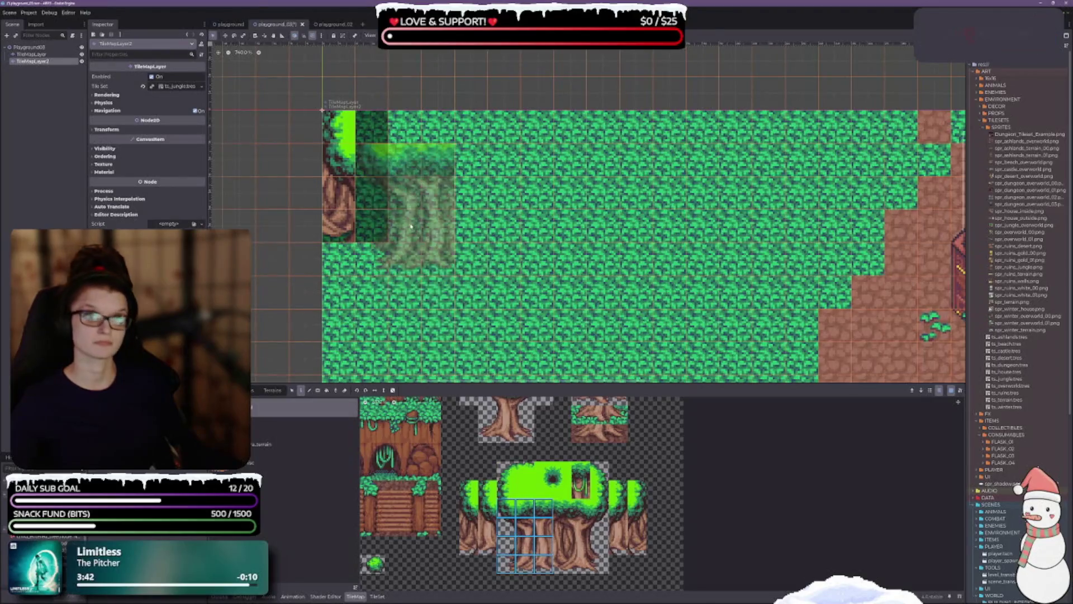
pyautogui.click(378, 216)
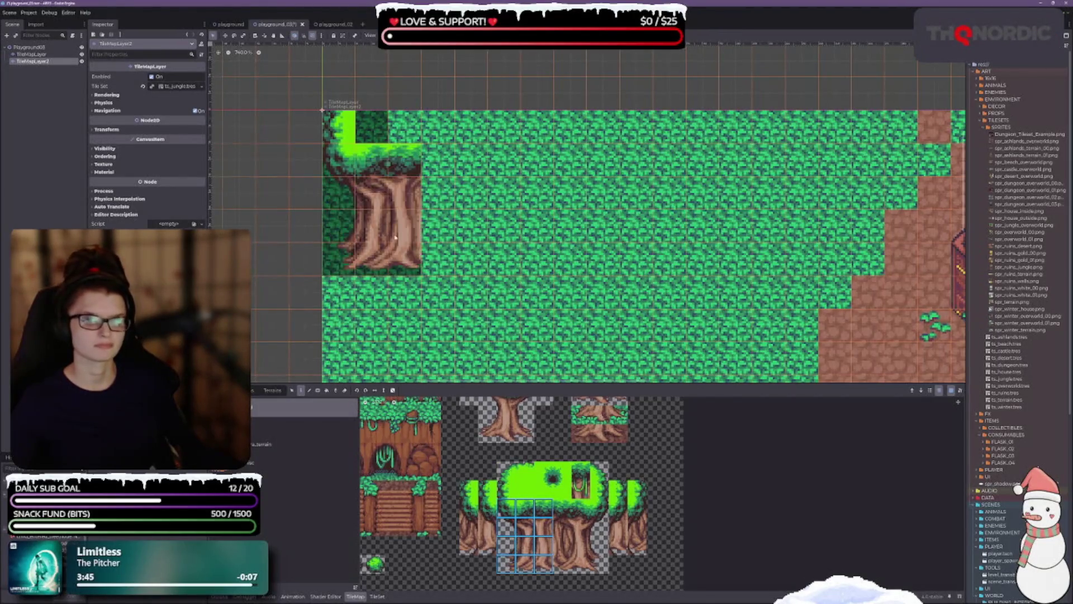
pyautogui.hotkey('ctrl', 'z')
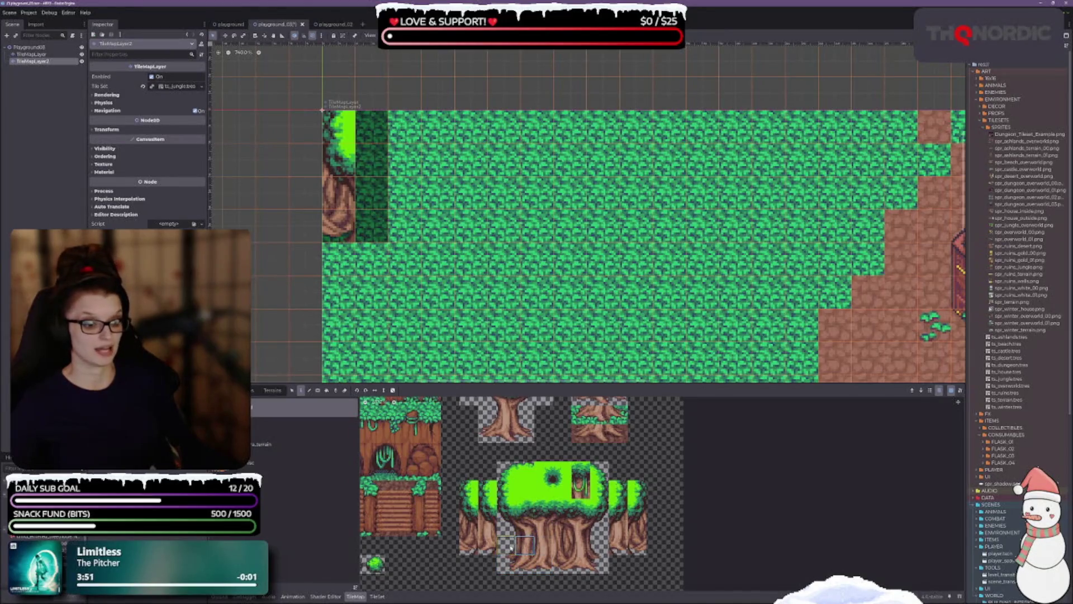
pyautogui.moveTo(500, 538); pyautogui.dragTo(547, 566)
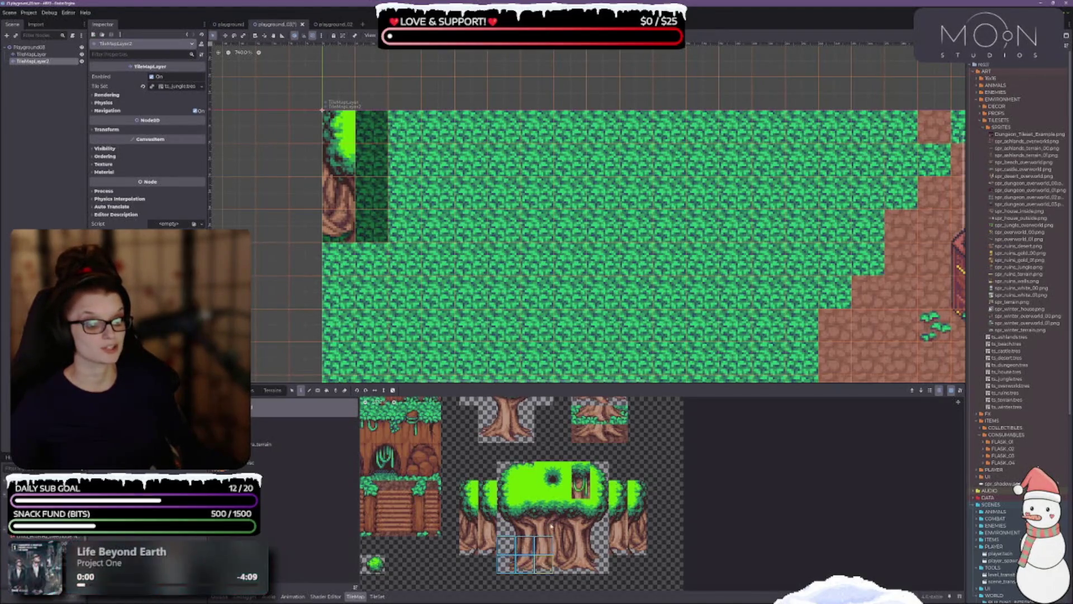
pyautogui.click(372, 255)
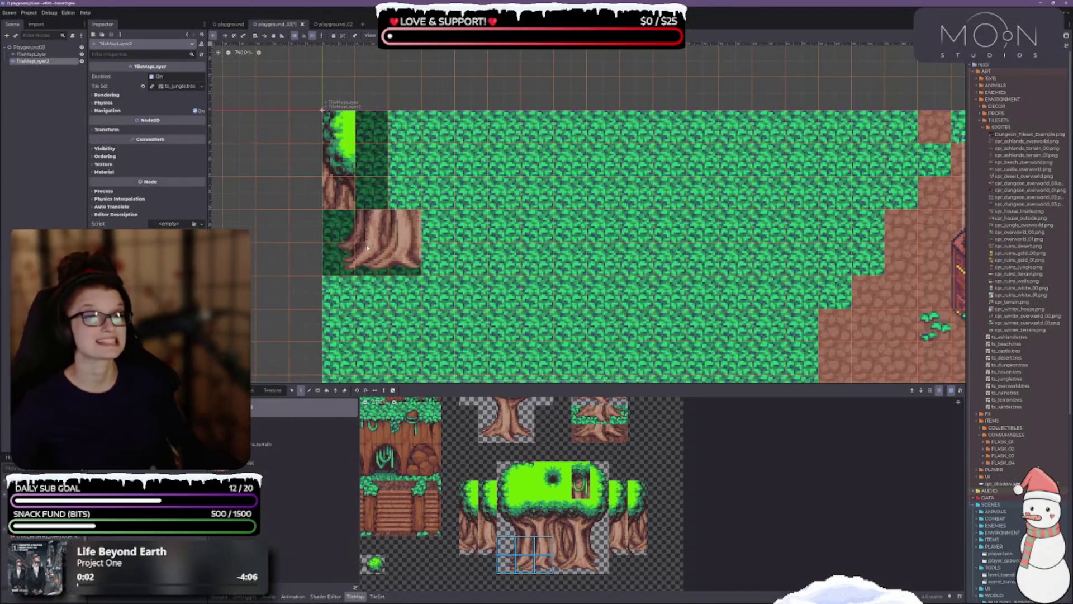
pyautogui.hotkey('ctrl', 'z')
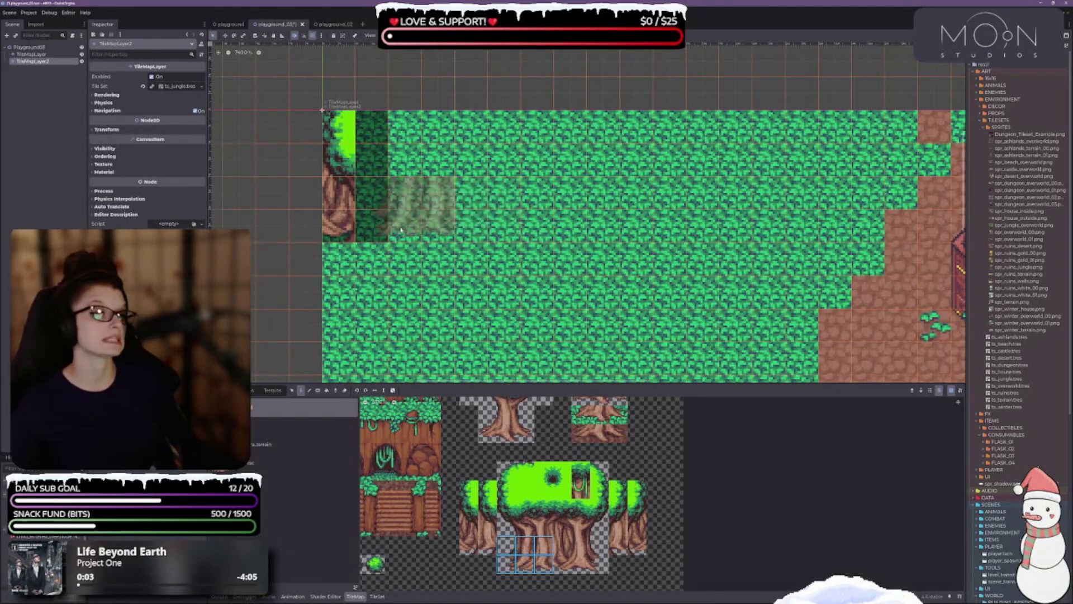
pyautogui.click(372, 262)
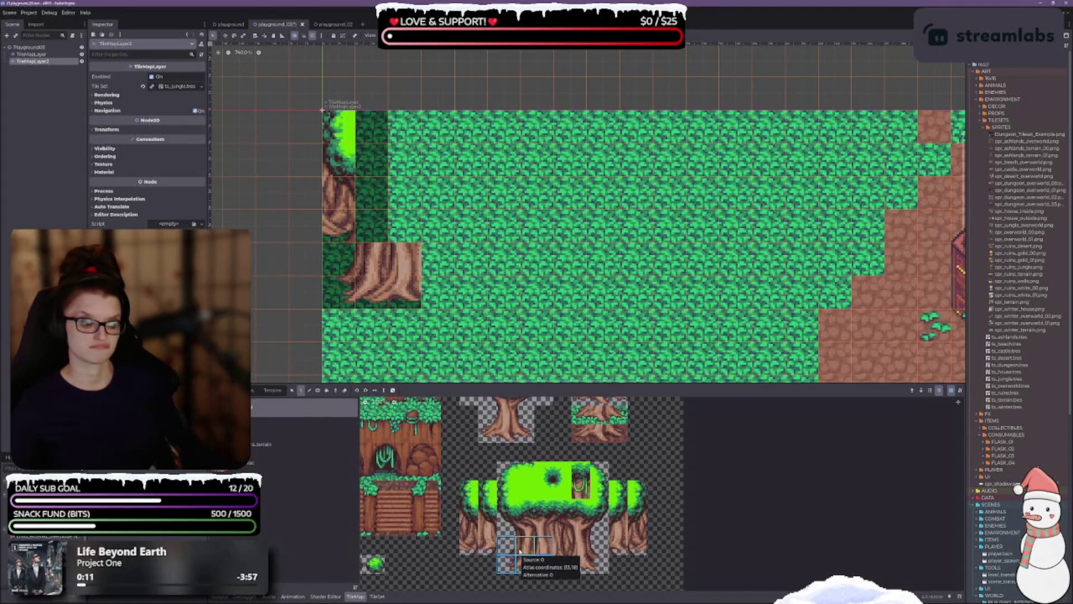
pyautogui.click(487, 545)
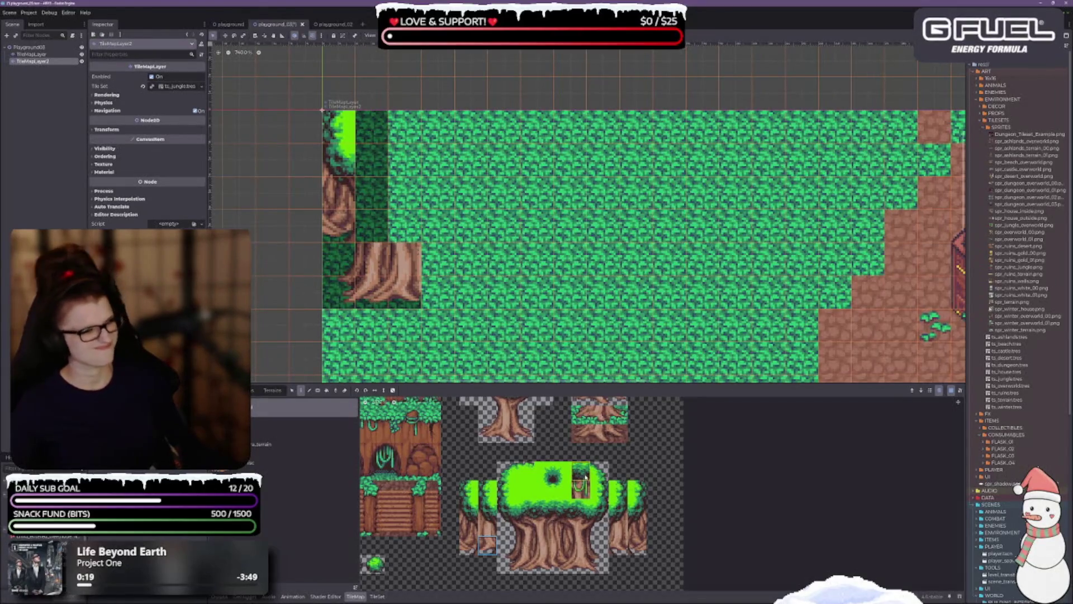
# Paint three tree-base tiles and two root tiles under the wide trunk.
pyautogui.scroll(2, 661, 446)
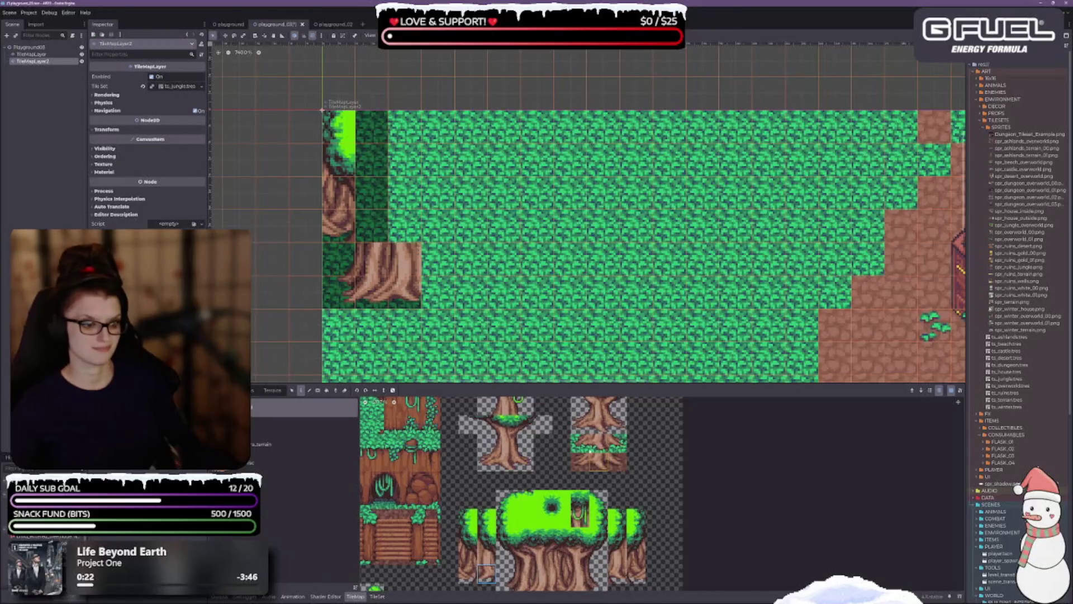
pyautogui.moveTo(580, 443); pyautogui.dragTo(617, 443)
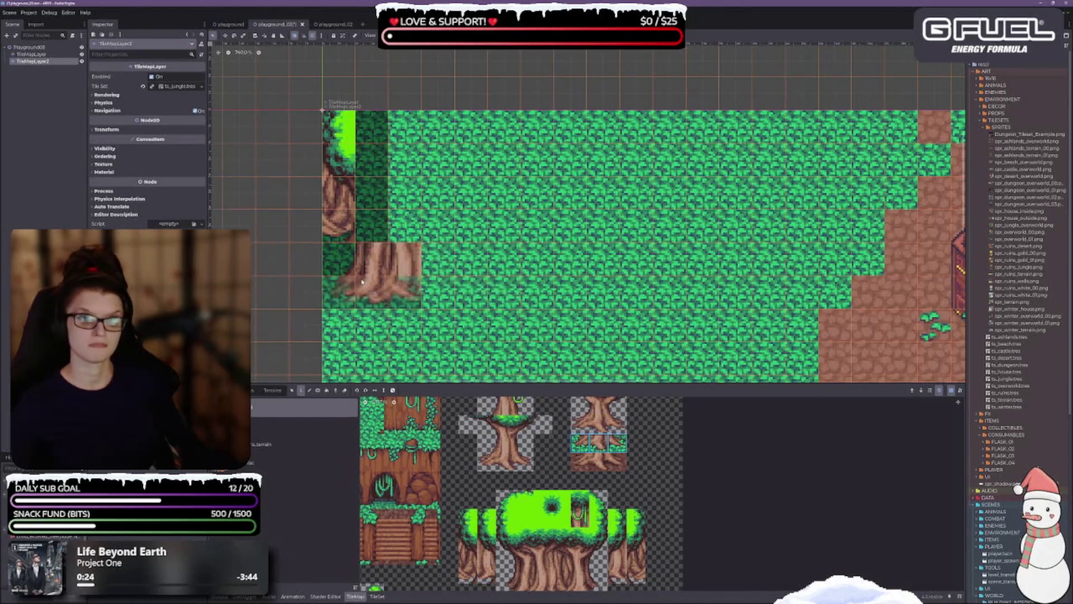
pyautogui.click(382, 286)
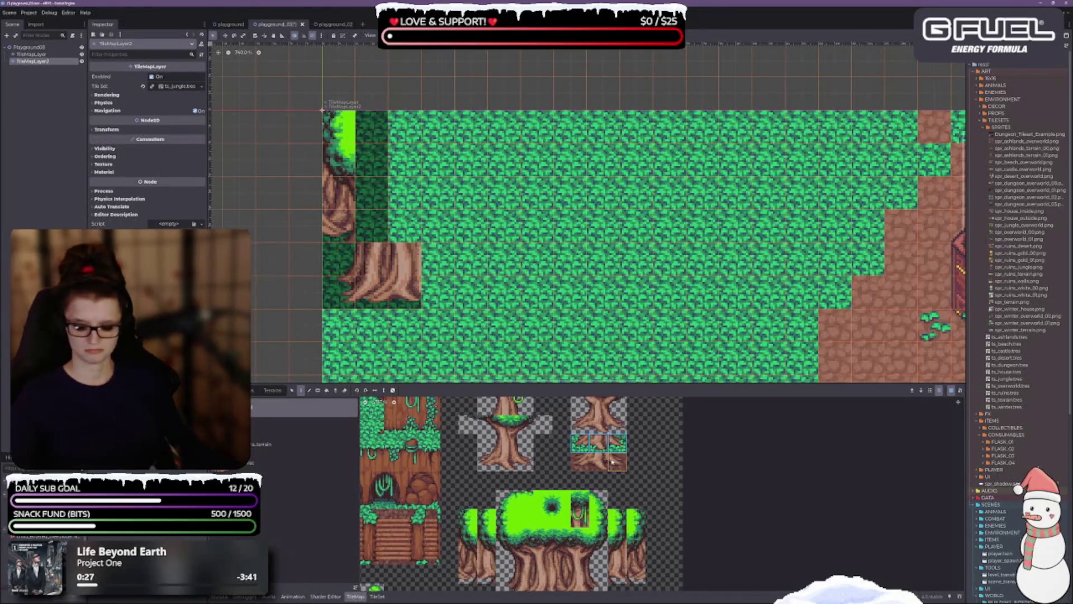
pyautogui.moveTo(581, 443); pyautogui.dragTo(600, 443)
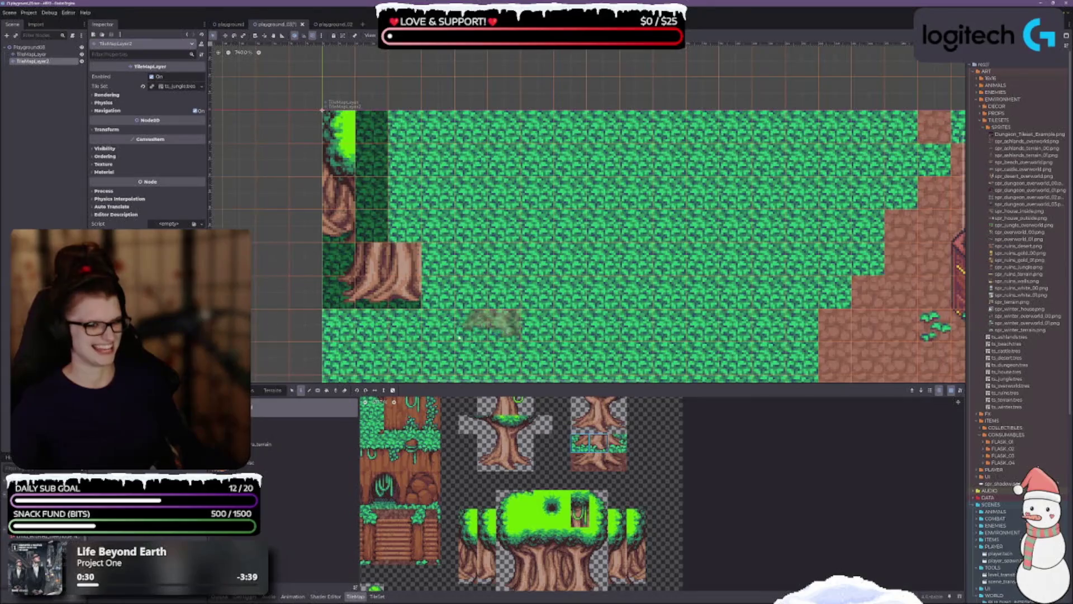
pyautogui.click(346, 288)
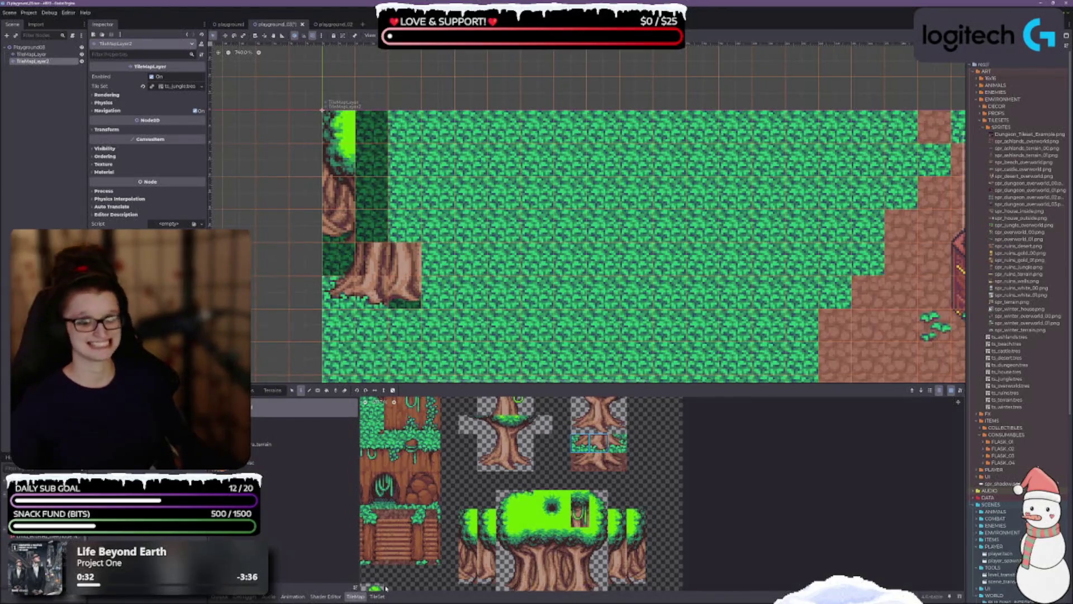
# Add a single trunk-base tile to the tree and bring up Save Scene As.
pyautogui.scroll(-3, 492, 313)
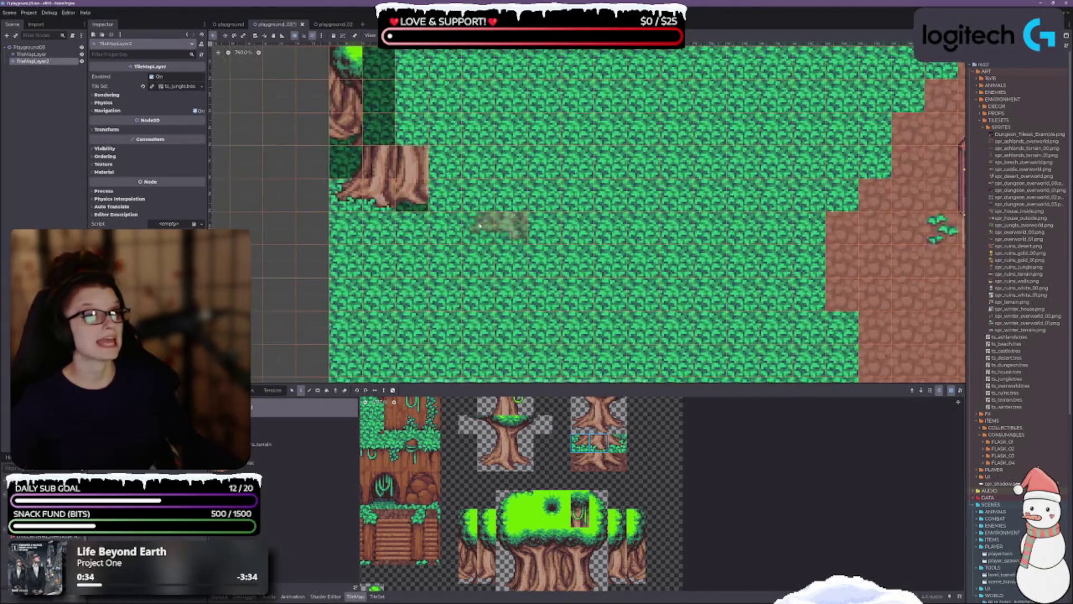
pyautogui.click(597, 442)
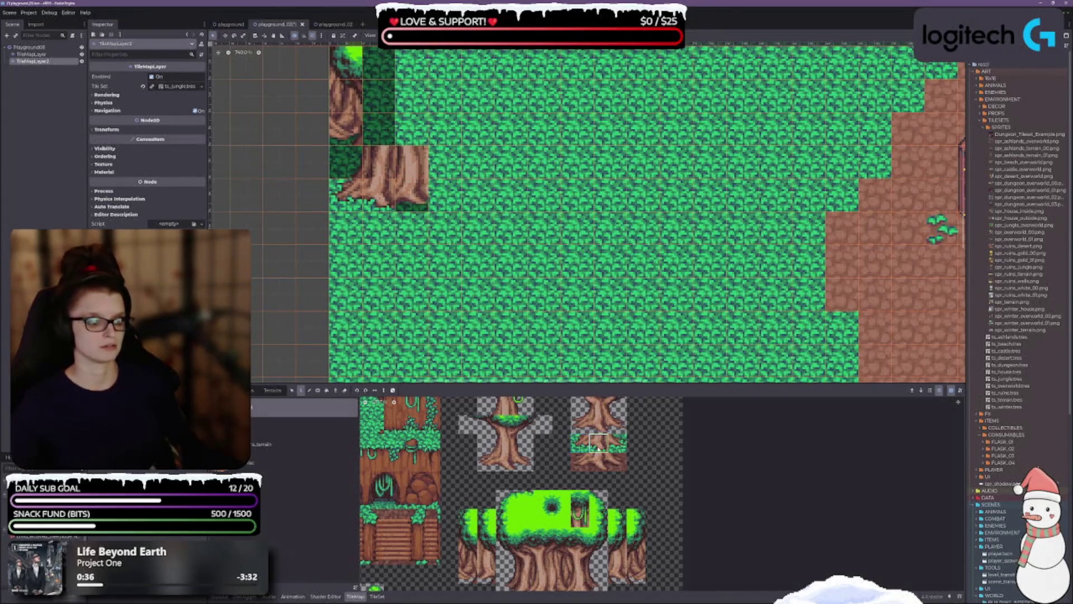
pyautogui.click(617, 442)
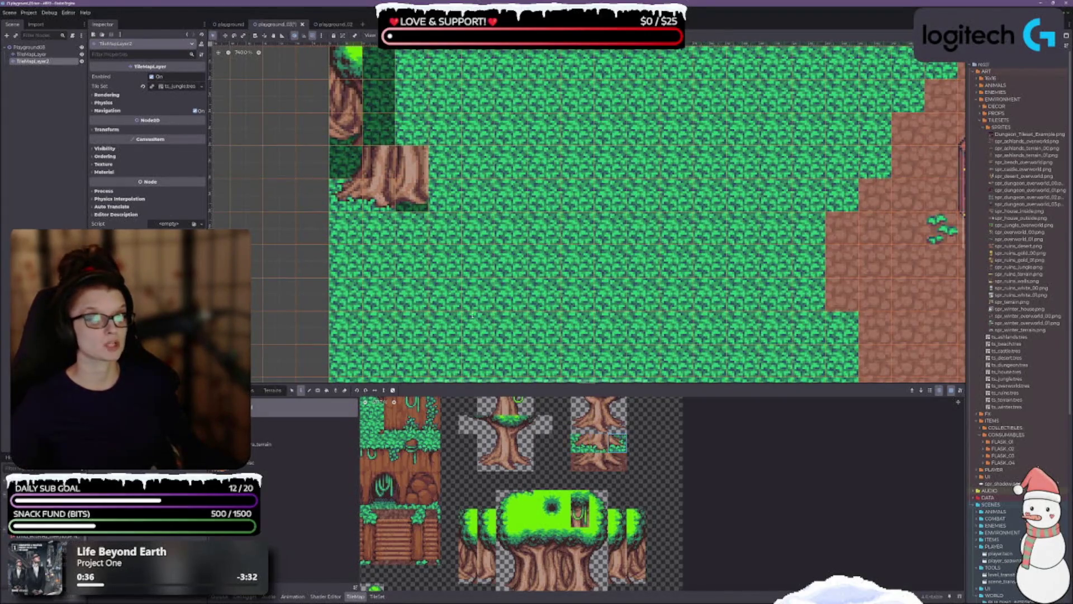
pyautogui.click(408, 196)
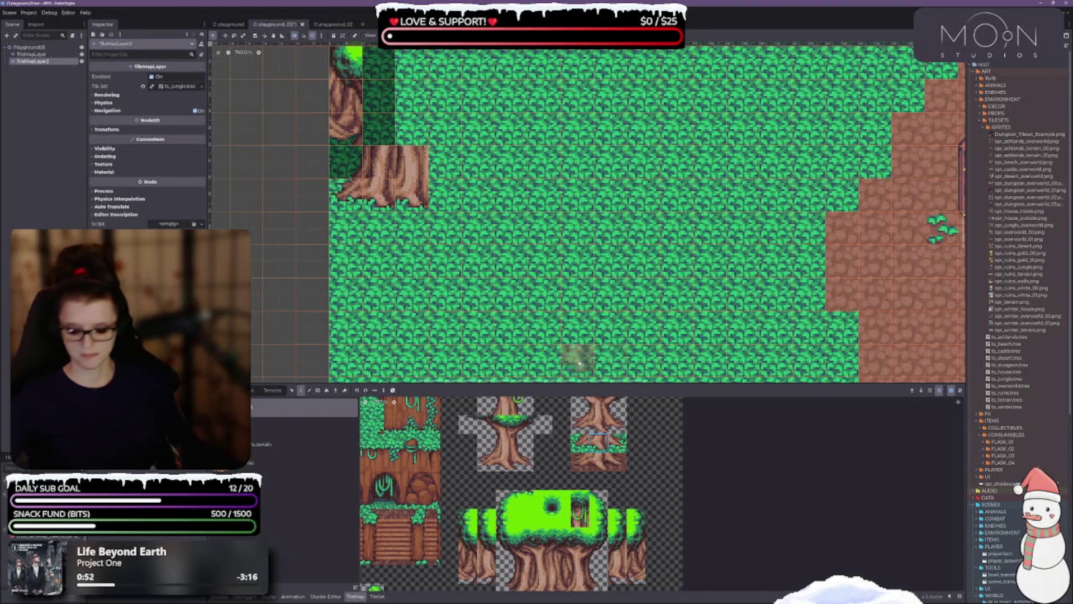
pyautogui.hotkey('ctrl', 'shift', 's')
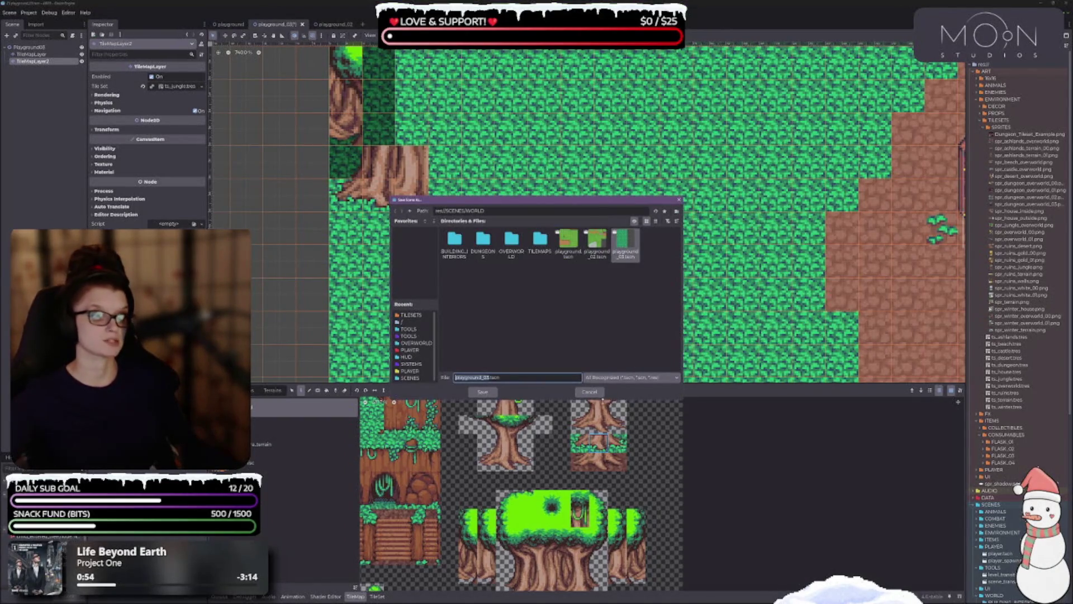
# Cancel the Save Scene As dialog and enlarge the tileset panel.
pyautogui.click(588, 391)
pyautogui.scroll(2, 567, 232)
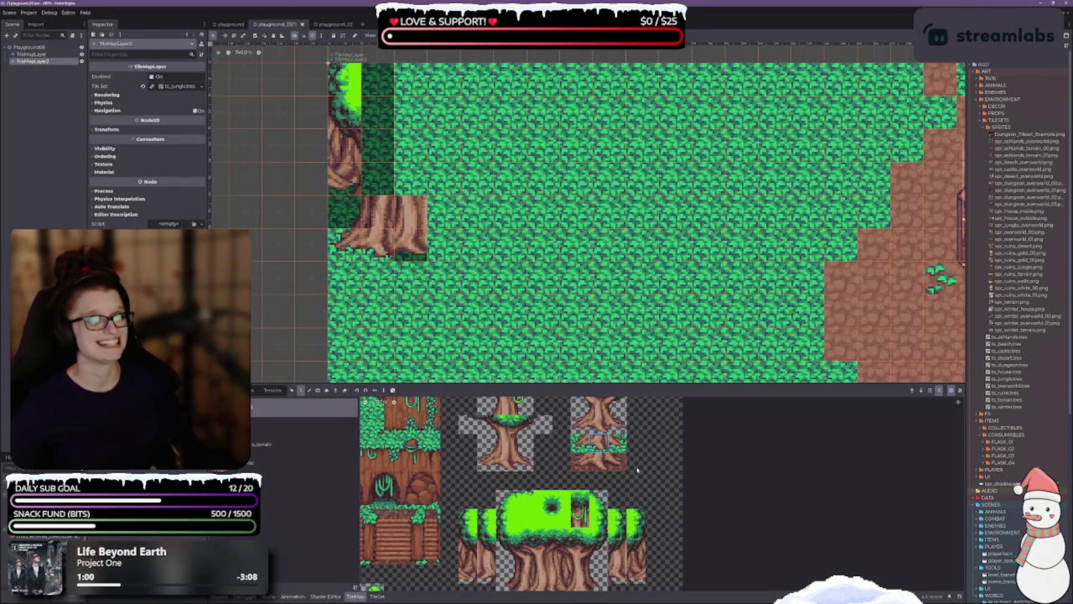
pyautogui.scroll(-3, 640, 531)
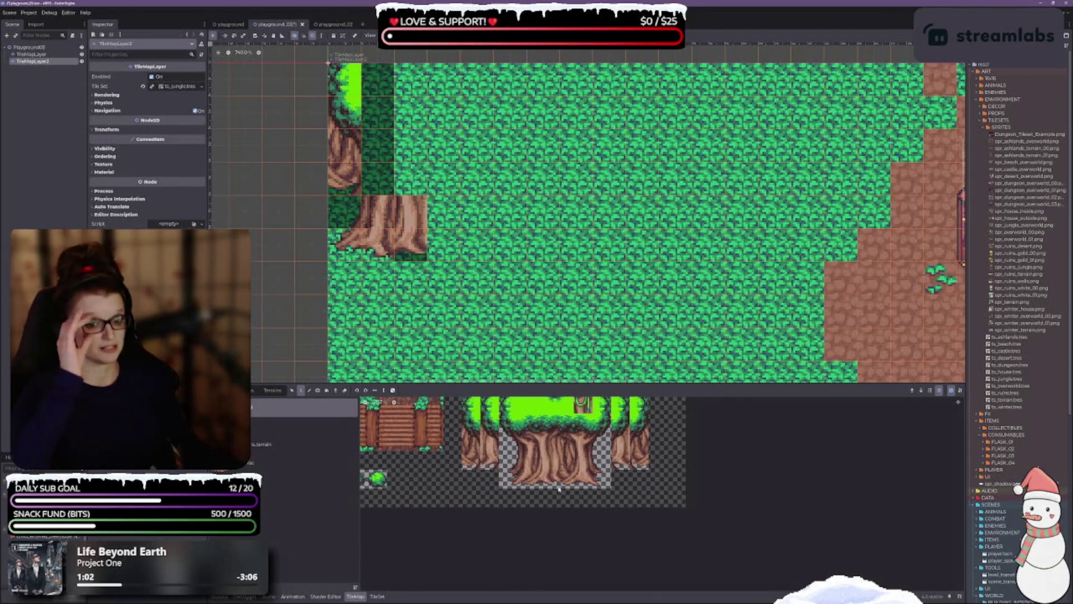
pyautogui.scroll(2, 559, 488)
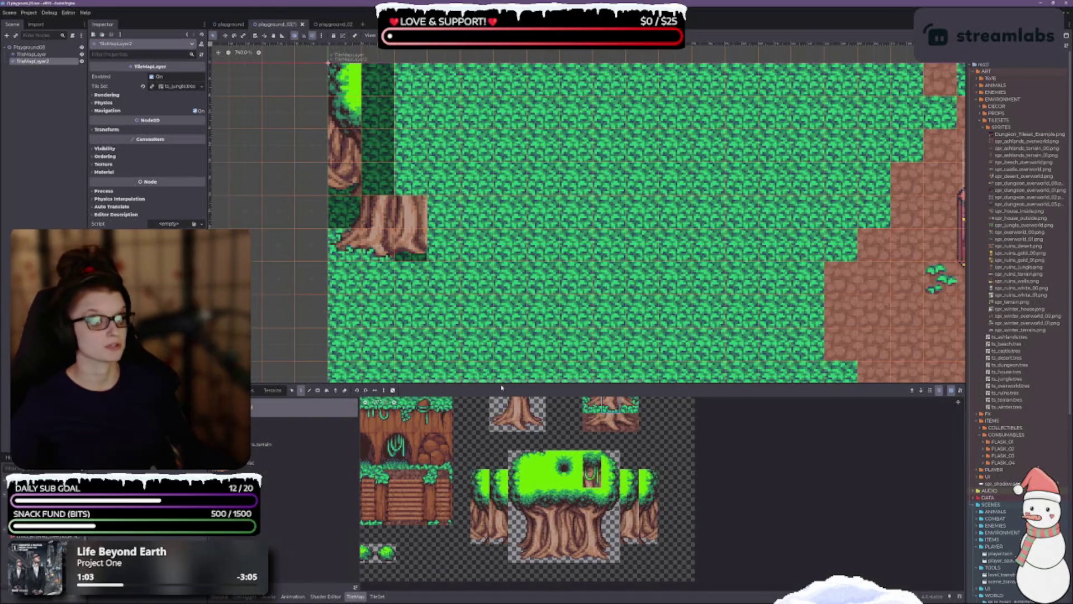
pyautogui.moveTo(502, 387); pyautogui.dragTo(501, 306)
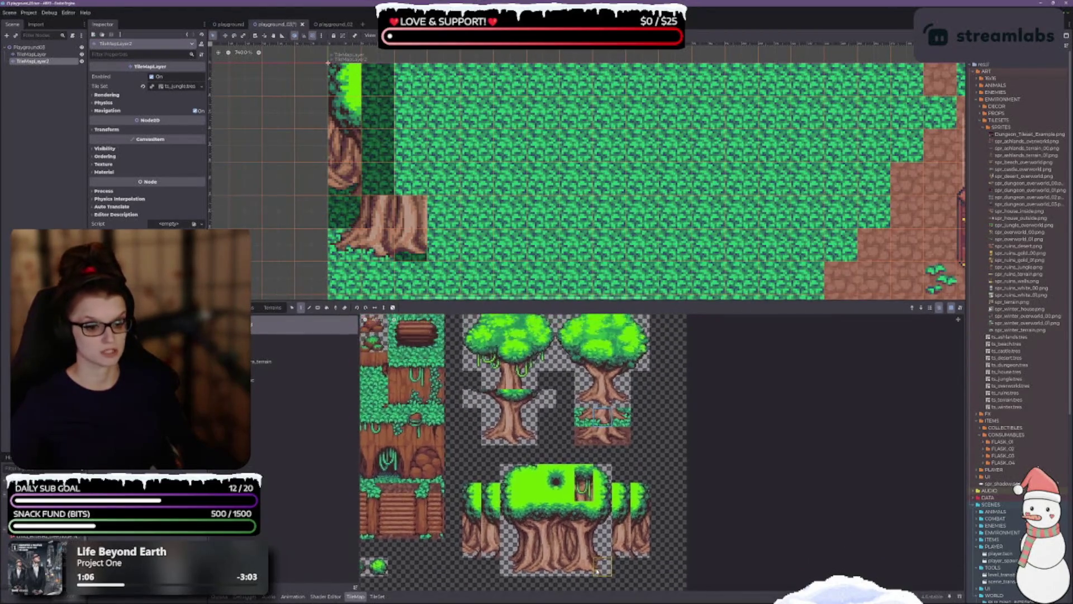
# Paint two adjoining trunk tiles above the wide trunk.
pyautogui.moveTo(526, 209); pyautogui.dragTo(660, 224)
pyautogui.click(528, 528)
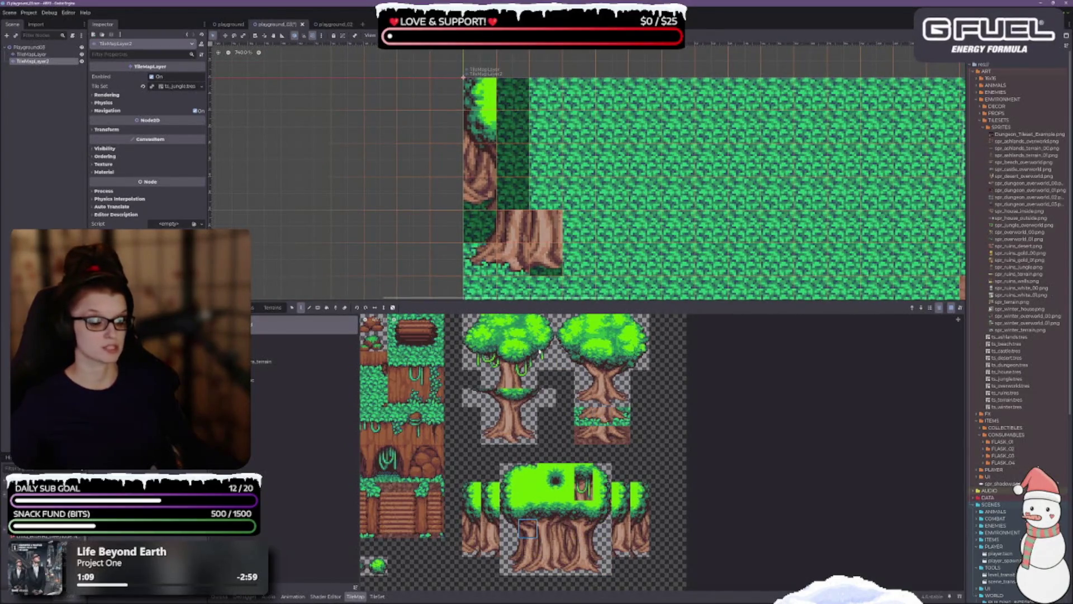
pyautogui.click(513, 193)
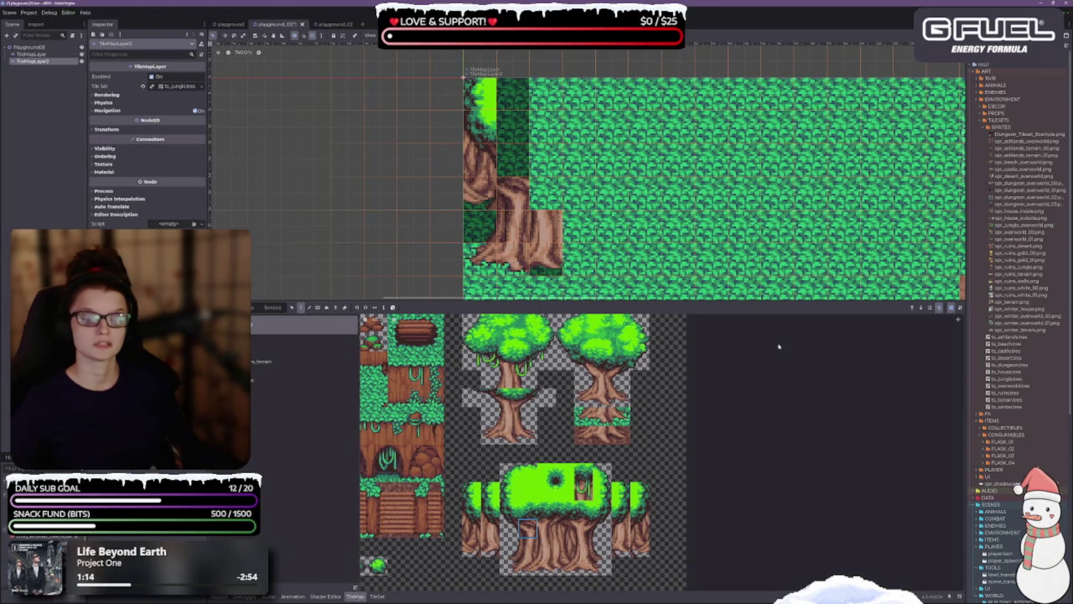
pyautogui.click(547, 530)
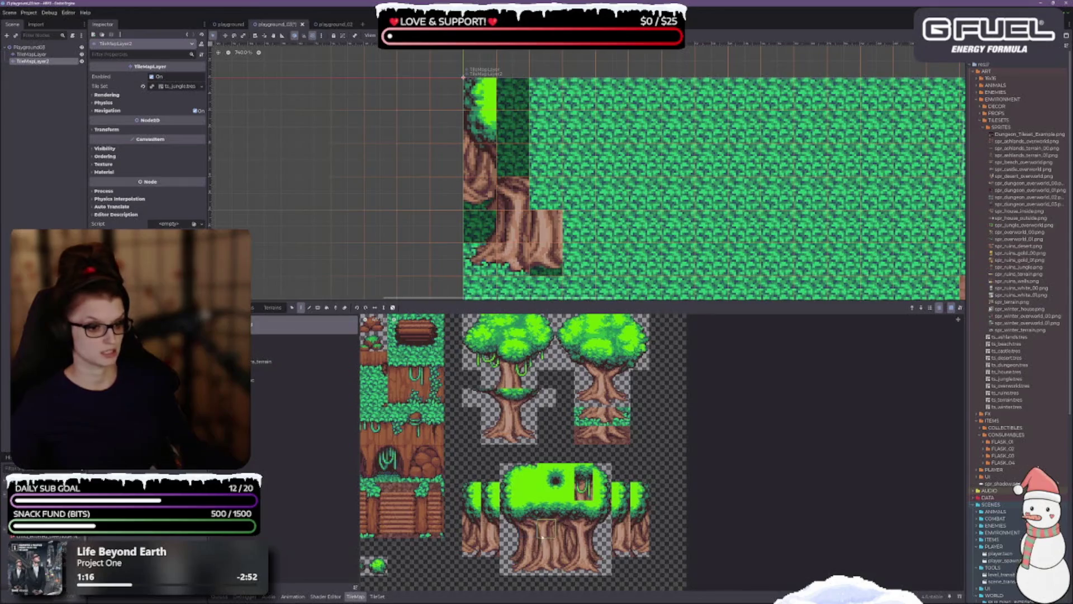
pyautogui.click(544, 192)
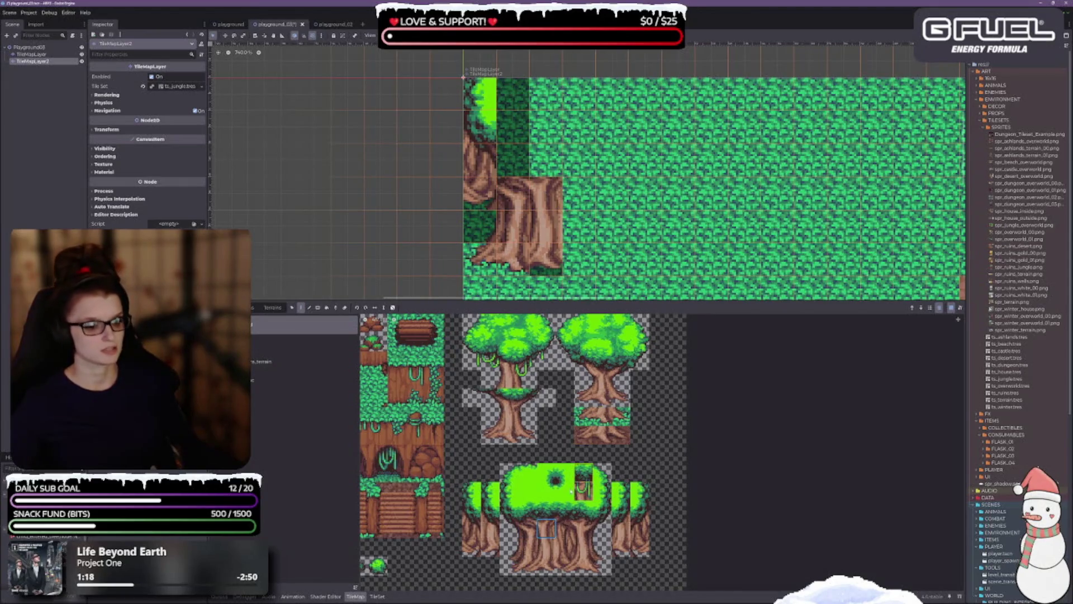
pyautogui.moveTo(546, 509); pyautogui.dragTo(528, 509)
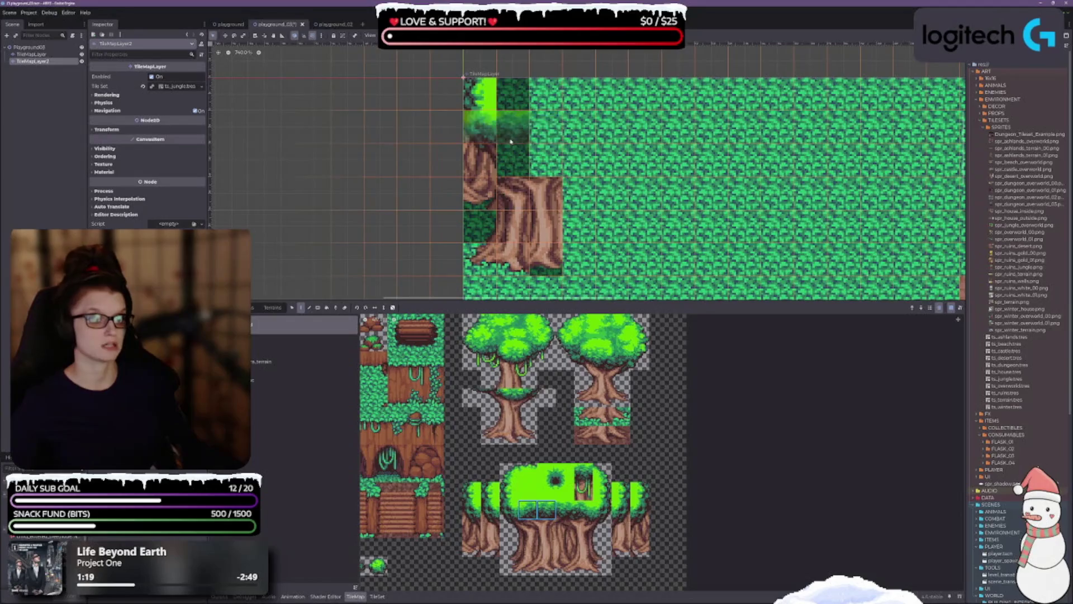
# Paint the two-tile leafy cap atop the wide trunk and pick a right-side canopy tile.
pyautogui.click(529, 159)
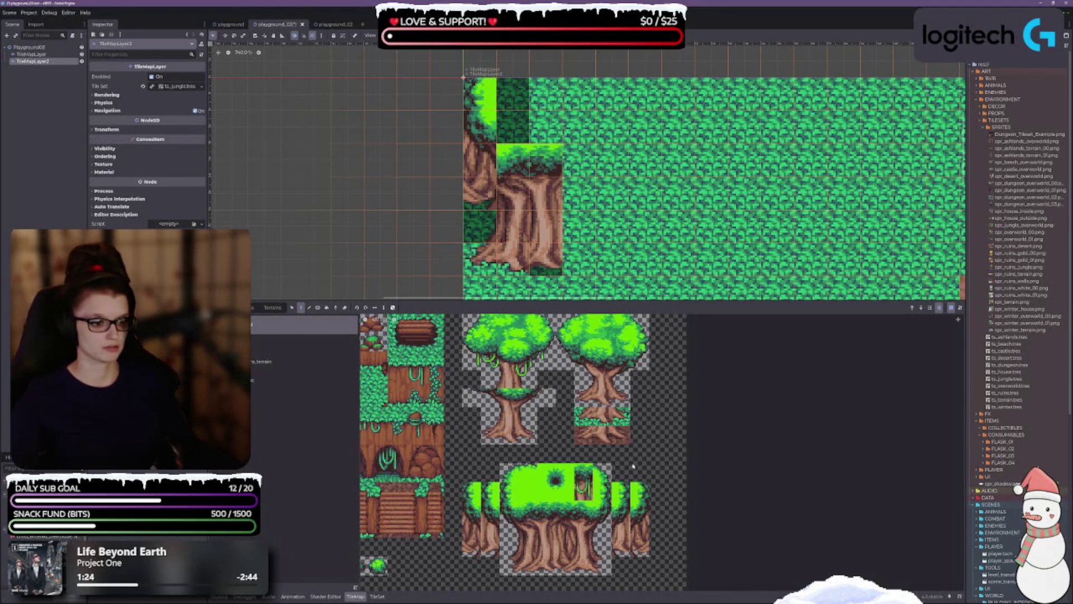
pyautogui.click(565, 473)
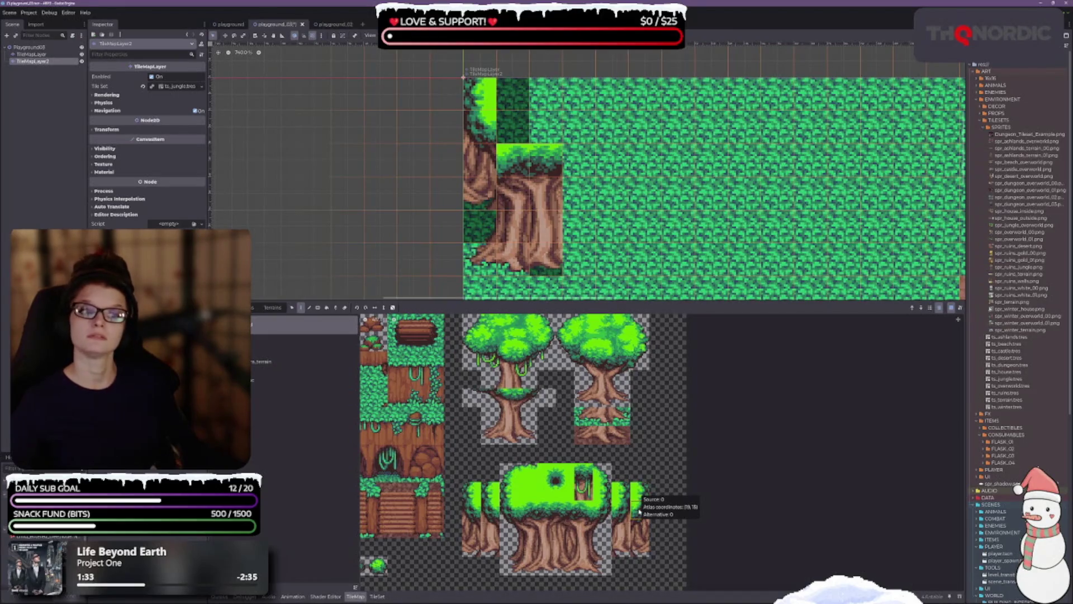
pyautogui.click(645, 487)
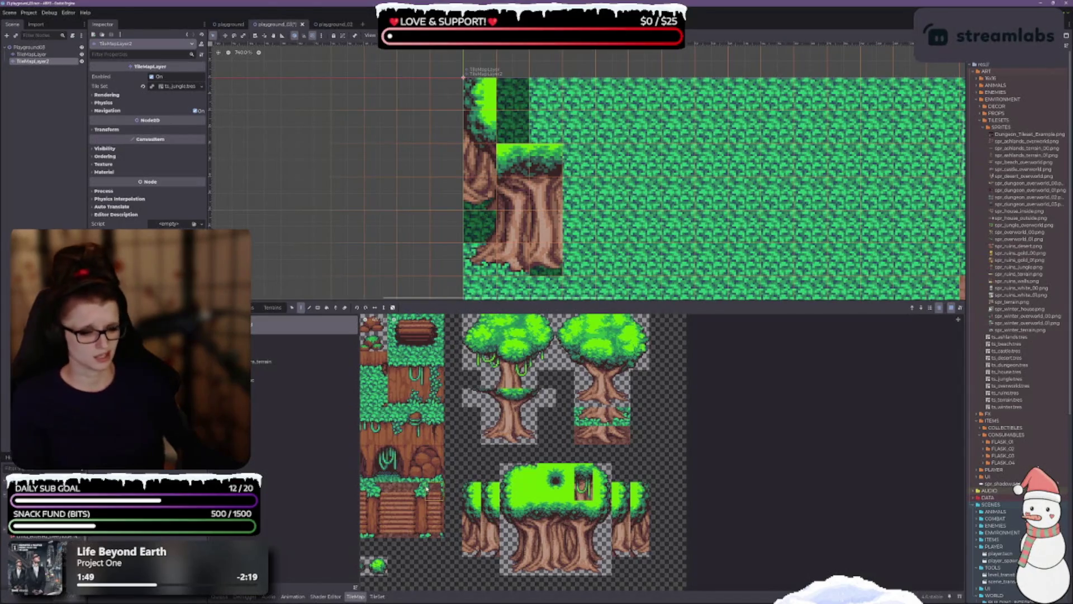
pyautogui.scroll(2, 472, 528)
pyautogui.scroll(1, 466, 534)
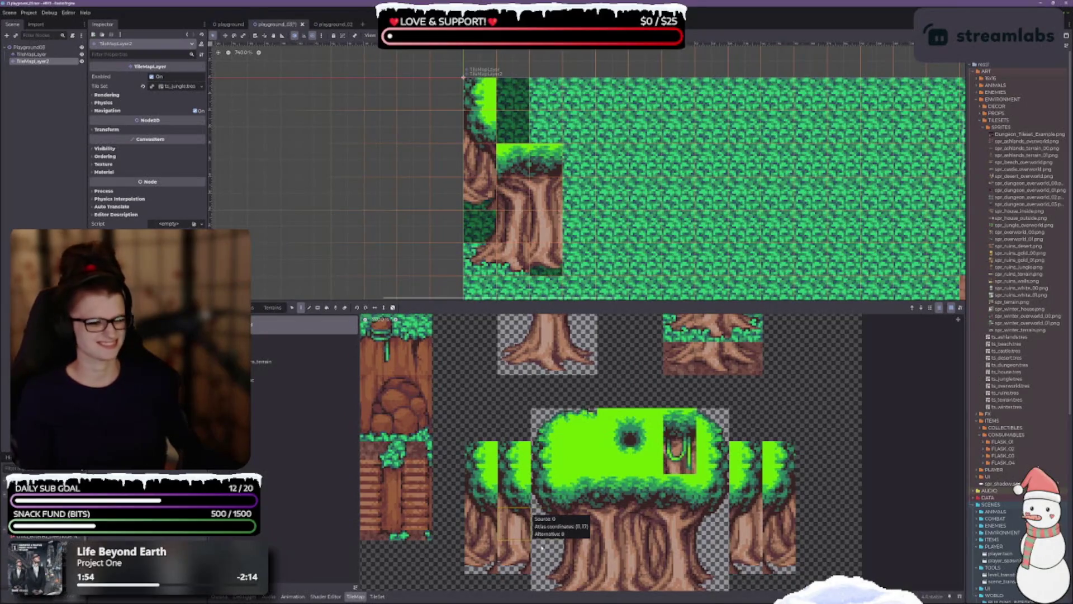
# Paint trunk tiles over the upper trunk, replacing most of the leafy cap.
pyautogui.click(517, 495)
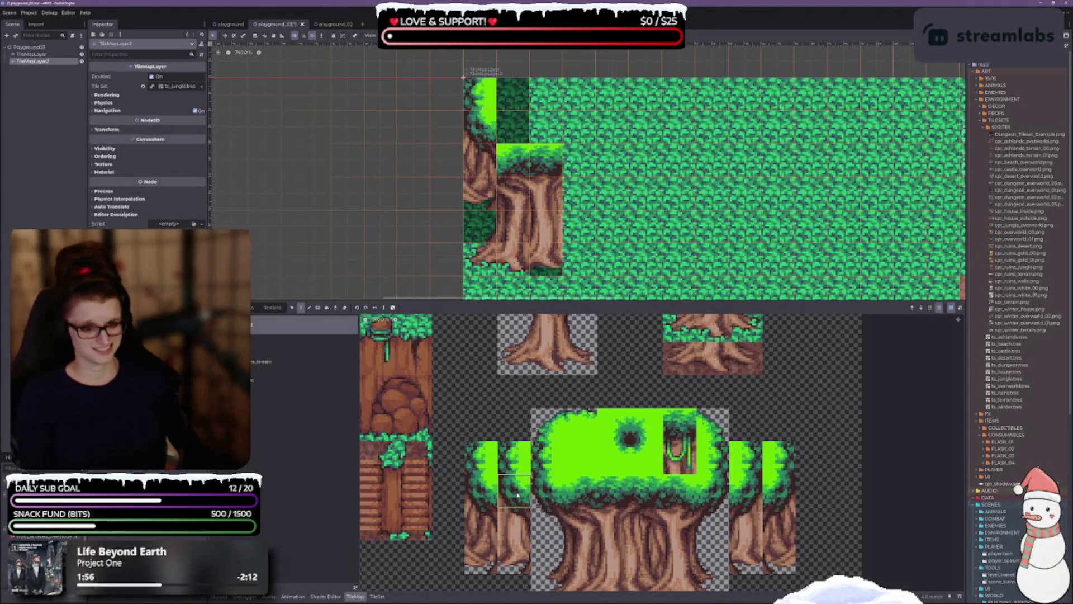
pyautogui.click(492, 162)
pyautogui.click(508, 528)
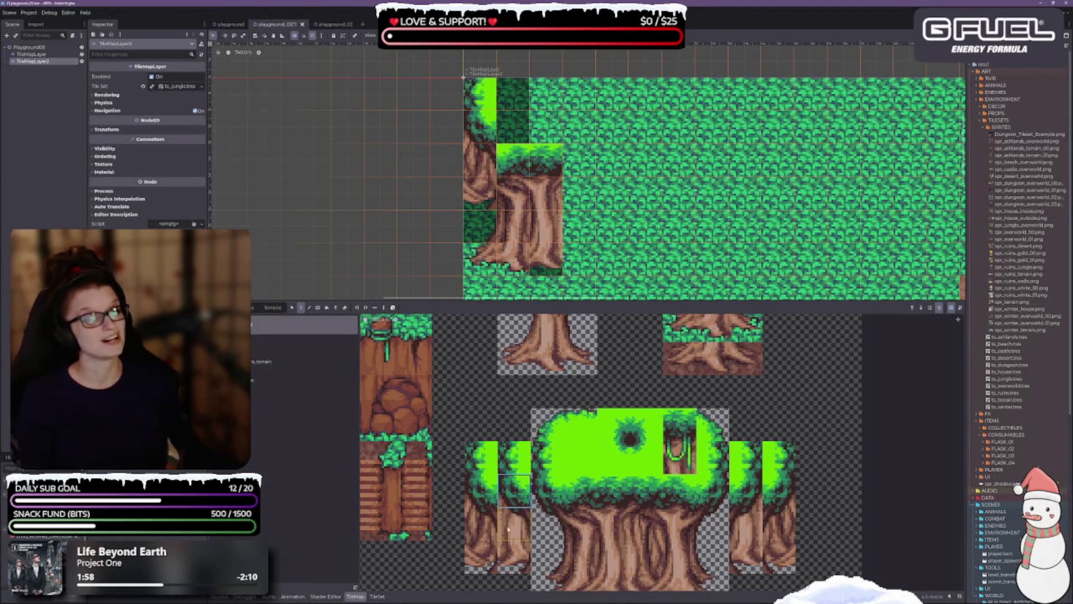
pyautogui.click(481, 525)
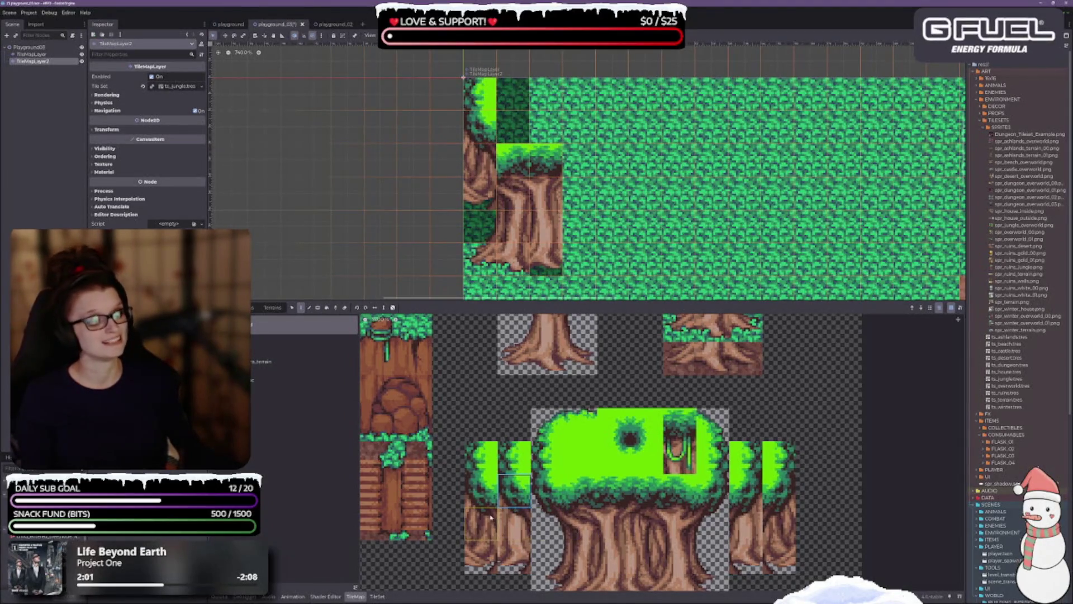
pyautogui.click(489, 139)
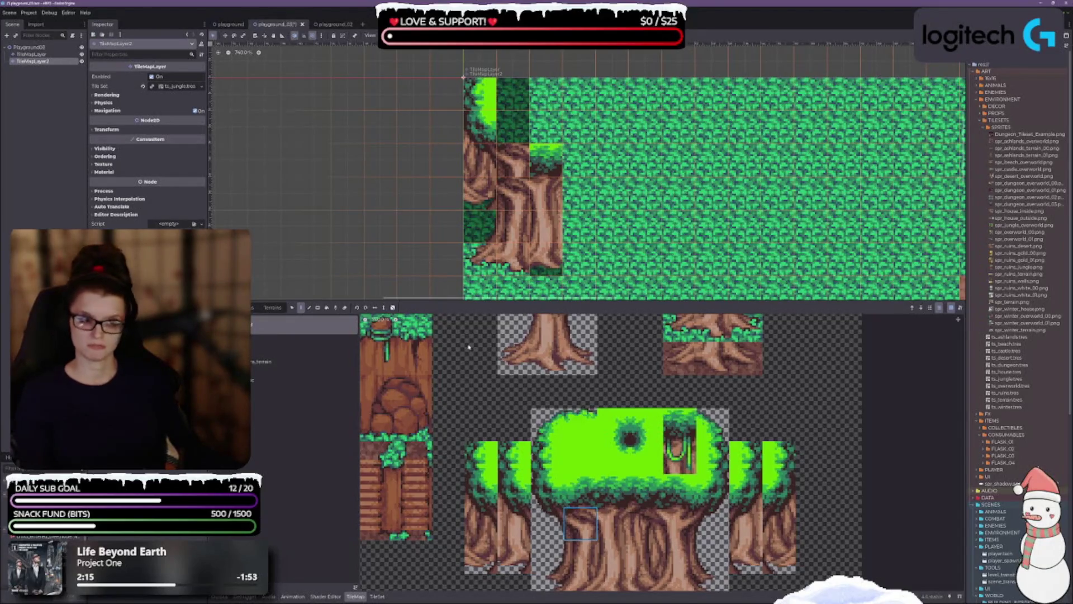
pyautogui.scroll(-3, 477, 410)
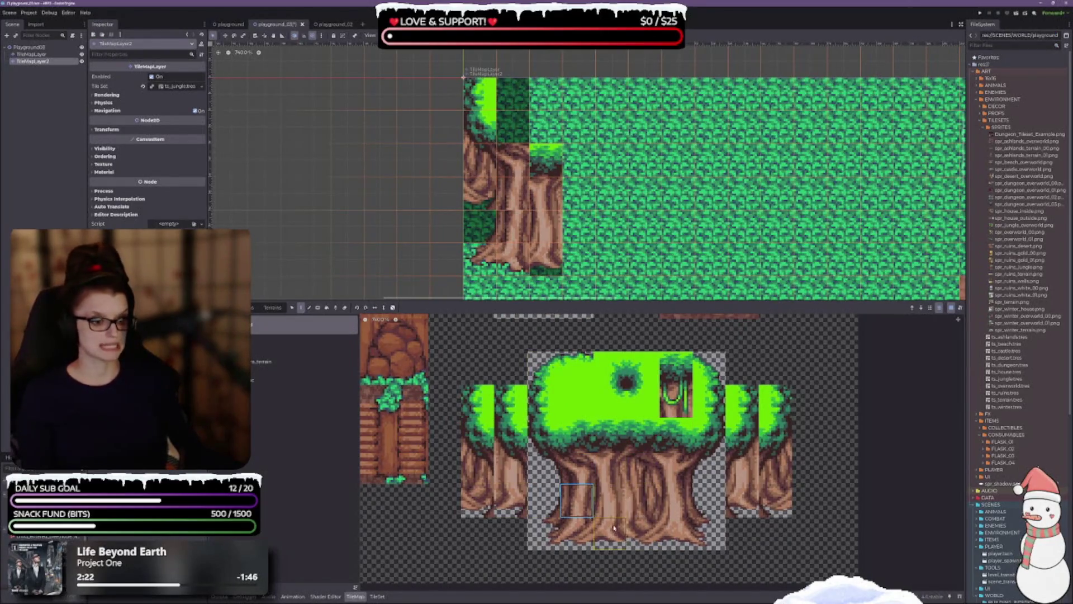
# Place a lower trunk tile onto the tree's trunk, undoing one misplaced placement in the left column.
pyautogui.click(576, 533)
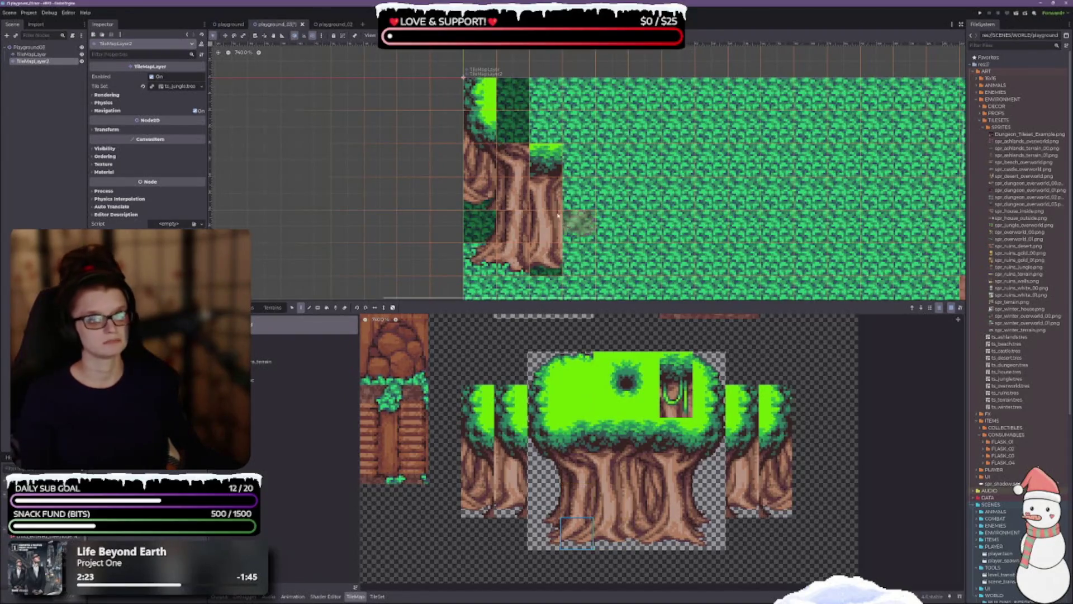
pyautogui.click(479, 227)
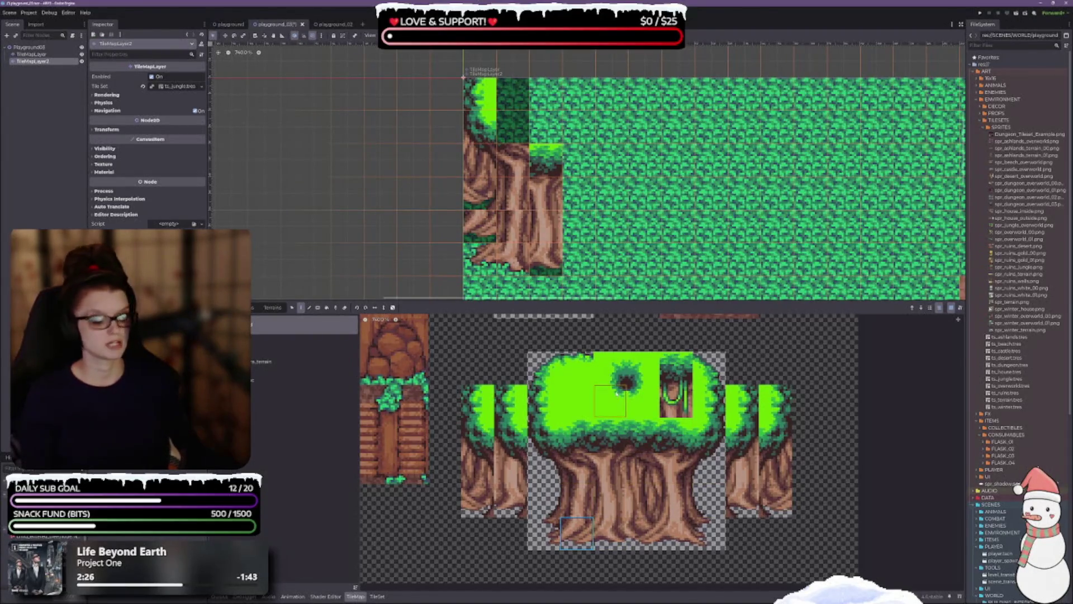
pyautogui.hotkey('ctrl', 'z')
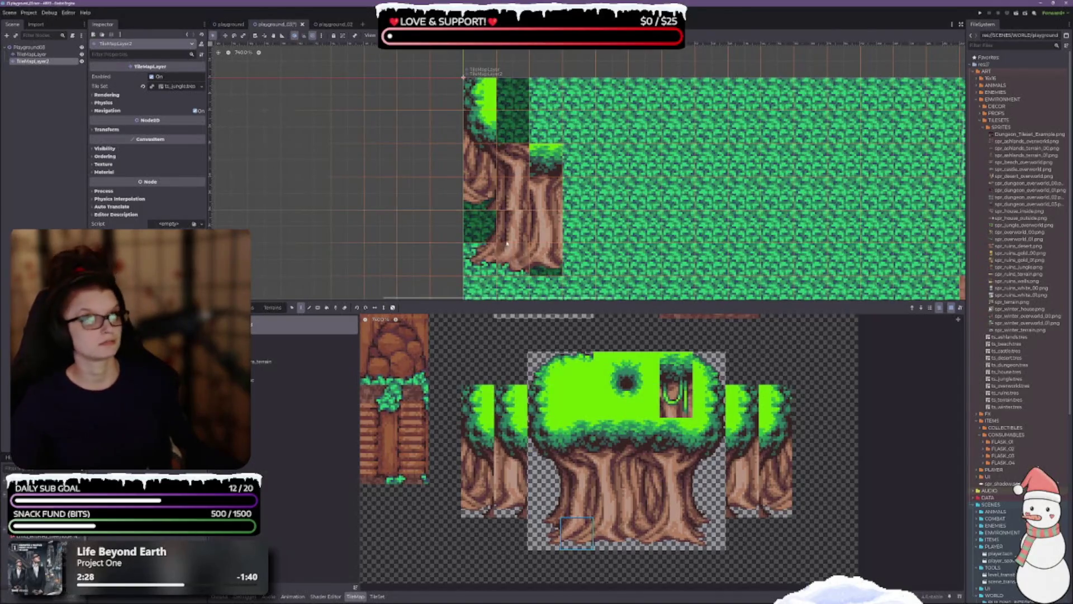
pyautogui.click(512, 226)
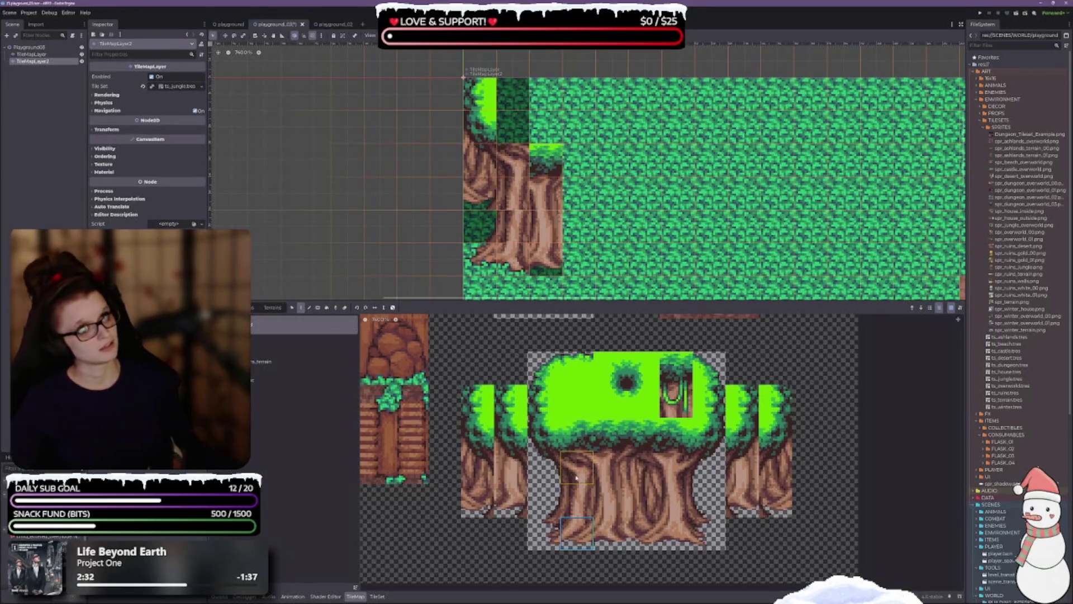
# Pick a 2×3 block of trunk tiles from the TileMap atlas as the brush.
pyautogui.click(575, 499)
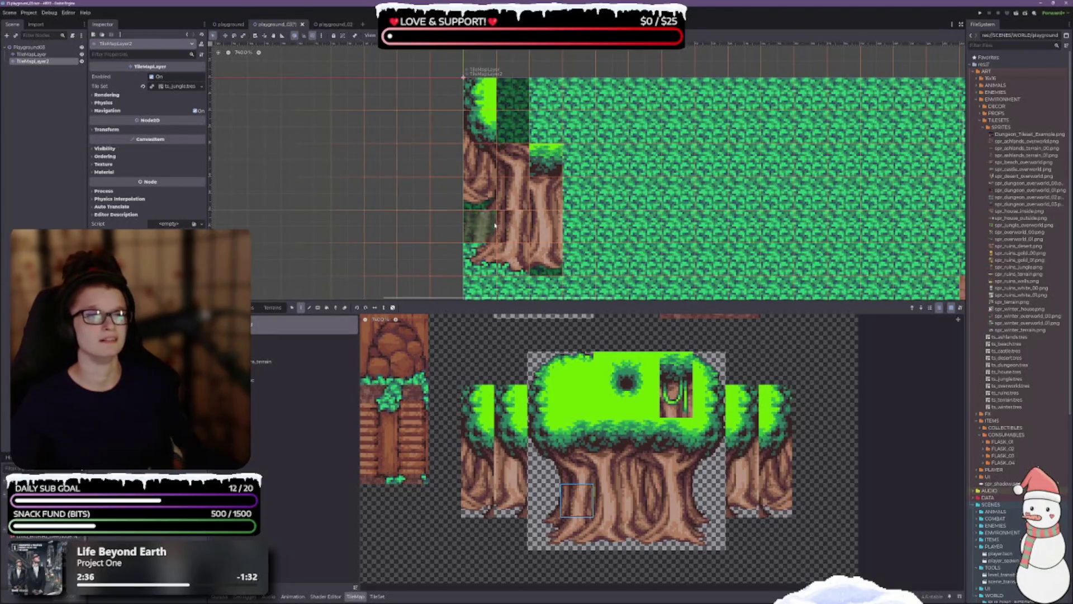
pyautogui.hscroll(-3, 587, 246)
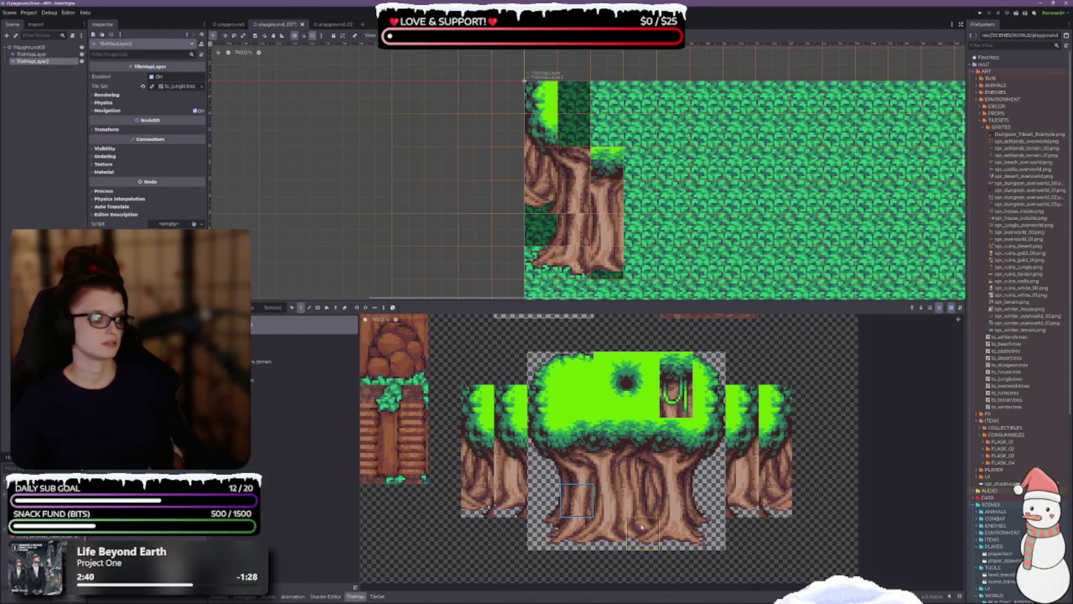
pyautogui.click(544, 501)
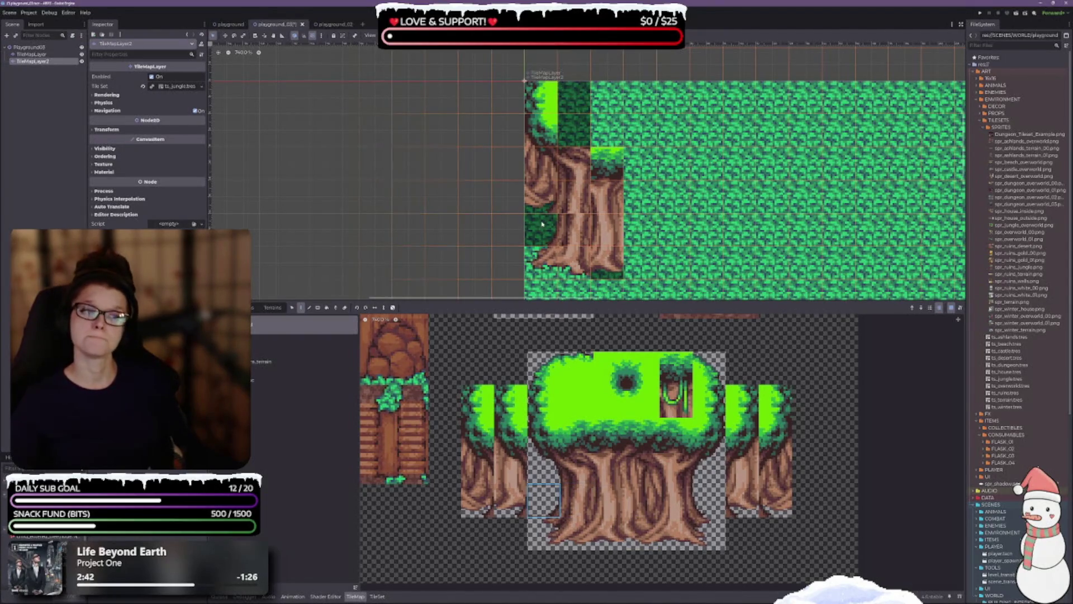
pyautogui.click(554, 525)
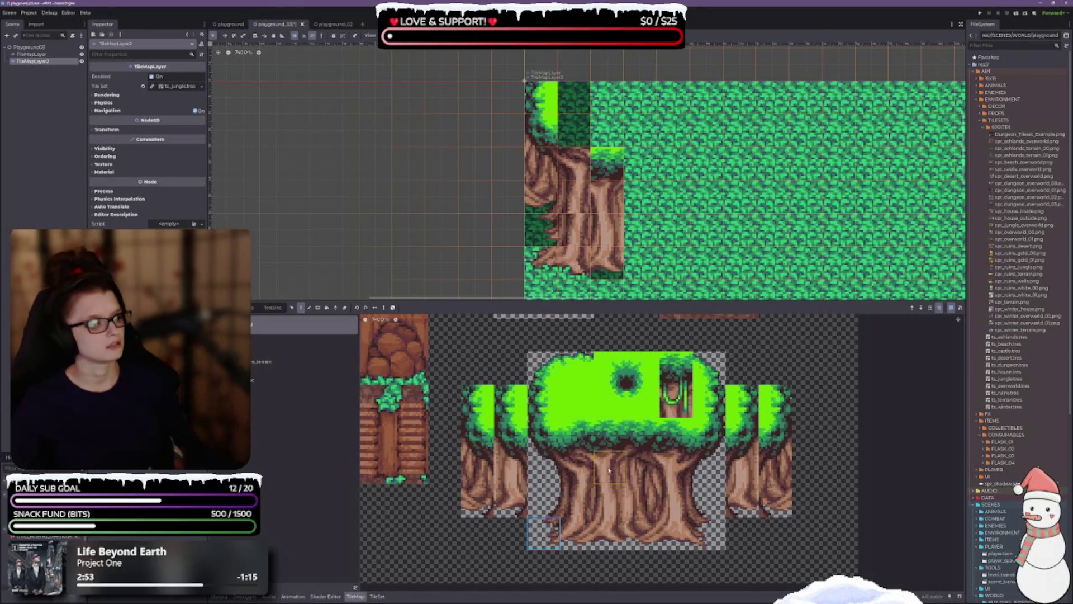
pyautogui.moveTo(619, 468)
pyautogui.mouseDown()
pyautogui.moveTo(643, 475)
pyautogui.moveTo(632, 521)
pyautogui.moveTo(642, 513)
pyautogui.moveTo(643, 541)
pyautogui.mouseUp()
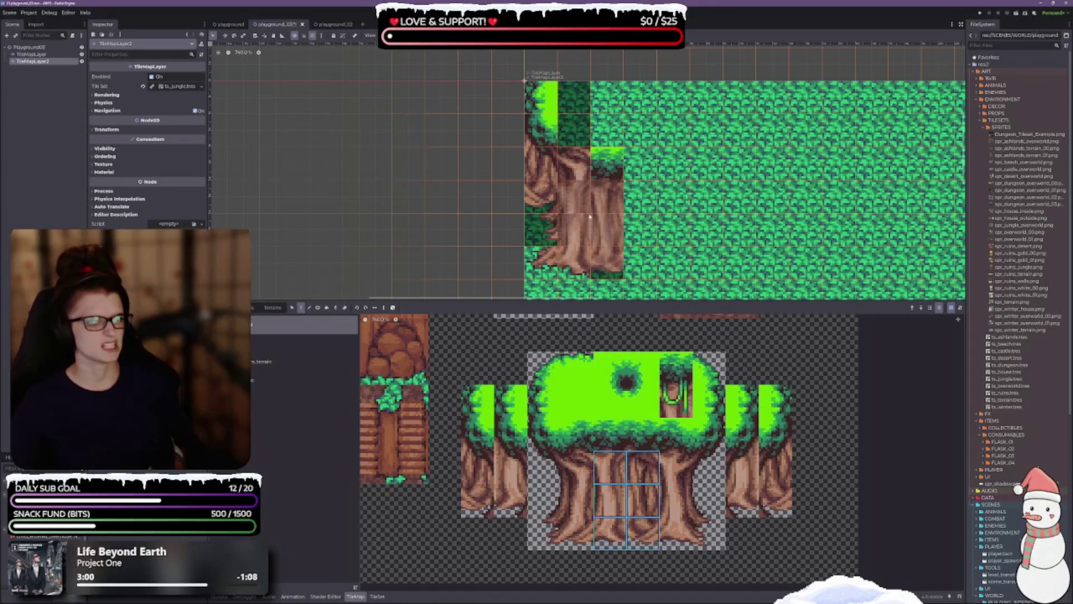
pyautogui.click(605, 202)
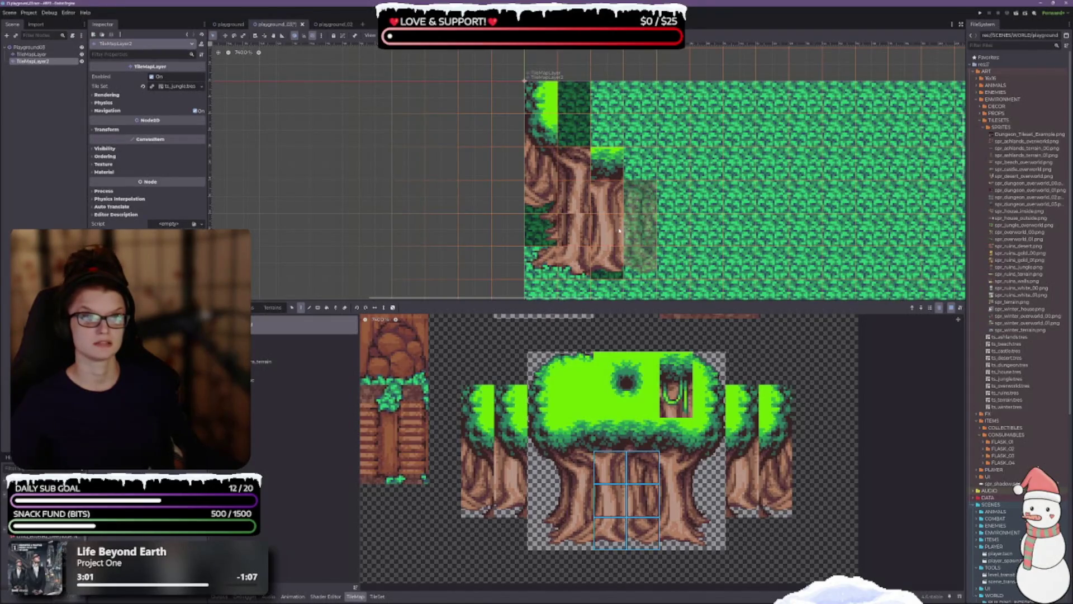
pyautogui.click(606, 228)
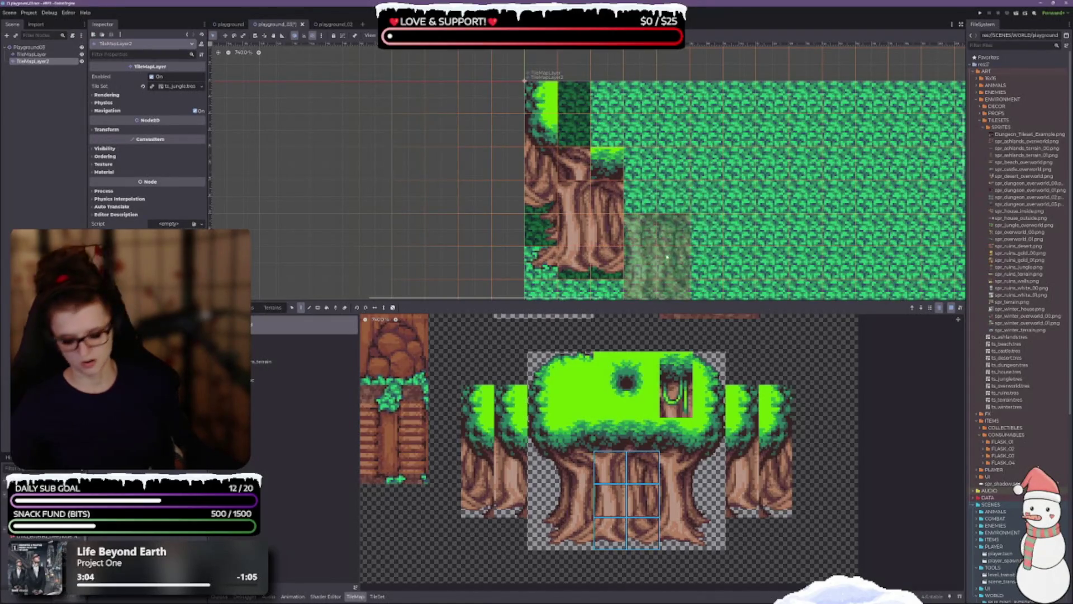
pyautogui.click(607, 223)
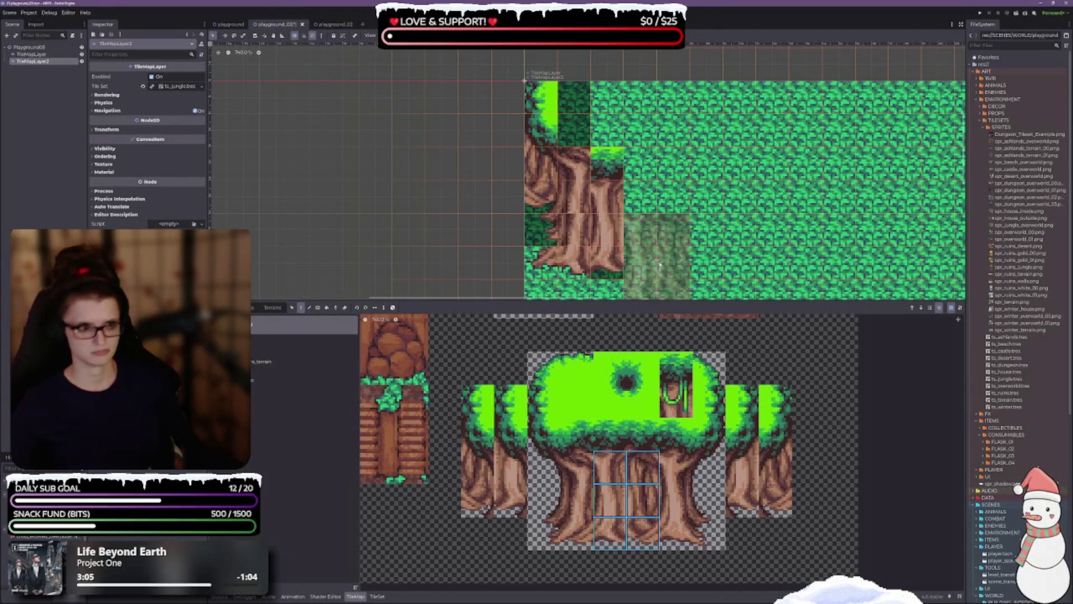
pyautogui.click(614, 213)
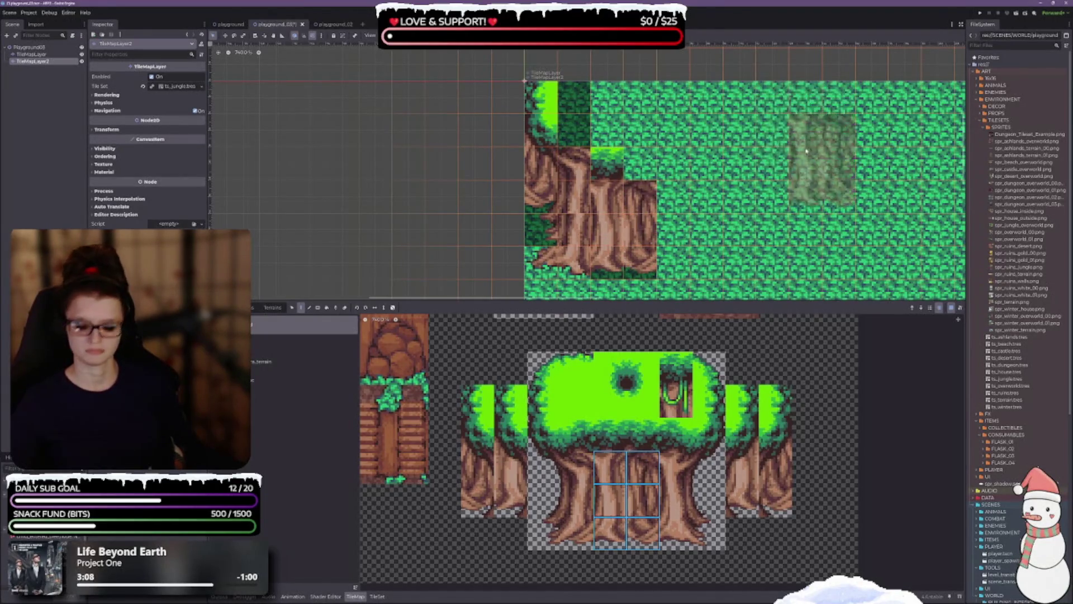
pyautogui.hotkey('ctrl', 'z')
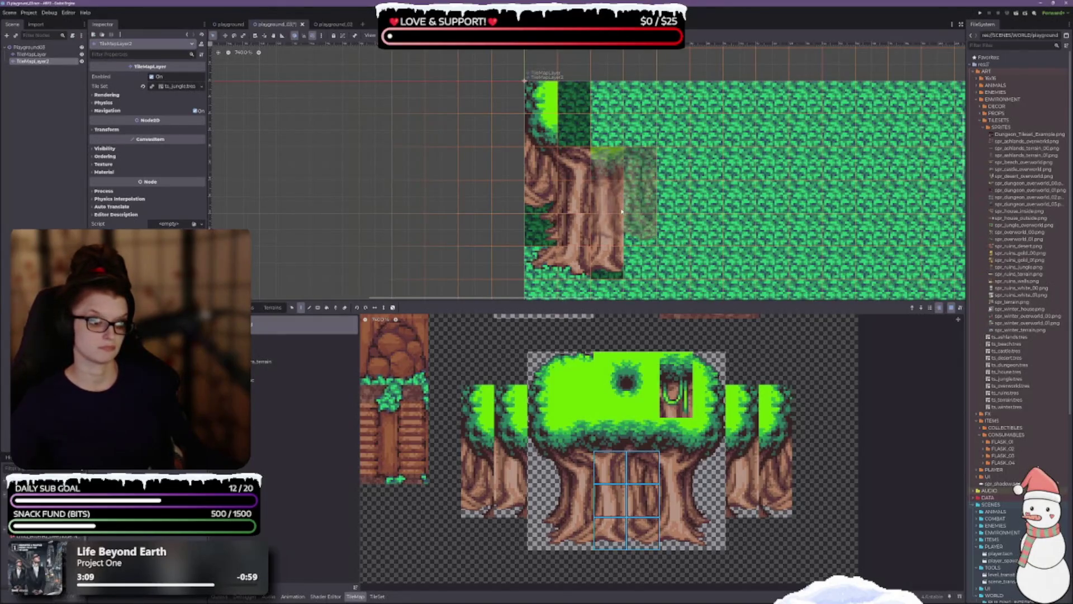
pyautogui.click(622, 212)
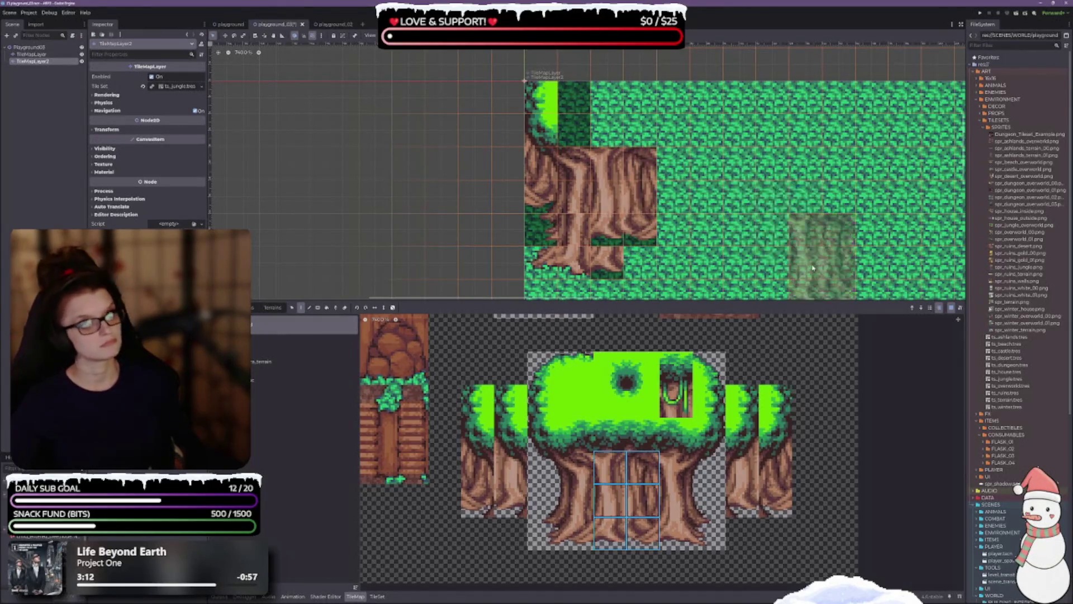
pyautogui.hotkey('ctrl', 'z')
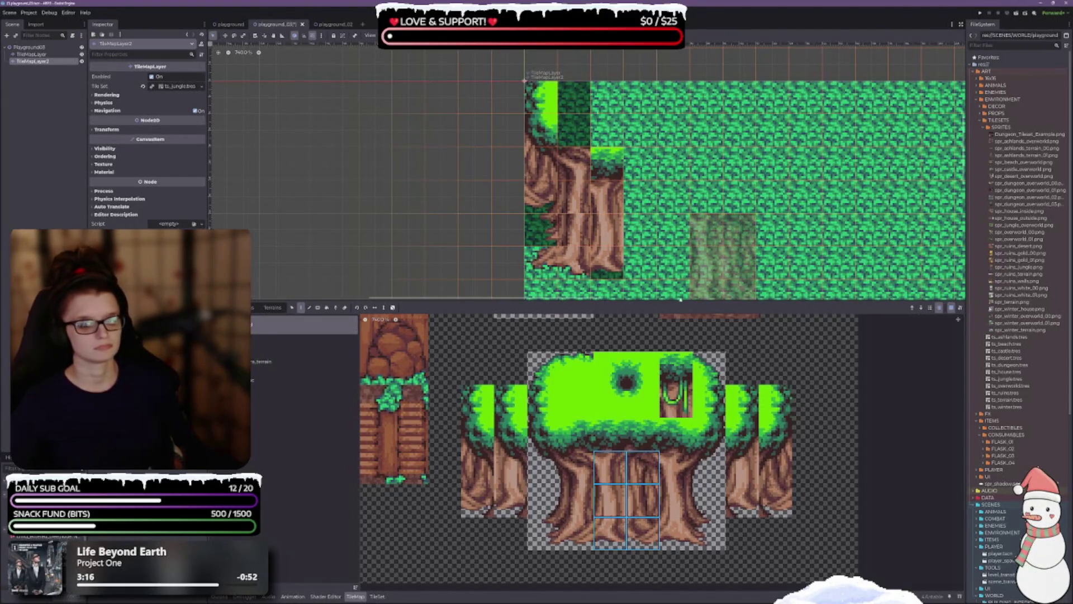
pyautogui.click(825, 363)
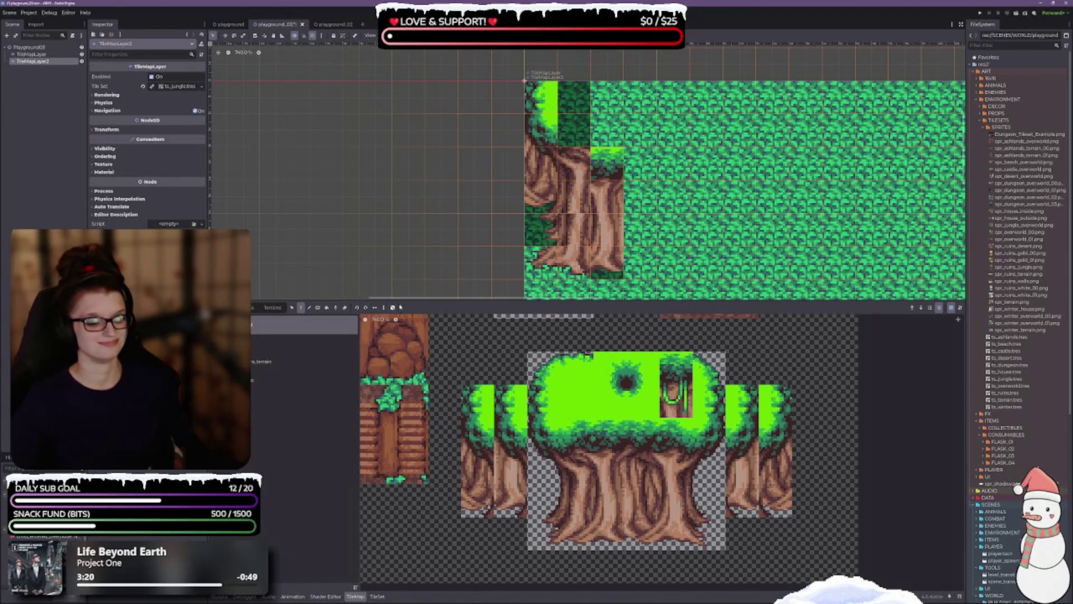
# Erase the tree's trunk tiles from the map and save the scene.
pyautogui.scroll(-4, 576, 126)
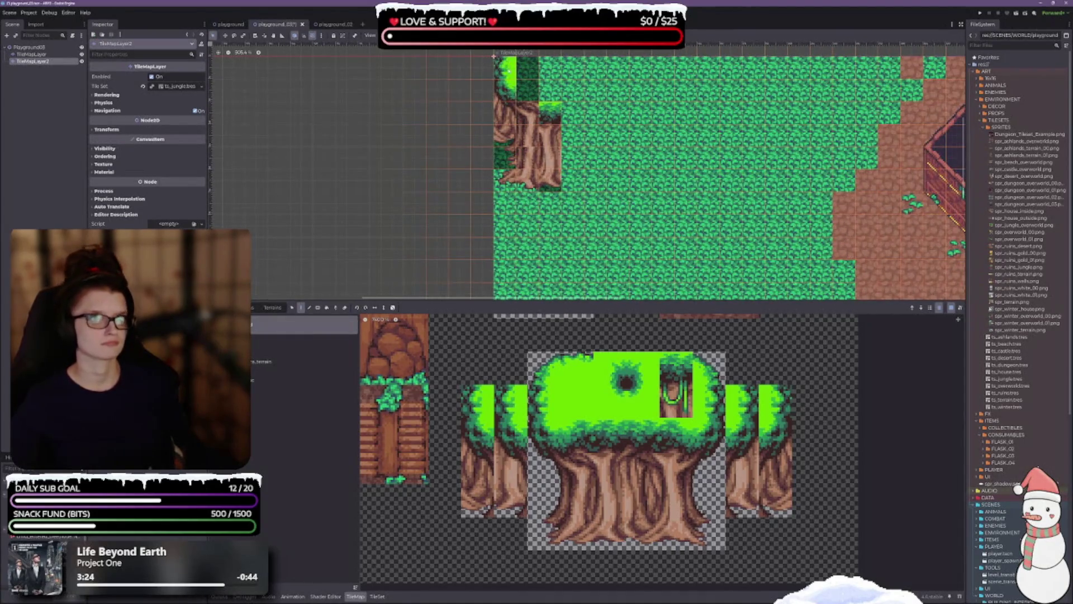
pyautogui.moveTo(506, 67)
pyautogui.mouseDown()
pyautogui.moveTo(506, 142)
pyautogui.moveTo(528, 179)
pyautogui.moveTo(551, 135)
pyautogui.moveTo(540, 119)
pyautogui.moveTo(550, 168)
pyautogui.mouseUp()
pyautogui.hotkey('ctrl', 's')
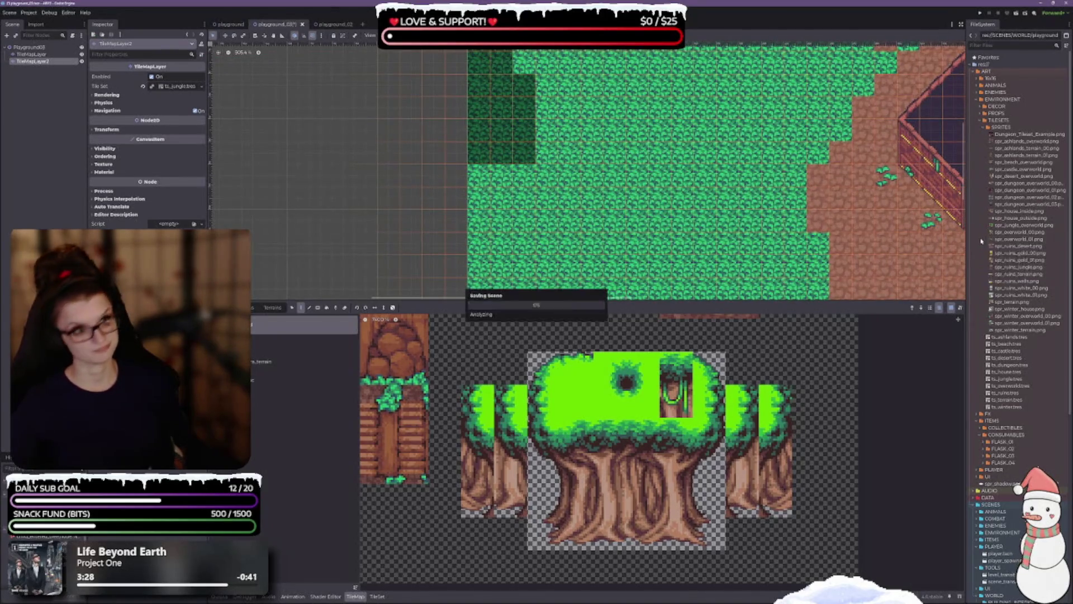
# Undo the stray dark tiles on the grass and make the map view taller.
pyautogui.moveTo(727, 198)
pyautogui.mouseDown()
pyautogui.moveTo(727, 221)
pyautogui.moveTo(615, 199)
pyautogui.mouseUp()
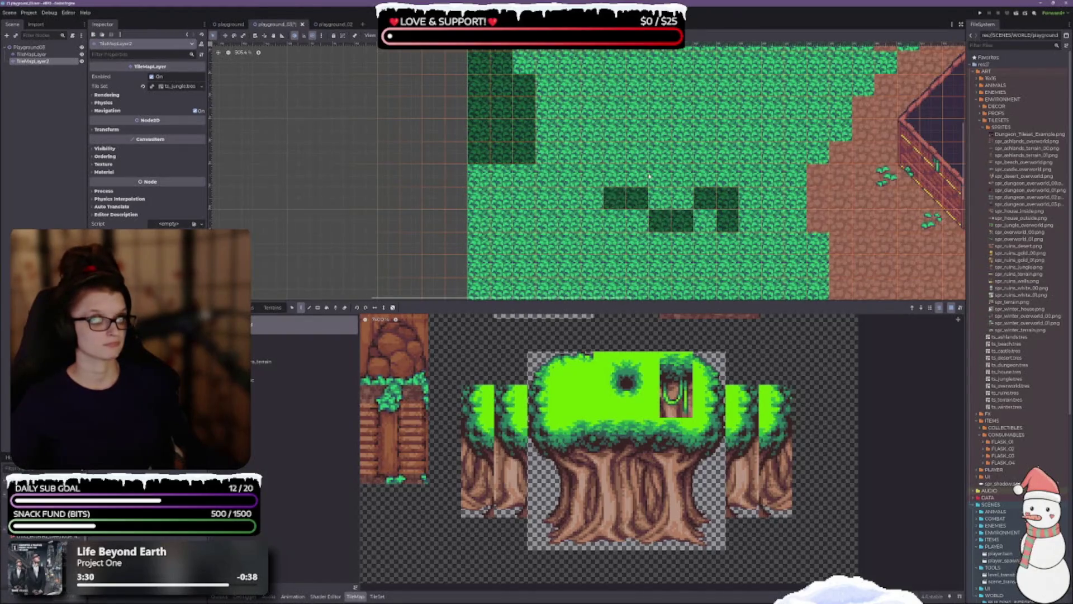
pyautogui.hotkey('ctrl', 'z')
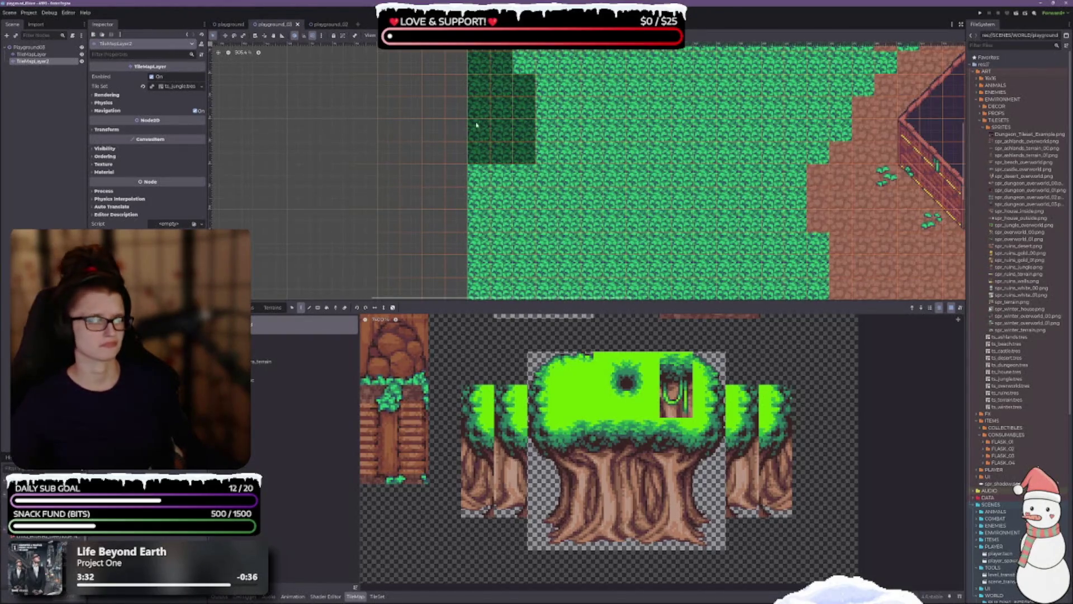
pyautogui.hscroll(5, 477, 120)
pyautogui.scroll(-4, 703, 236)
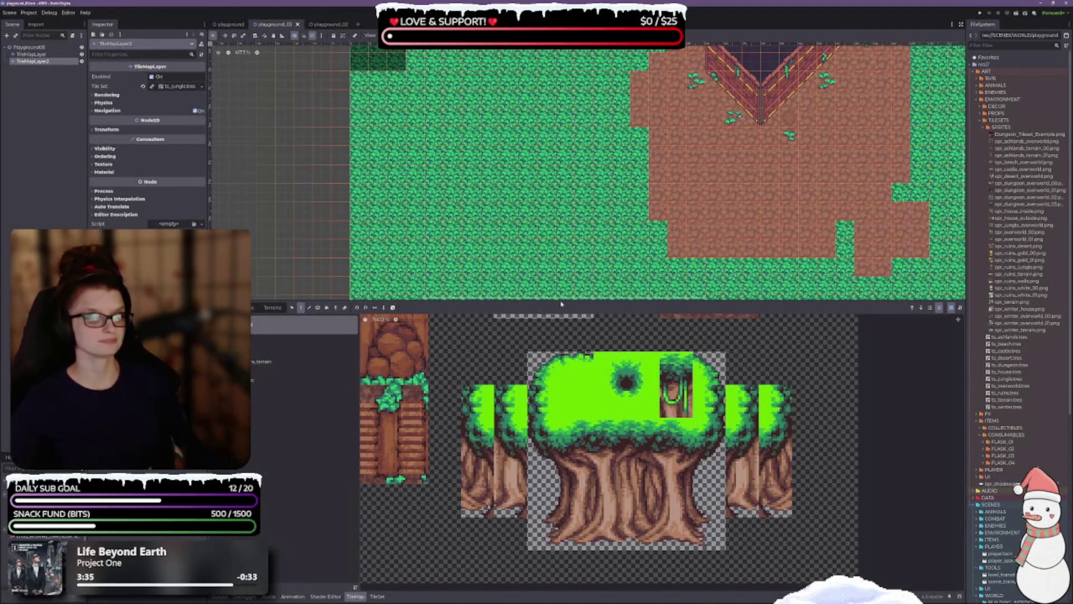
pyautogui.moveTo(560, 300); pyautogui.dragTo(560, 329)
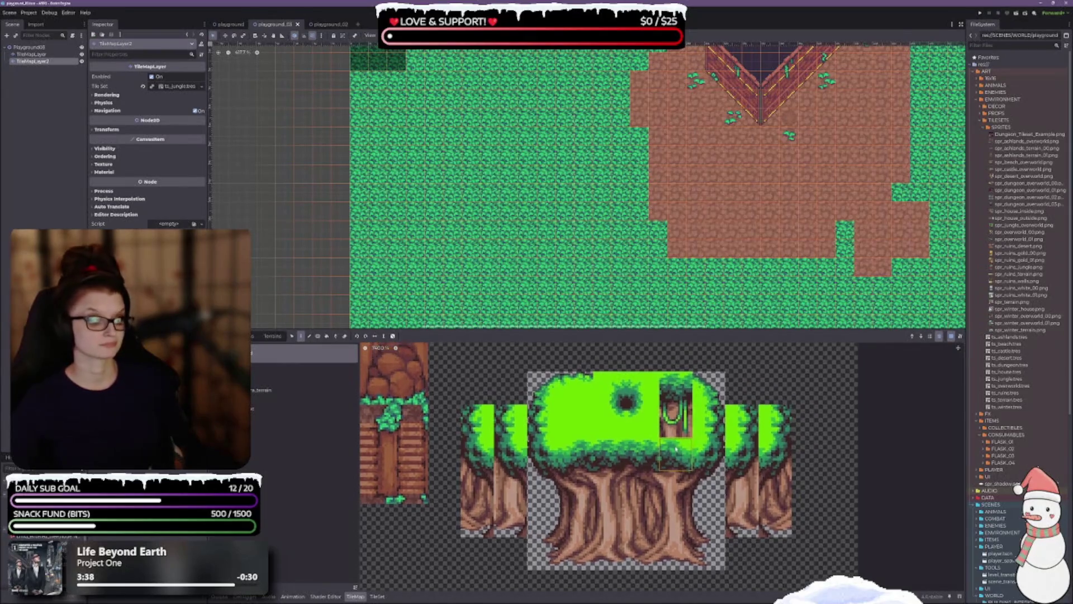
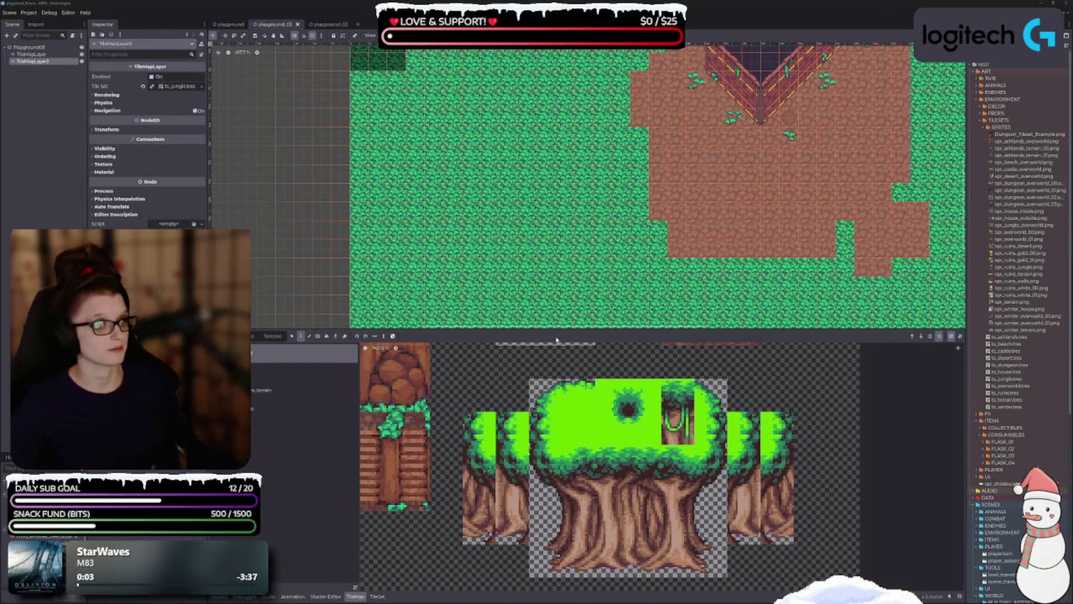
# Enlarge the map viewing area and pan the map to bring the house into view.
pyautogui.moveTo(528, 329); pyautogui.dragTo(528, 389)
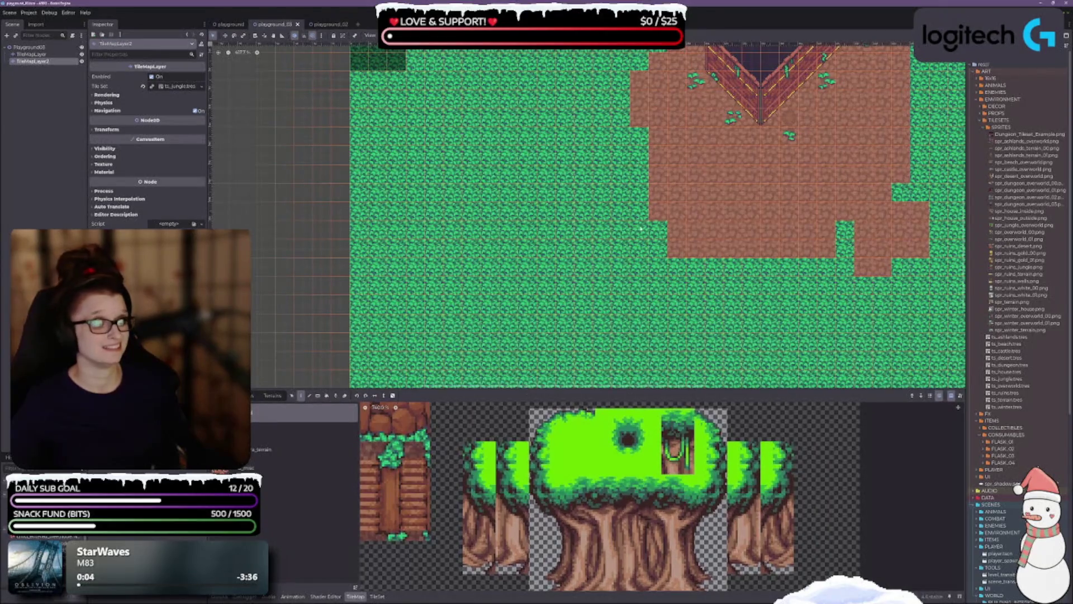
pyautogui.scroll(3, 534, 247)
pyautogui.scroll(5, 534, 247)
pyautogui.scroll(-12, 515, 251)
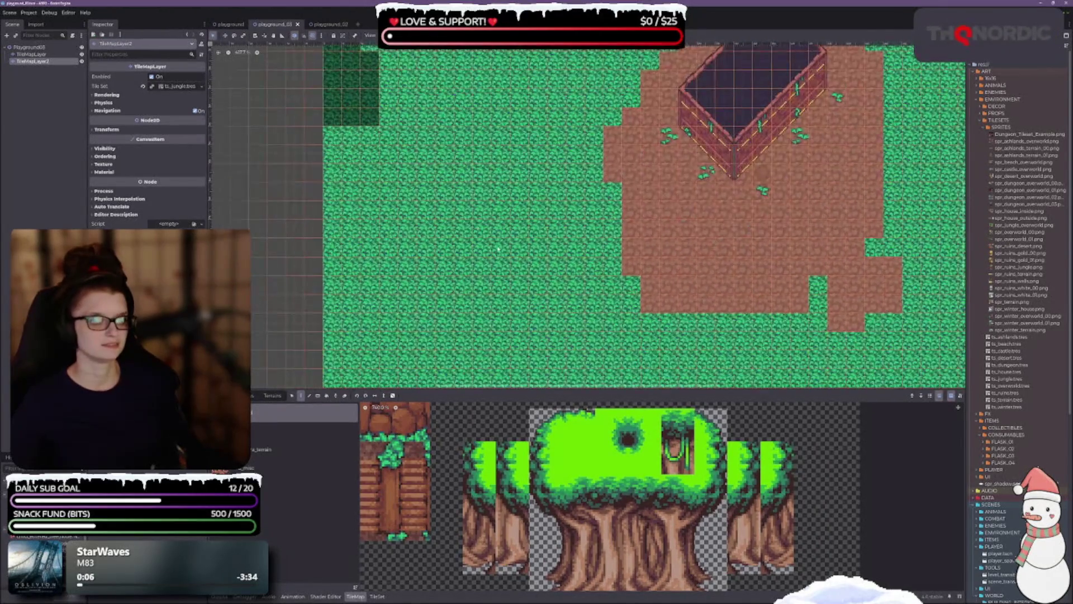
pyautogui.hscroll(10, 494, 255)
pyautogui.scroll(5, 494, 255)
pyautogui.hscroll(5, 539, 229)
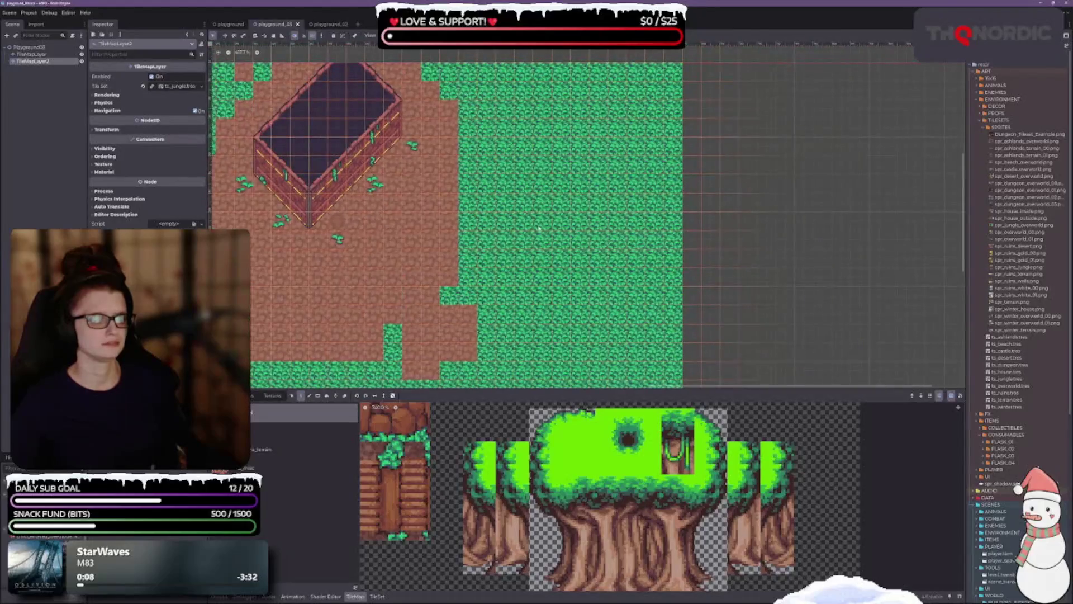
pyautogui.moveTo(553, 162); pyautogui.dragTo(509, 272)
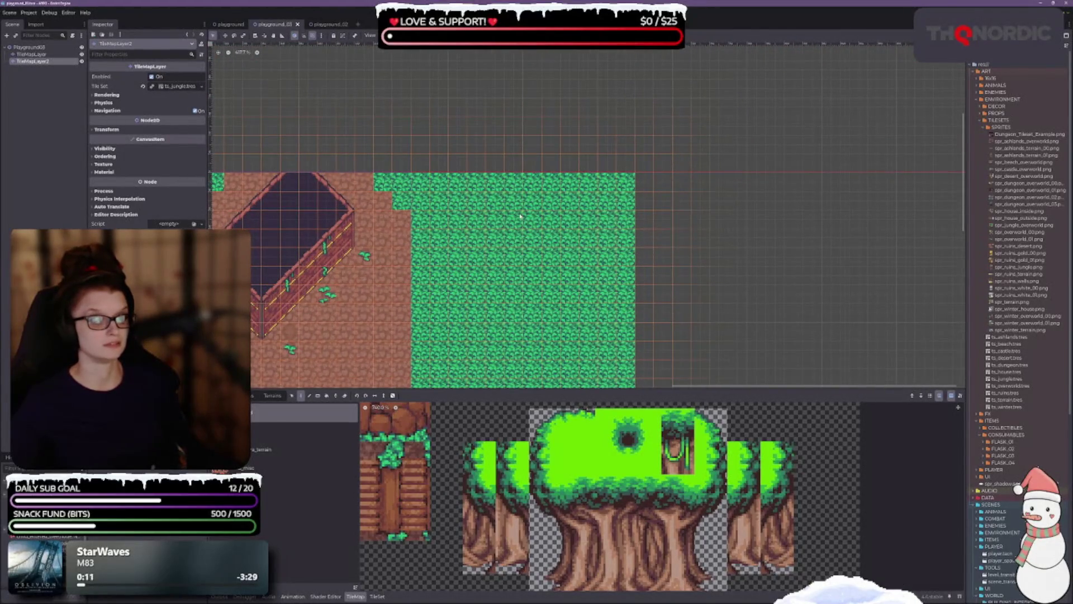
pyautogui.scroll(2, 495, 226)
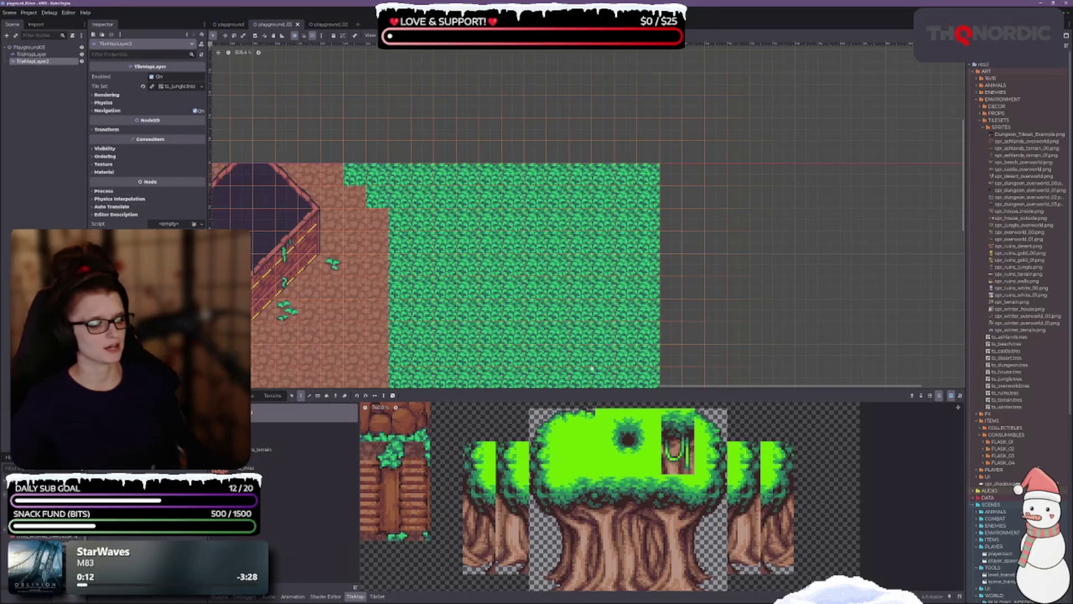
pyautogui.scroll(-1, 613, 416)
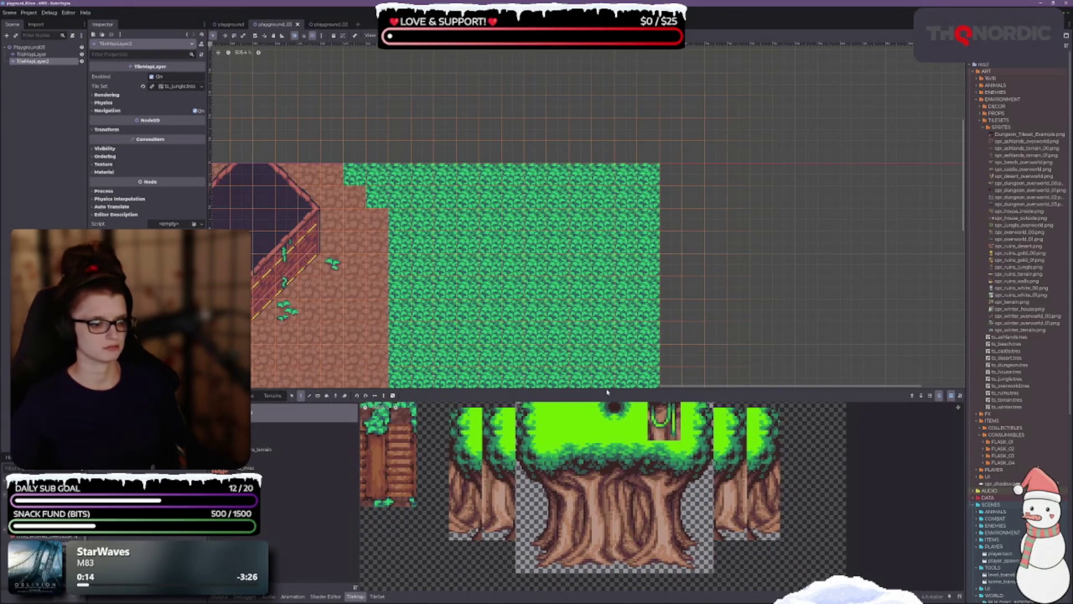
# Give the tile atlas more room and select the four stacked tree-trunk tiles.
pyautogui.moveTo(607, 392); pyautogui.dragTo(607, 285)
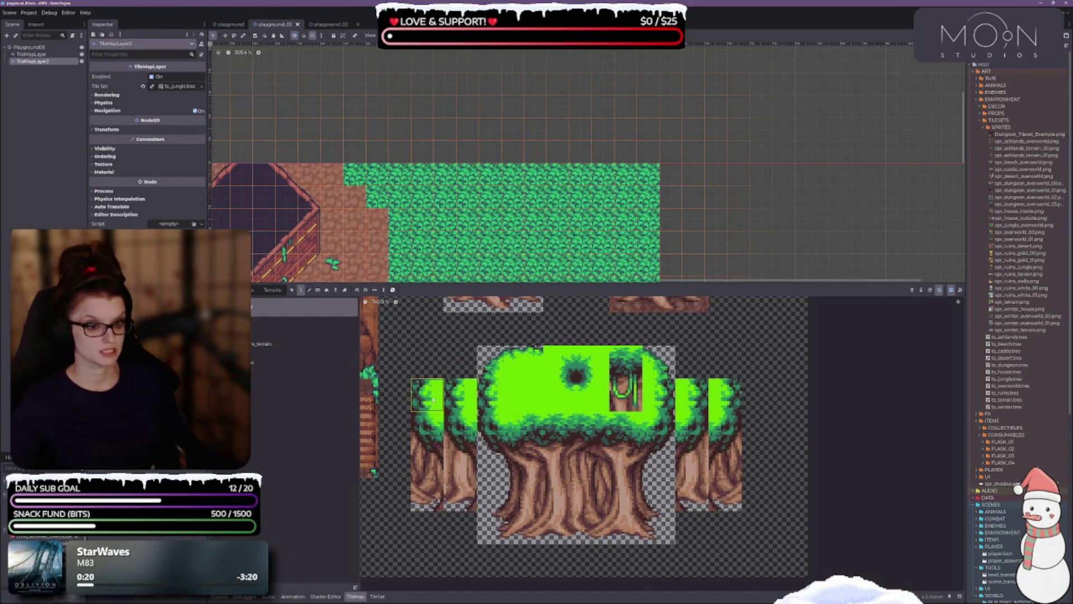
pyautogui.moveTo(428, 391); pyautogui.dragTo(426, 506)
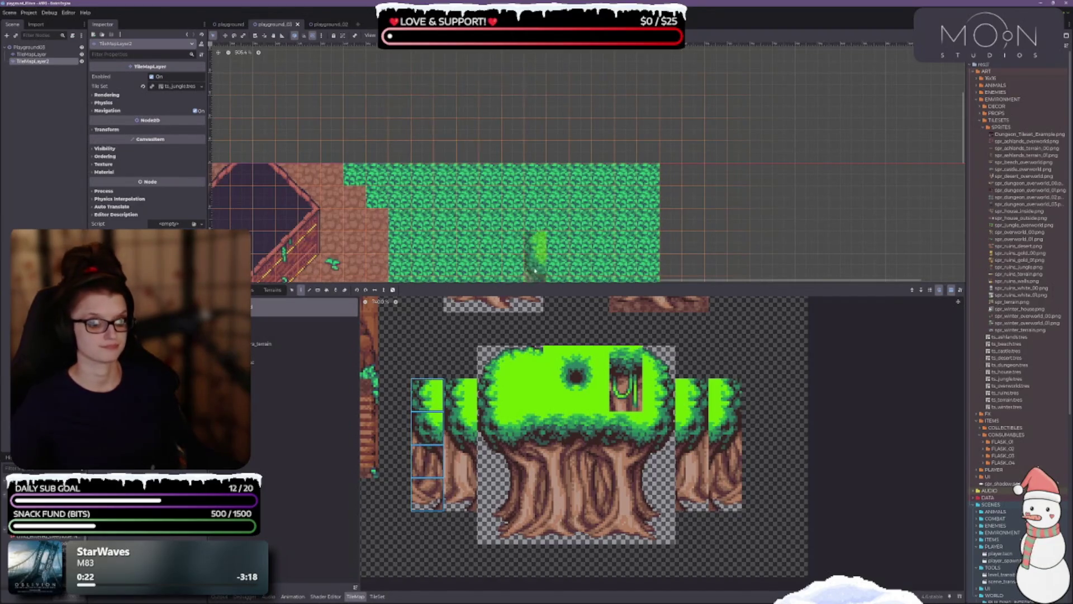
pyautogui.scroll(-5, 467, 218)
pyautogui.scroll(-1, 472, 63)
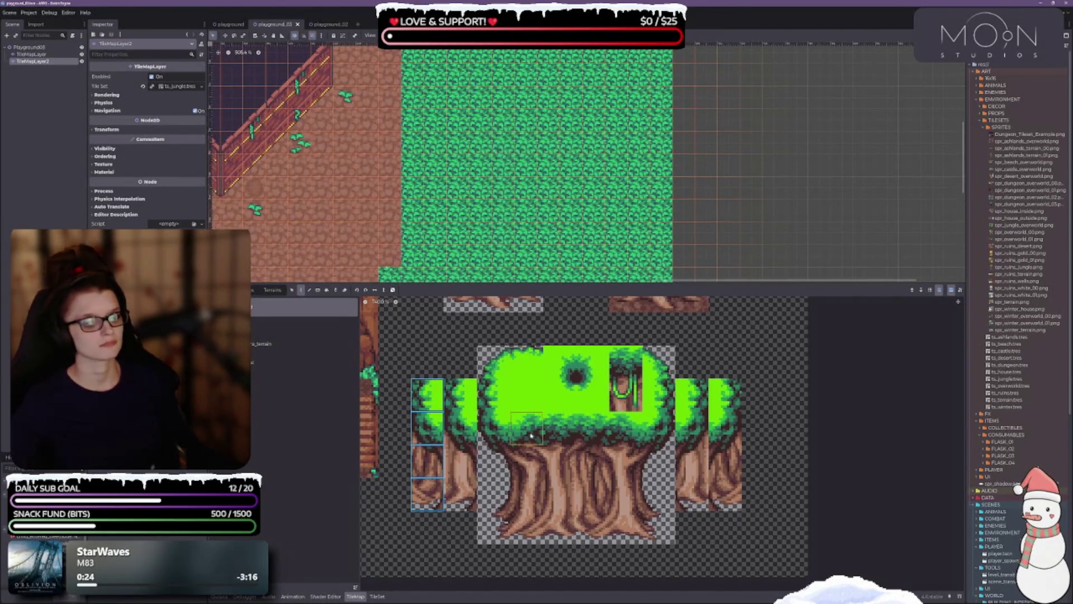
# Stop editing TileMapLayer2 and close the tile panel with Escape.
pyautogui.press('Escape')
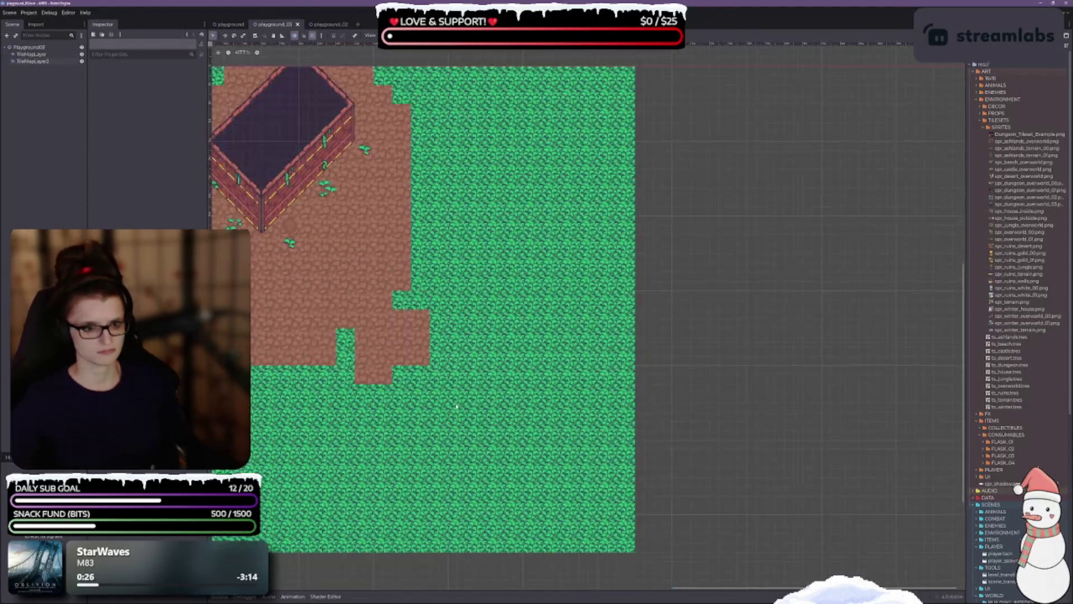
pyautogui.scroll(3, 436, 313)
pyautogui.hscroll(-6, 444, 285)
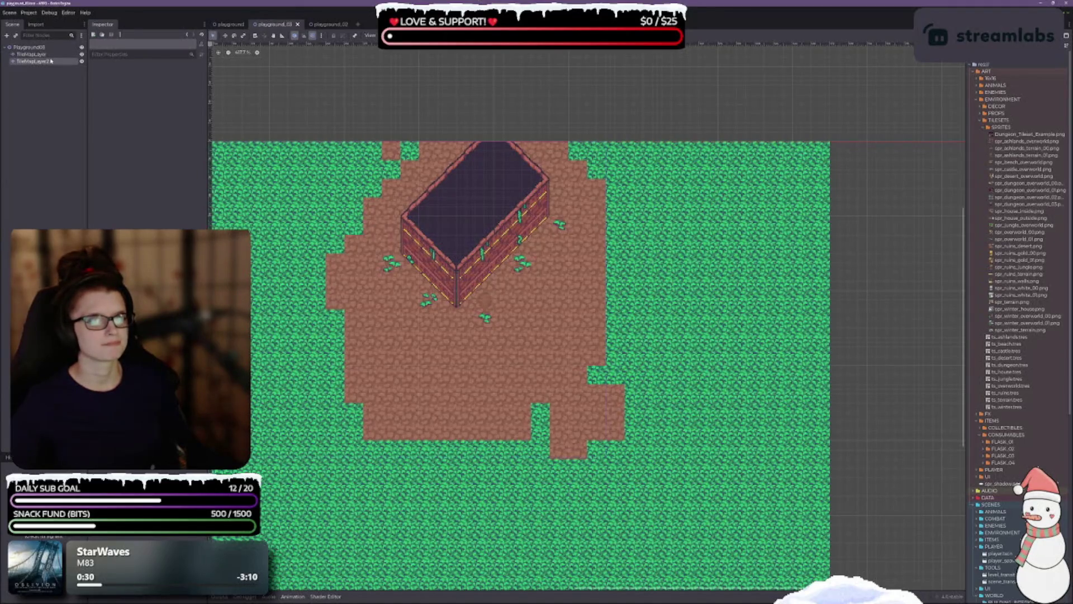
# Select the base TileMapLayer, toggle its visibility off and on, and enlarge the viewport.
pyautogui.click(34, 54)
pyautogui.click(81, 54)
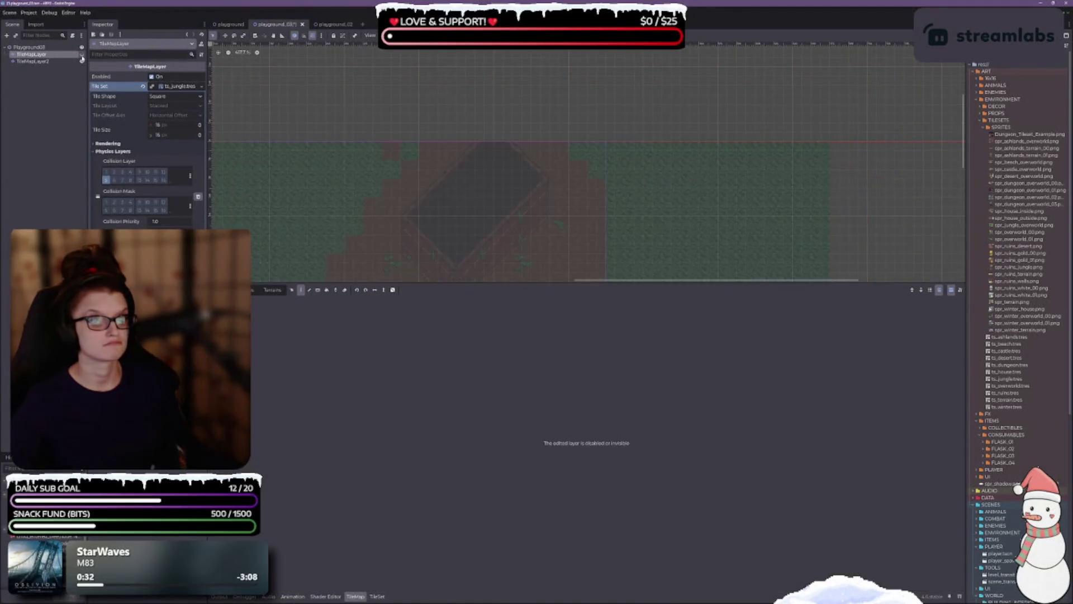
pyautogui.click(82, 55)
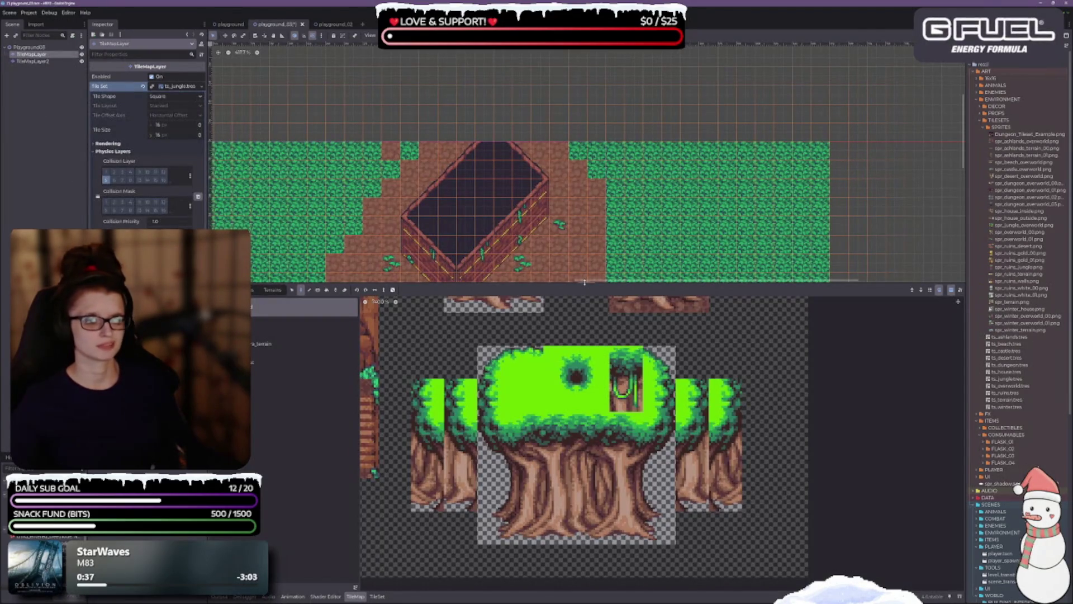
pyautogui.moveTo(584, 283); pyautogui.dragTo(585, 423)
pyautogui.scroll(-3, 548, 268)
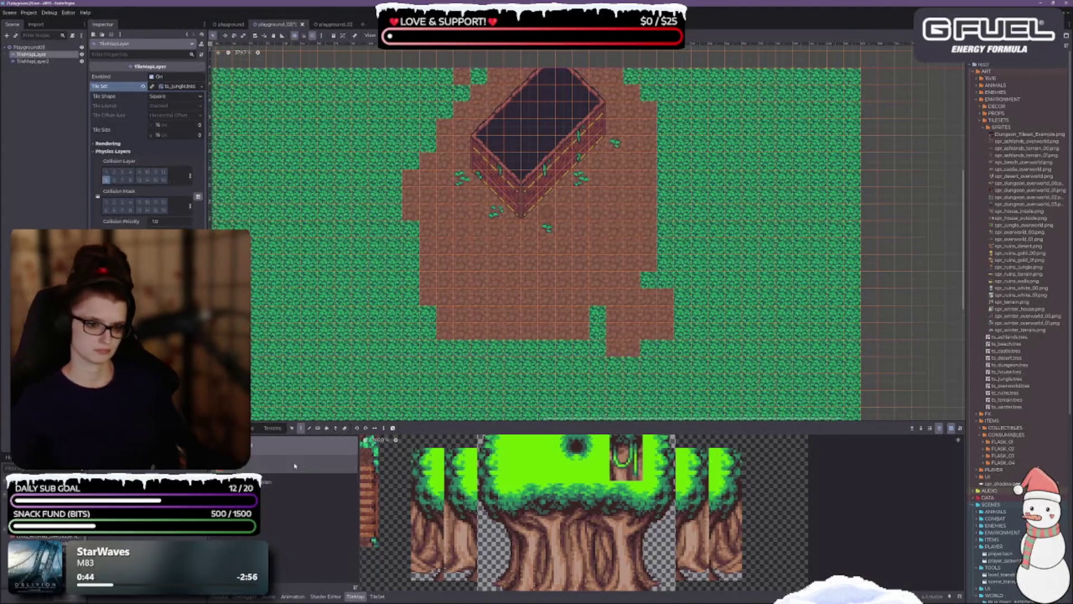
# With the Select tool, box-select the dirt-and-house tiles and drag them to a new spot.
pyautogui.click(295, 428)
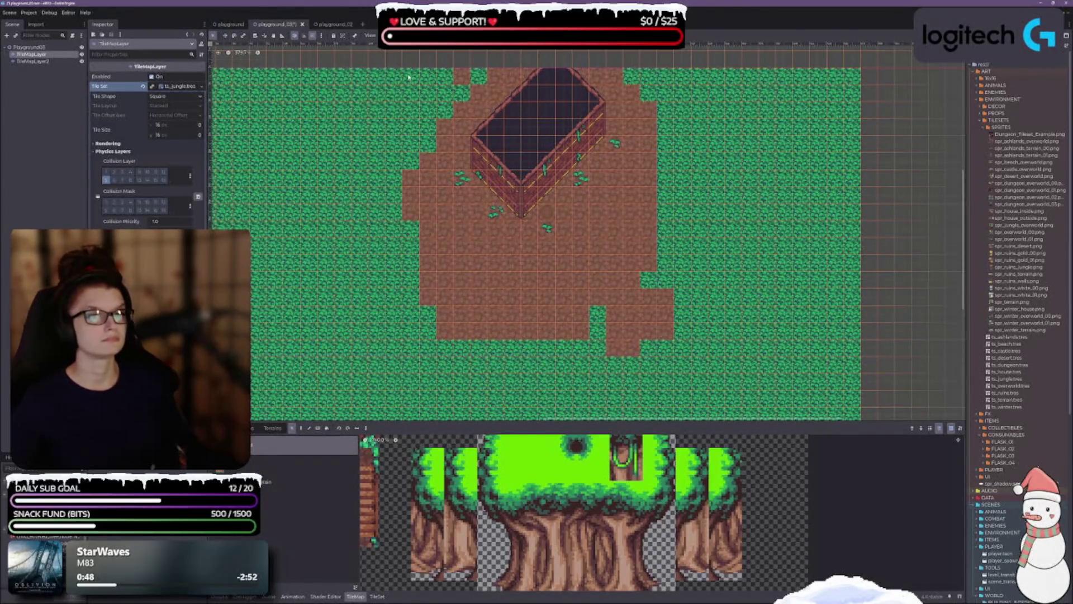
pyautogui.moveTo(410, 81)
pyautogui.mouseDown()
pyautogui.moveTo(455, 155)
pyautogui.moveTo(665, 353)
pyautogui.mouseUp()
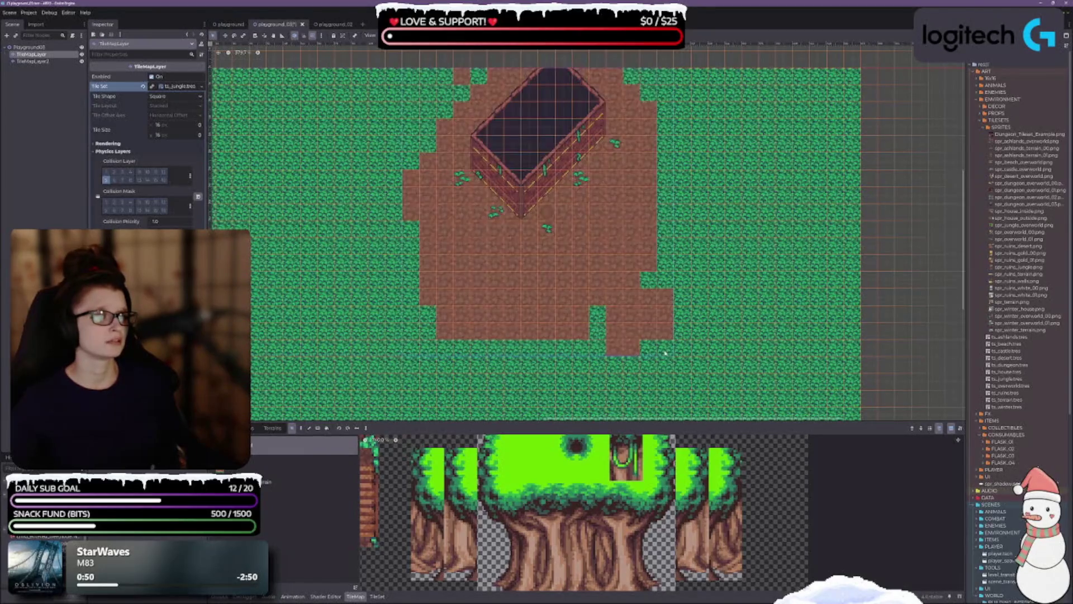
pyautogui.moveTo(516, 229)
pyautogui.mouseDown()
pyautogui.moveTo(407, 232)
pyautogui.moveTo(354, 270)
pyautogui.moveTo(577, 375)
pyautogui.moveTo(739, 314)
pyautogui.moveTo(556, 266)
pyautogui.moveTo(537, 358)
pyautogui.moveTo(496, 353)
pyautogui.moveTo(506, 362)
pyautogui.moveTo(486, 268)
pyautogui.moveTo(546, 364)
pyautogui.mouseUp()
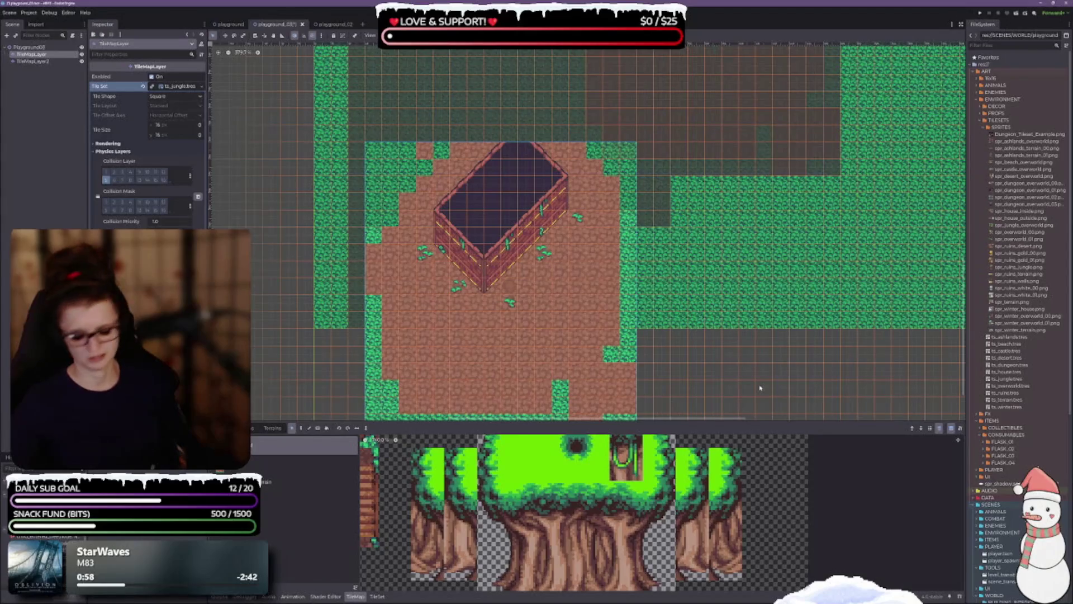
# Save the playground_03 scene.
pyautogui.scroll(5, 721, 325)
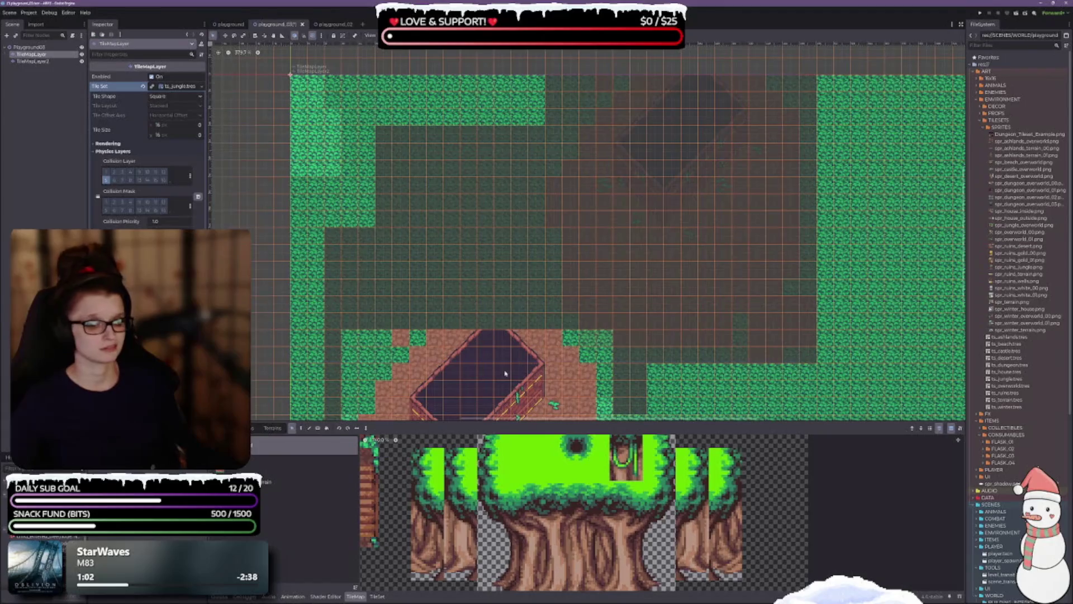
pyautogui.scroll(2, 624, 492)
pyautogui.scroll(-4, 623, 492)
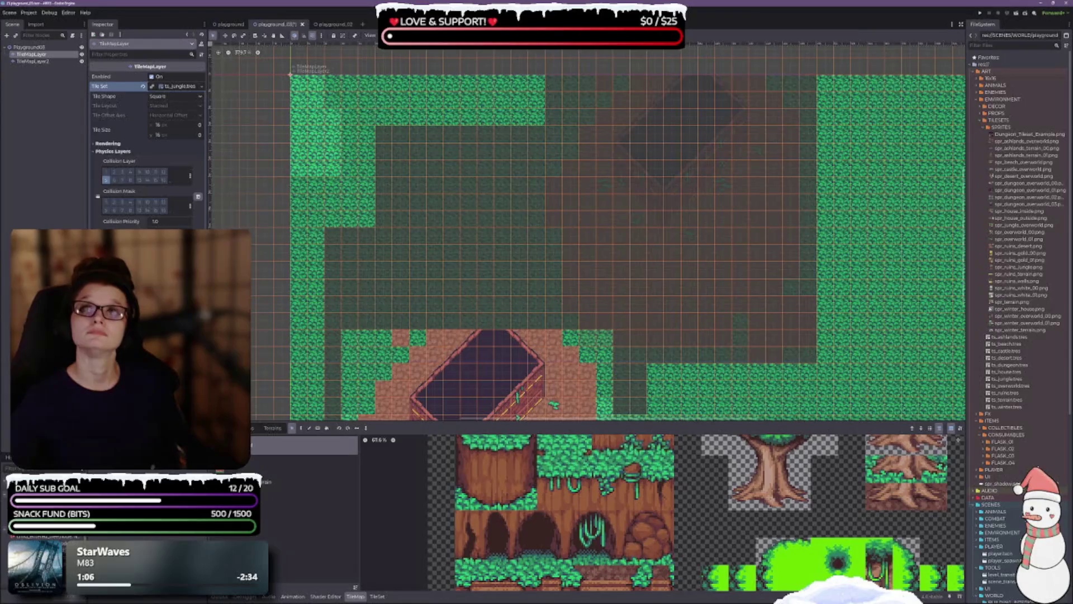
pyautogui.hotkey('ctrl', 's')
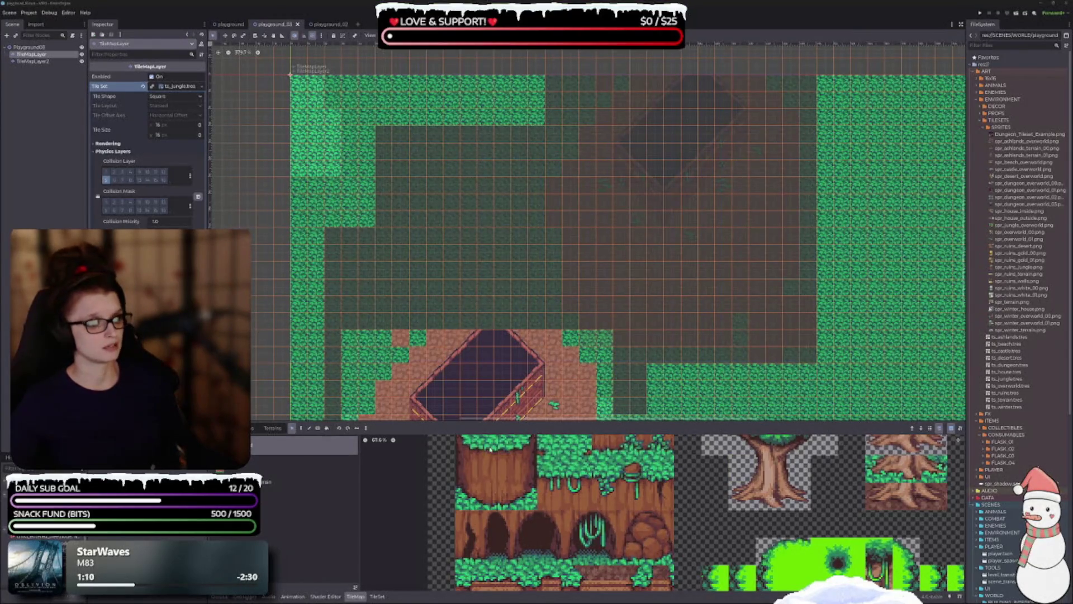
# Bucket-fill the empty dark area with grass tiles and save the scene.
pyautogui.scroll(5, 559, 498)
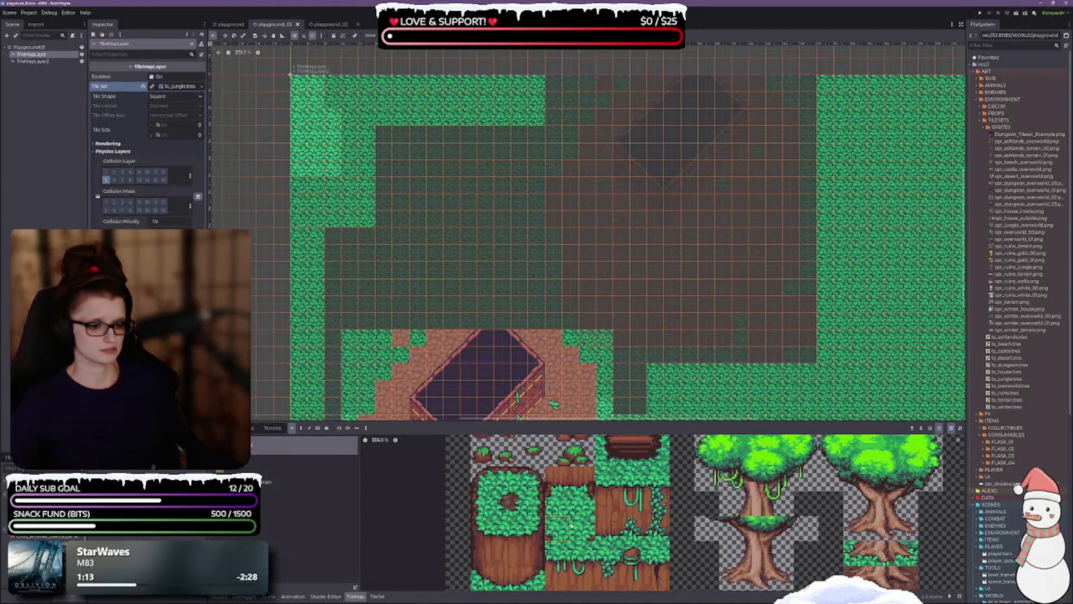
pyautogui.scroll(-1, 550, 494)
pyautogui.scroll(4, 549, 494)
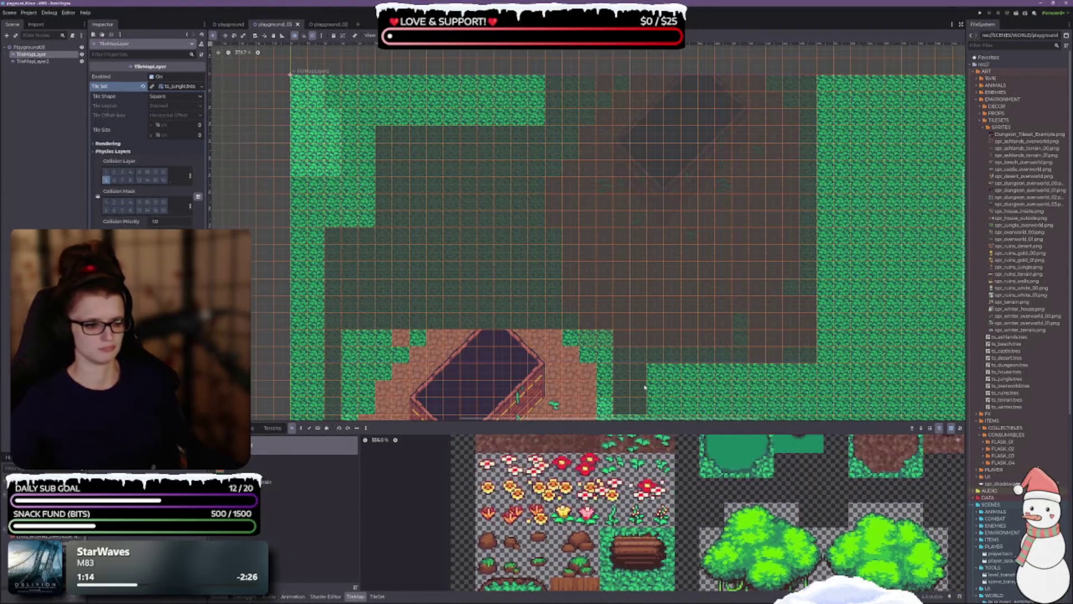
pyautogui.scroll(2, 639, 61)
pyautogui.scroll(-2, 639, 62)
pyautogui.scroll(1, 515, 493)
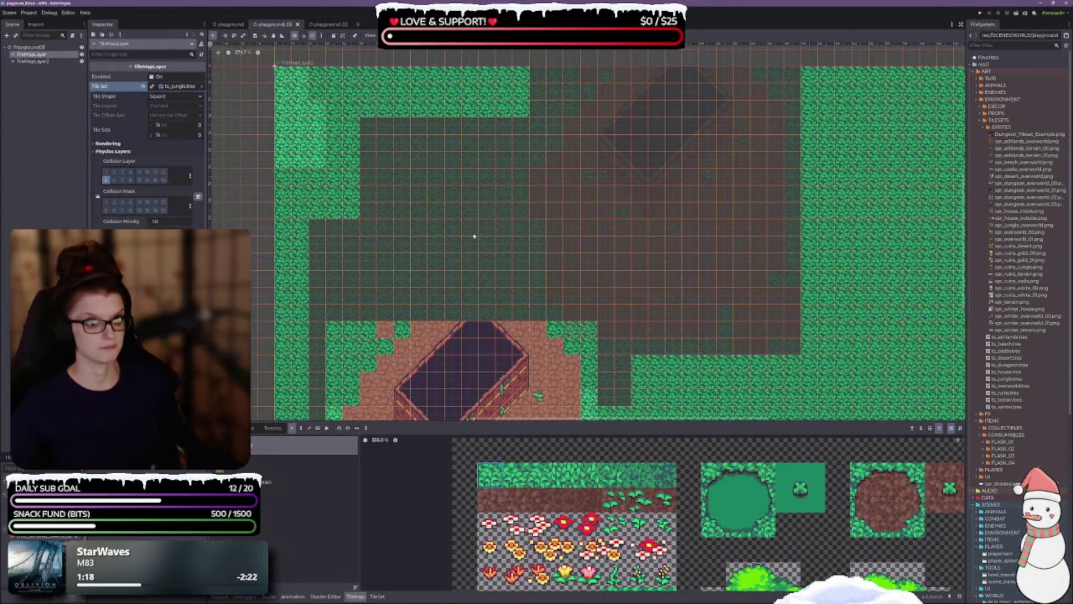
pyautogui.scroll(-1, 474, 236)
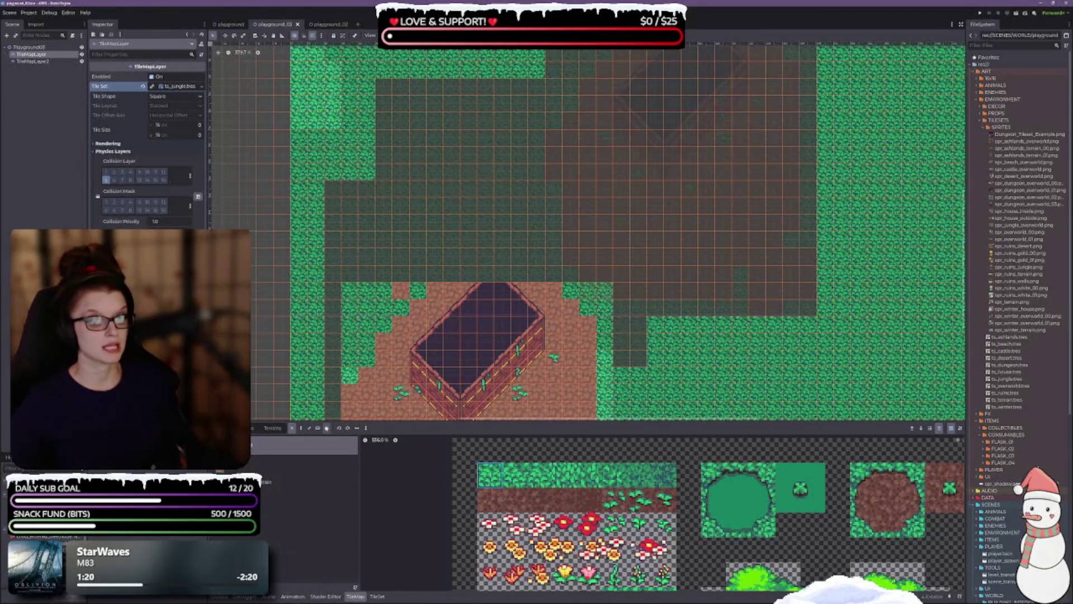
pyautogui.press('b')
pyautogui.click(503, 231)
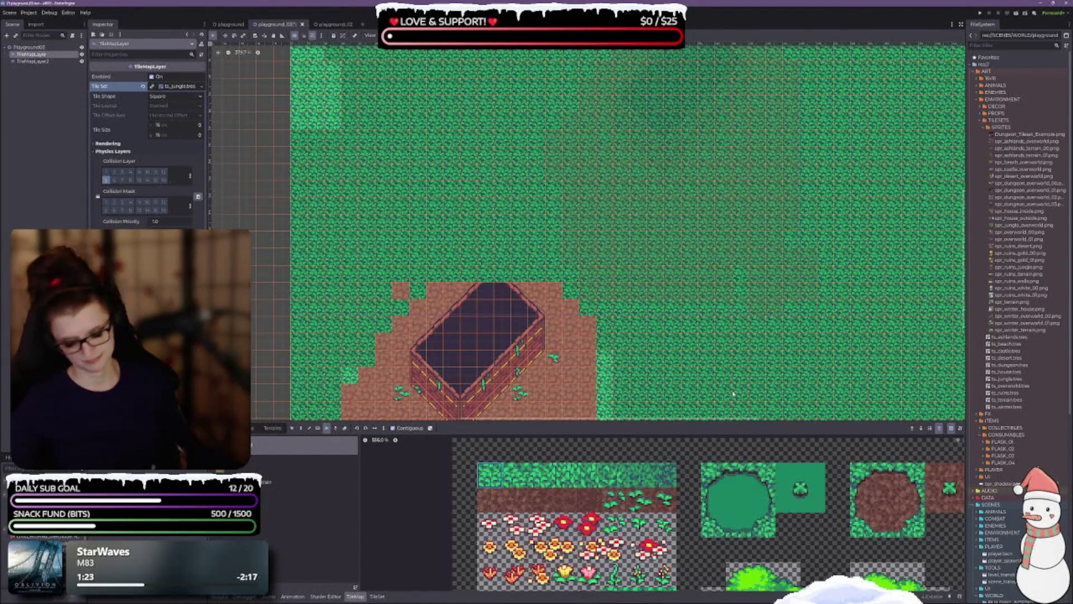
pyautogui.hotkey('ctrl', 's')
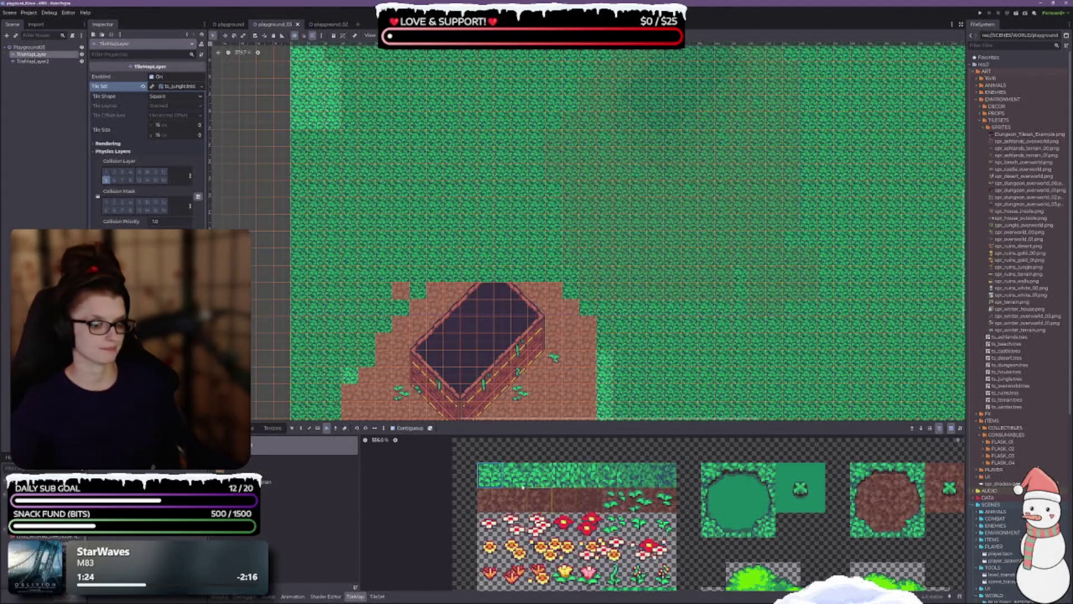
# Switch to editing TileMapLayer2 and enlarge the atlas to show the large tree tiles.
pyautogui.click(22, 62)
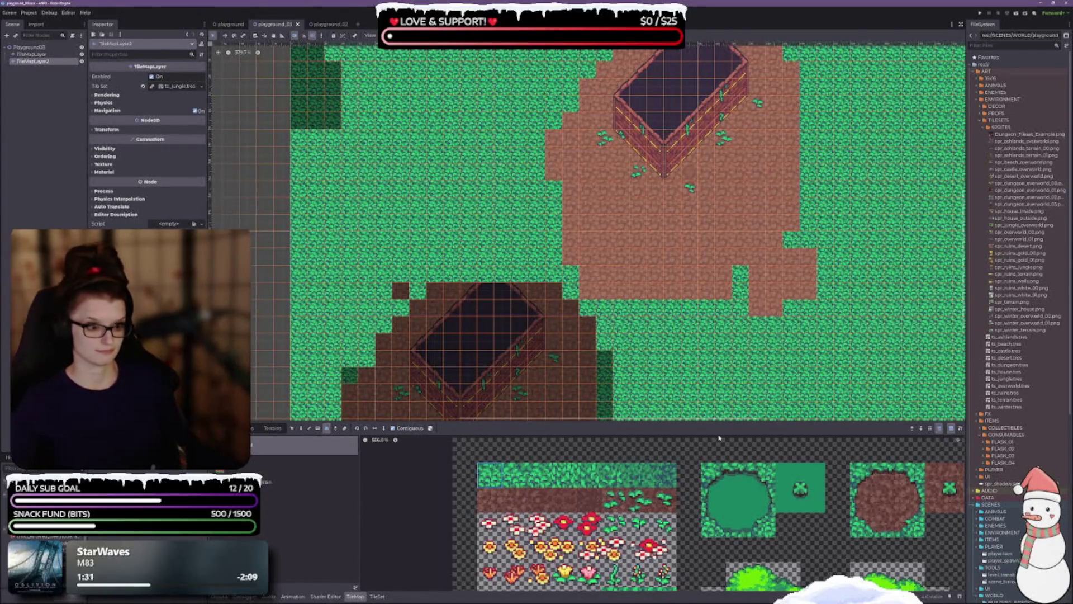
pyautogui.scroll(-5, 696, 524)
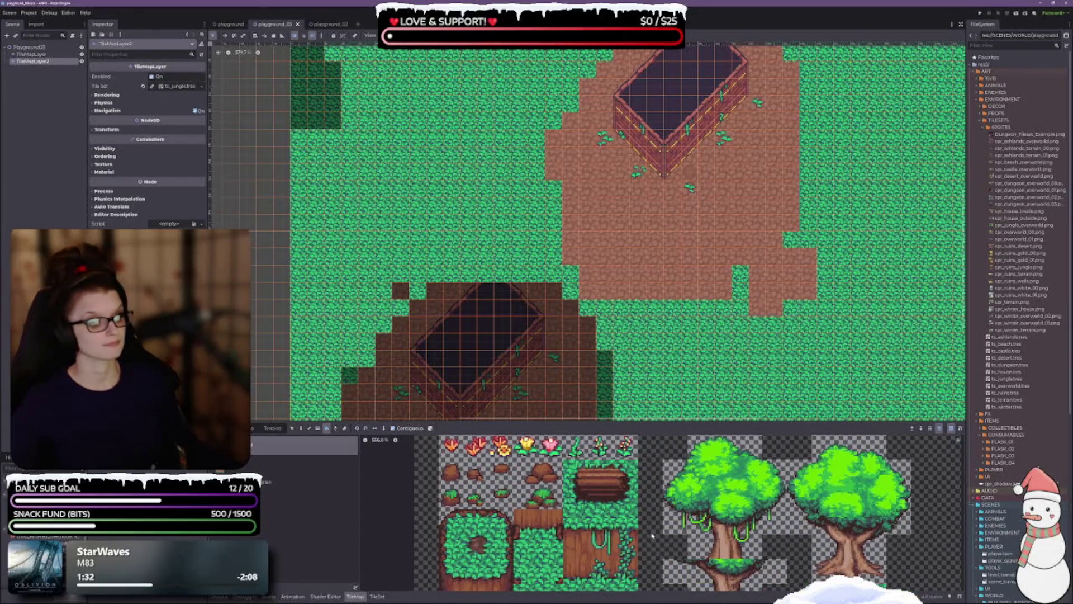
pyautogui.scroll(-3, 614, 572)
pyautogui.scroll(-4, 734, 525)
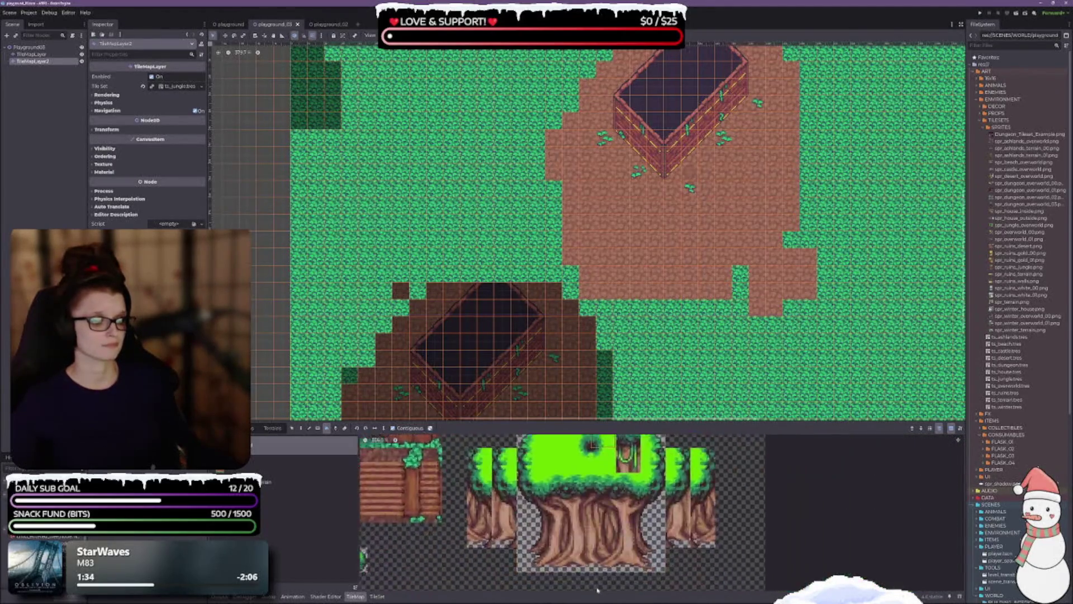
pyautogui.hscroll(-2, 606, 450)
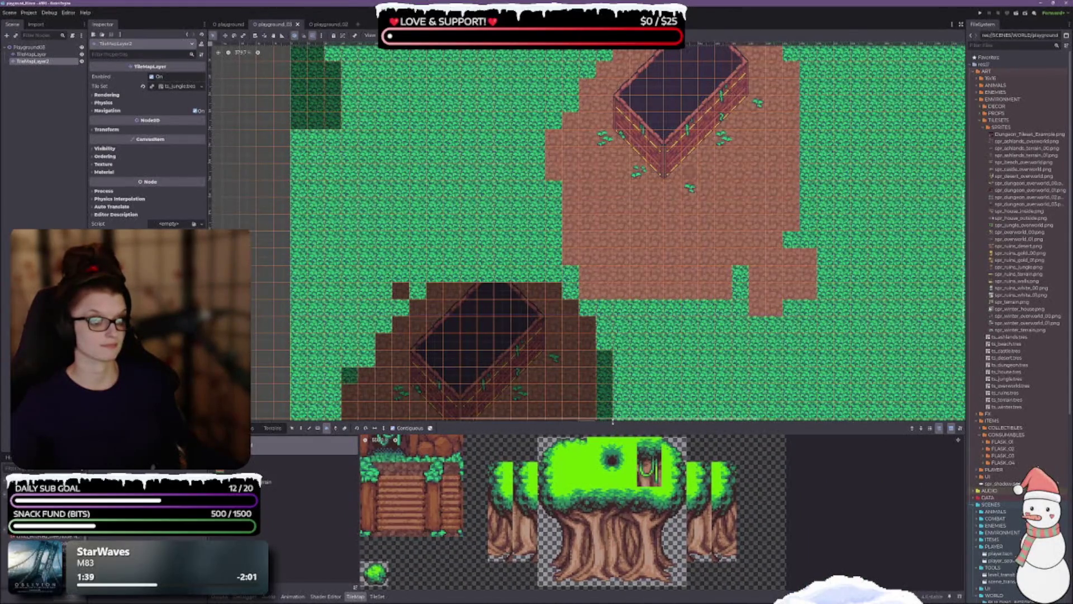
pyautogui.moveTo(613, 422); pyautogui.dragTo(613, 313)
pyautogui.scroll(1, 699, 481)
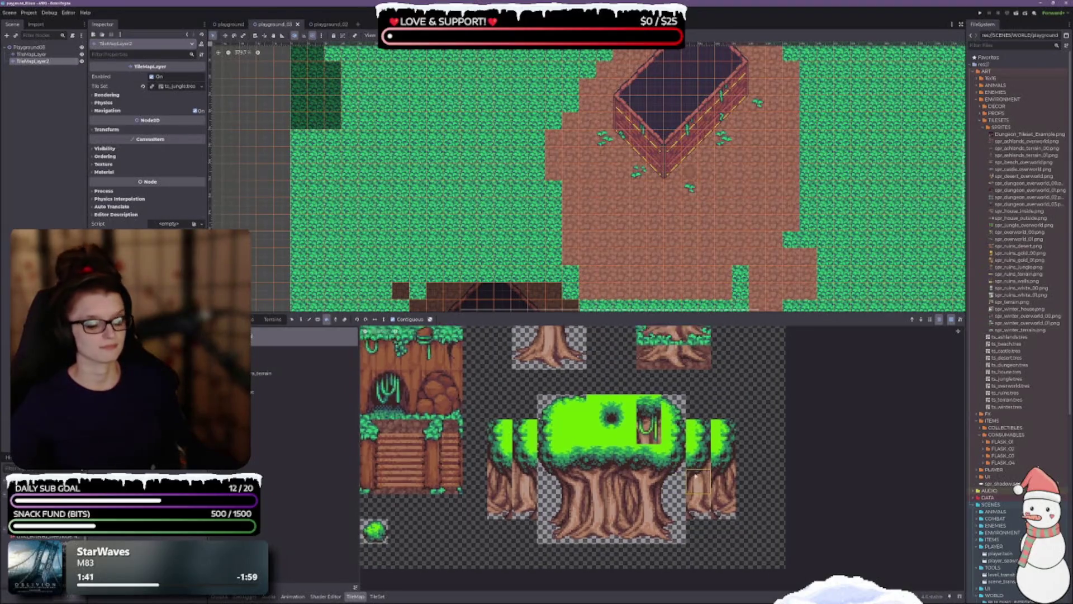
pyautogui.moveTo(697, 475)
pyautogui.mouseDown()
pyautogui.moveTo(691, 540)
pyautogui.moveTo(677, 508)
pyautogui.moveTo(669, 515)
pyautogui.mouseUp()
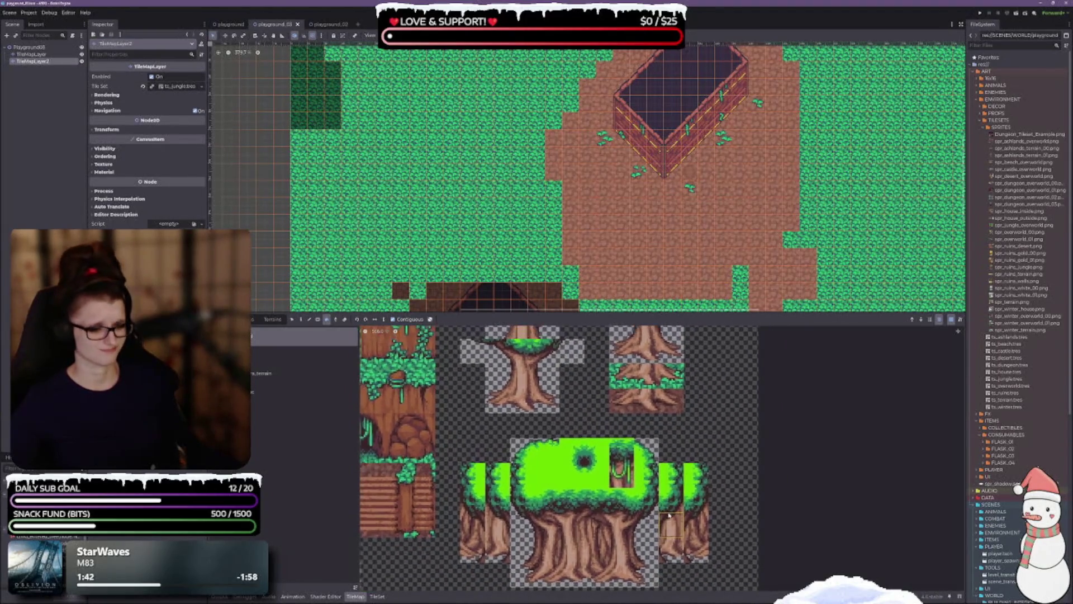
# Paint a single grass tile on the upper dirt patch, then shrink the atlas panel.
pyautogui.moveTo(758, 221); pyautogui.dragTo(660, 142)
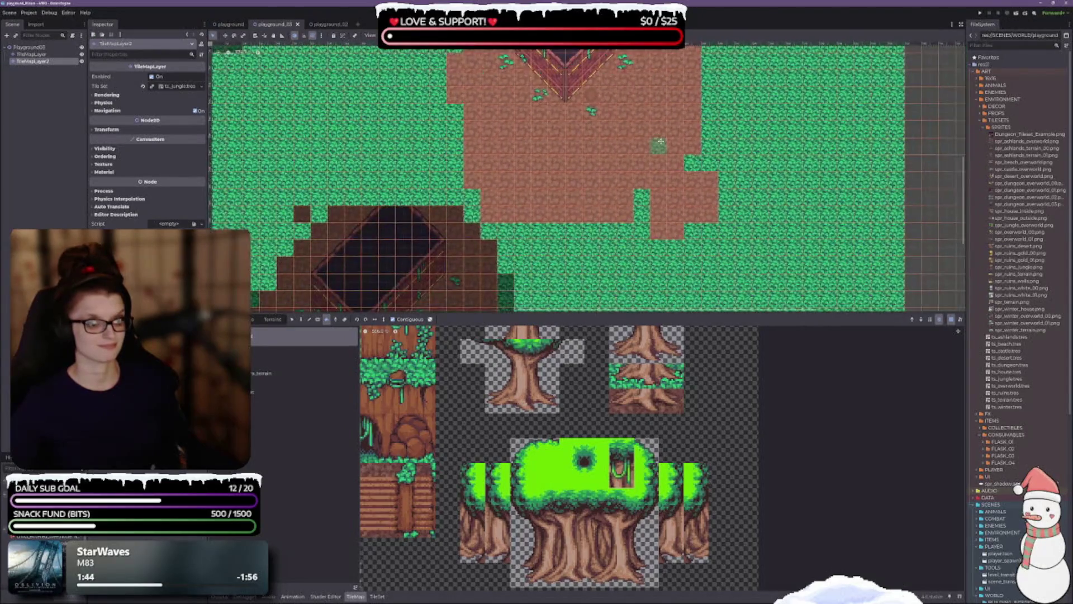
pyautogui.scroll(-3, 660, 141)
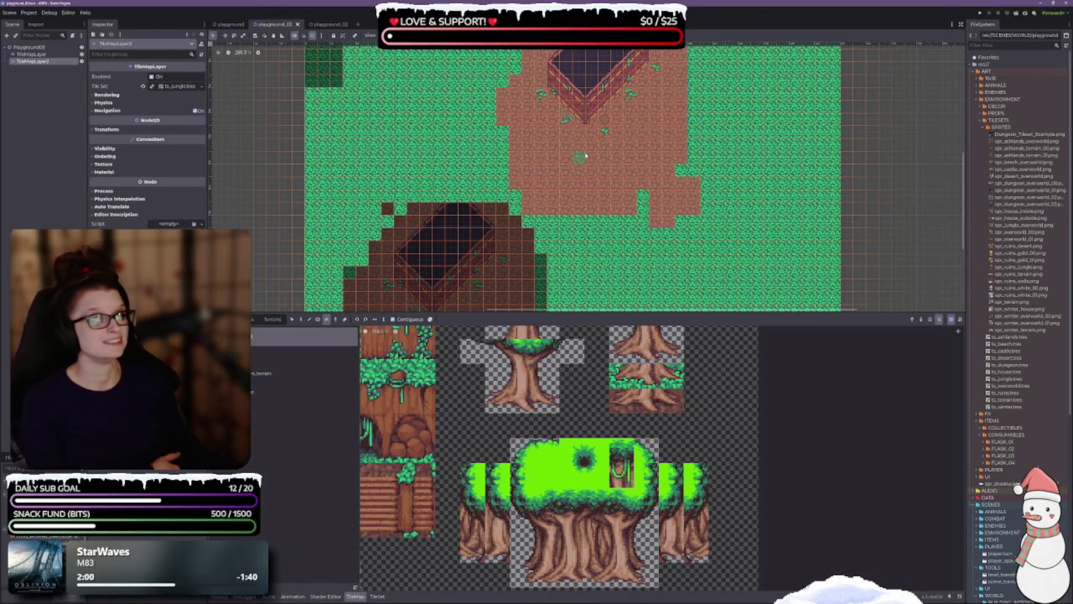
pyautogui.click(577, 136)
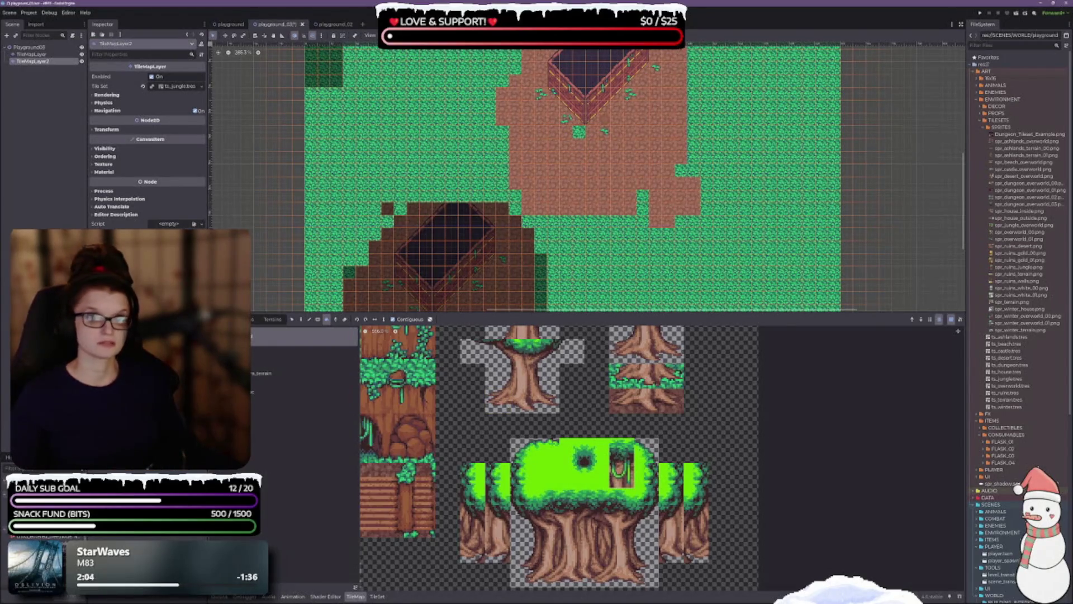
pyautogui.scroll(-5, 489, 397)
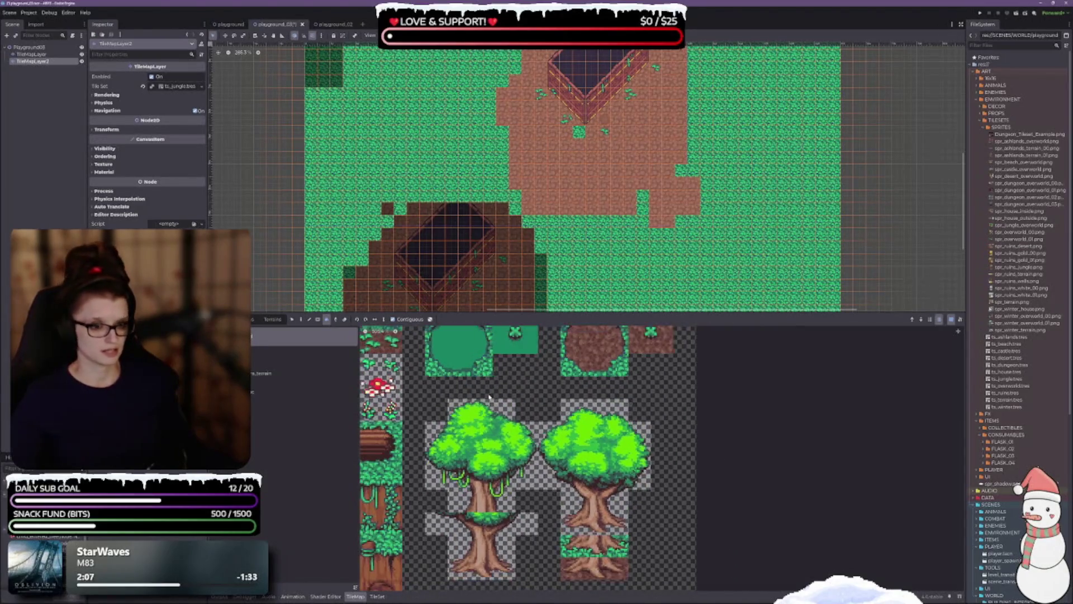
pyautogui.scroll(-3, 489, 398)
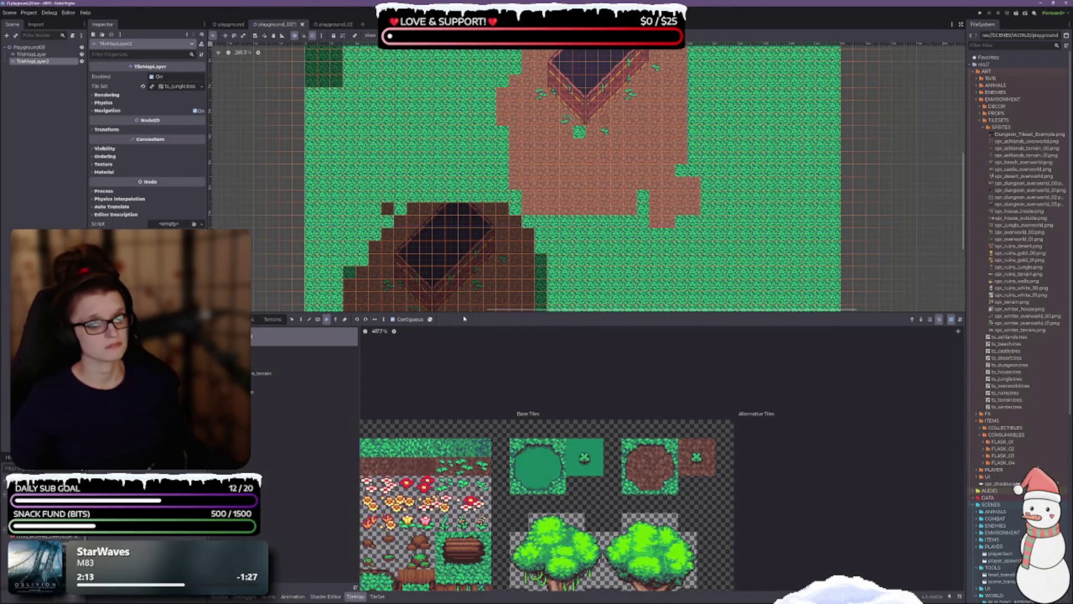
pyautogui.moveTo(463, 315); pyautogui.dragTo(464, 480)
# Dim tiles outside the second layer and turn the left and right light grass patches dark.
pyautogui.scroll(-1, 626, 241)
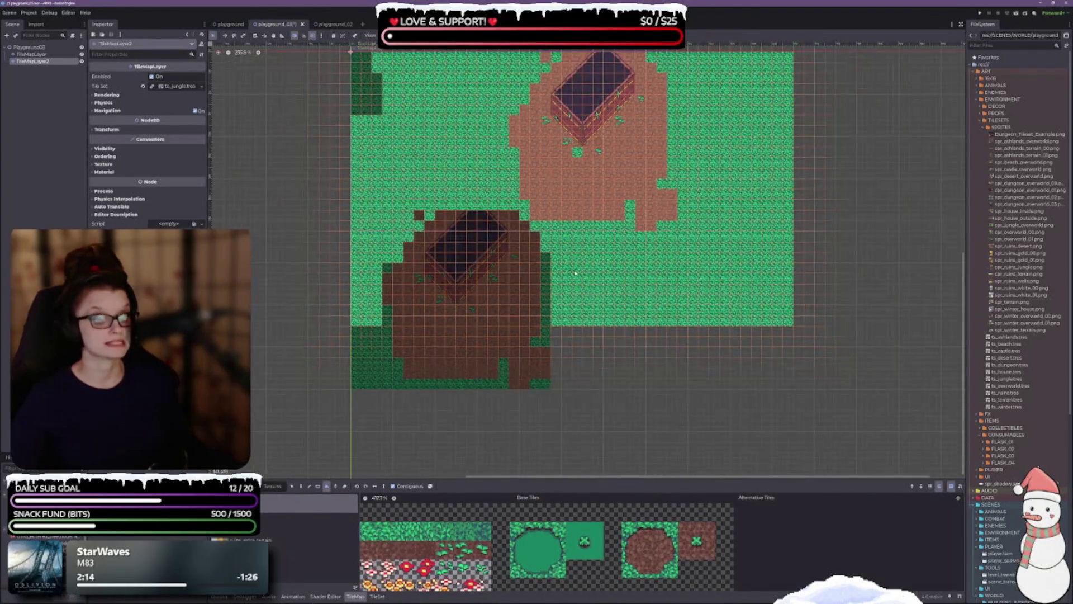
pyautogui.scroll(2, 626, 241)
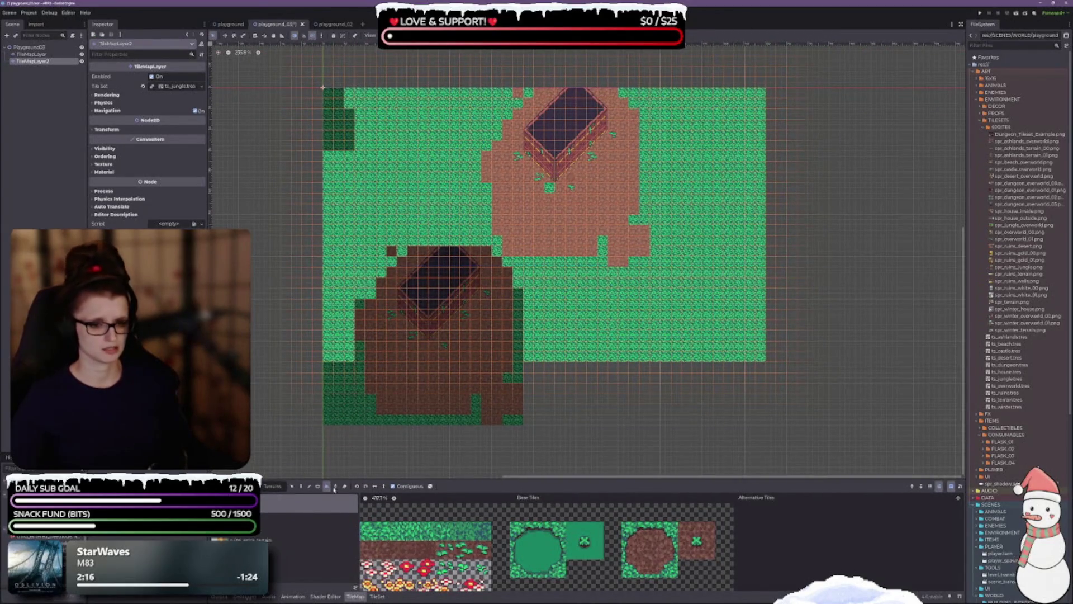
pyautogui.click(377, 105)
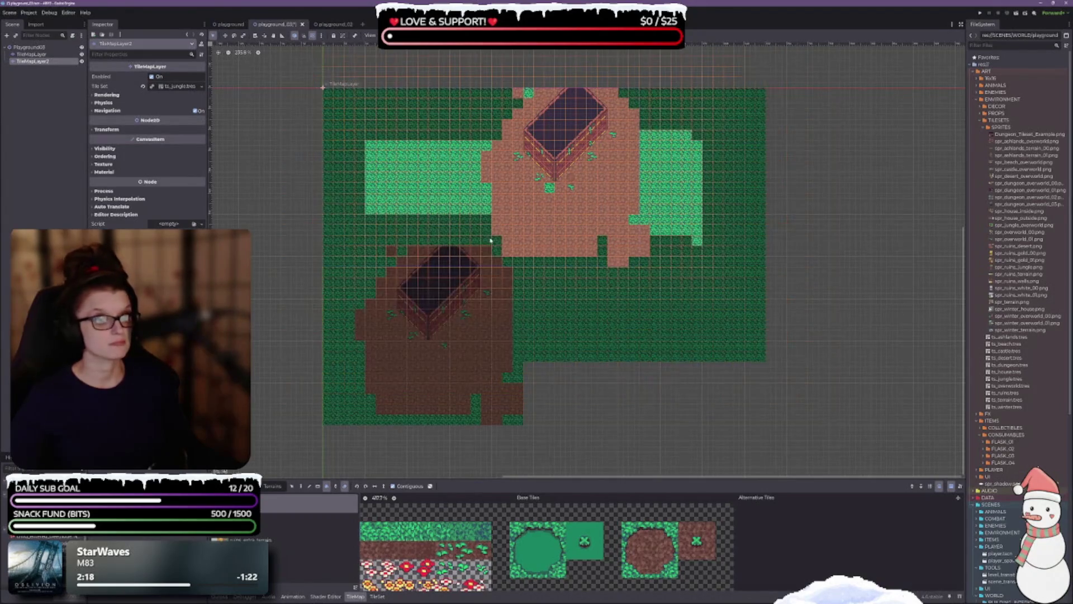
pyautogui.click(398, 163)
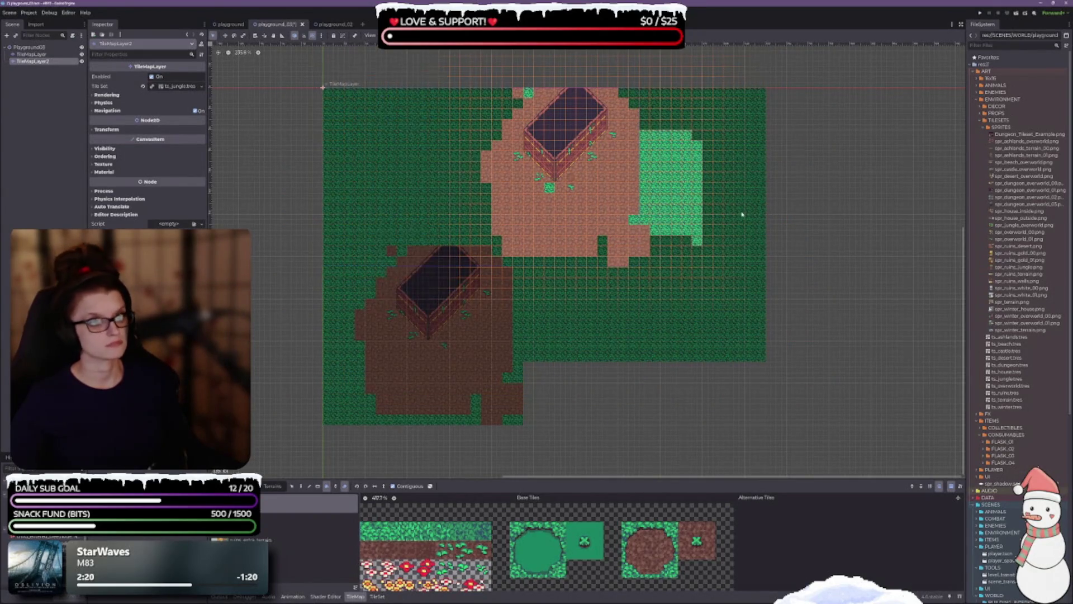
pyautogui.click(683, 180)
# Paint dark grass trails diagonally across the upper dirt patch.
pyautogui.click(570, 209)
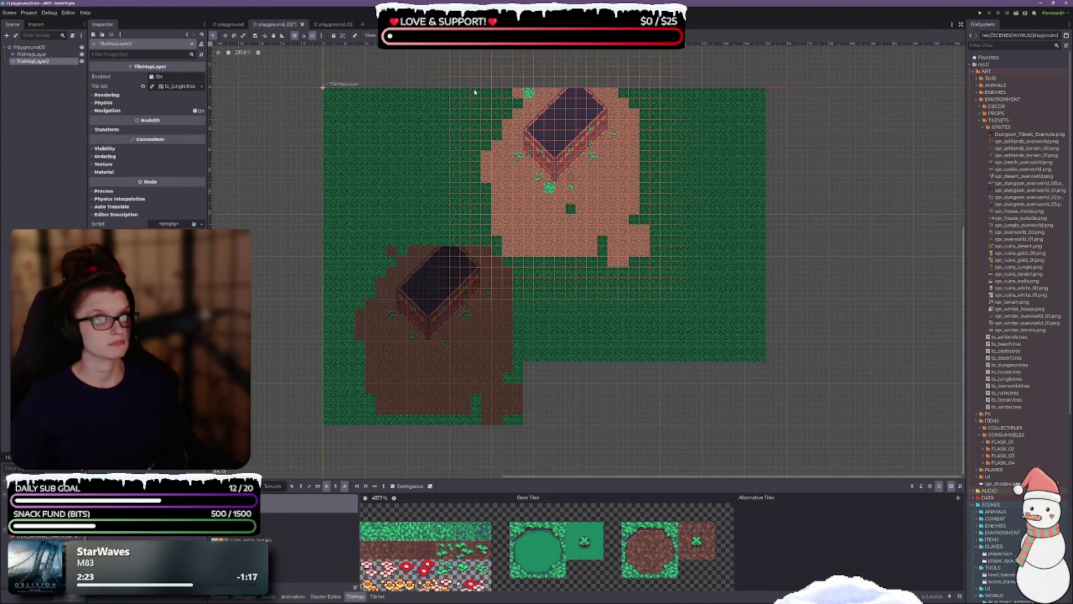
pyautogui.moveTo(474, 91); pyautogui.dragTo(639, 263)
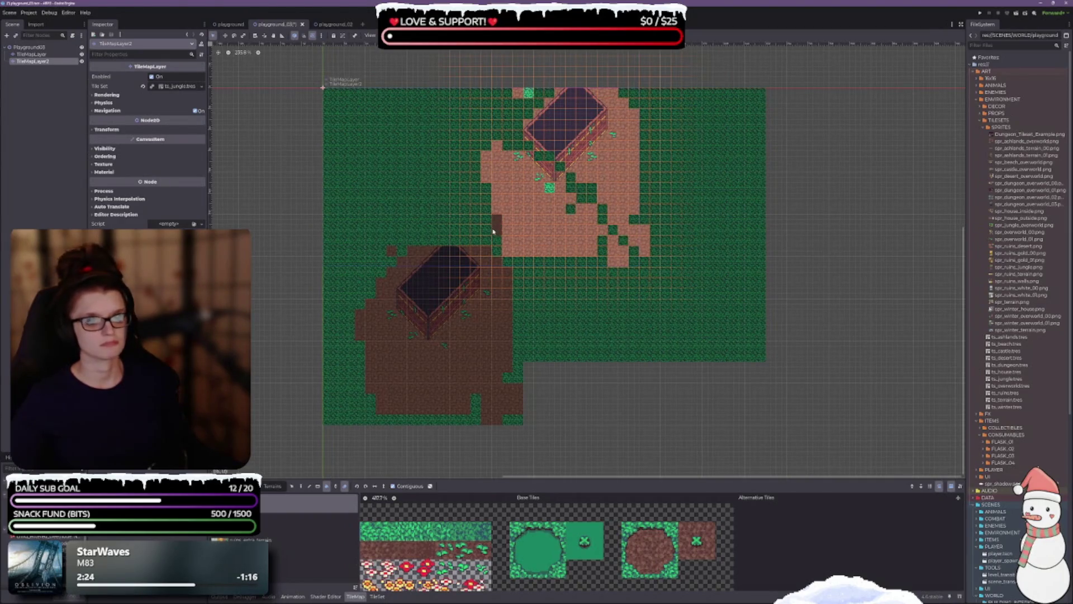
pyautogui.moveTo(505, 247); pyautogui.dragTo(605, 176)
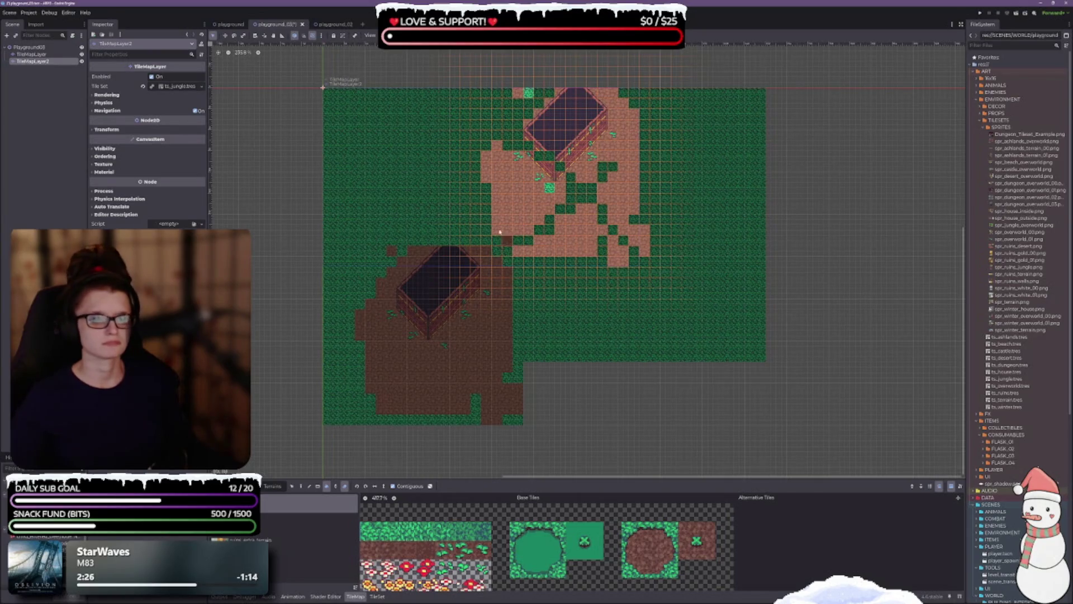
pyautogui.moveTo(485, 161)
pyautogui.mouseDown()
pyautogui.moveTo(547, 226)
pyautogui.moveTo(620, 260)
pyautogui.mouseUp()
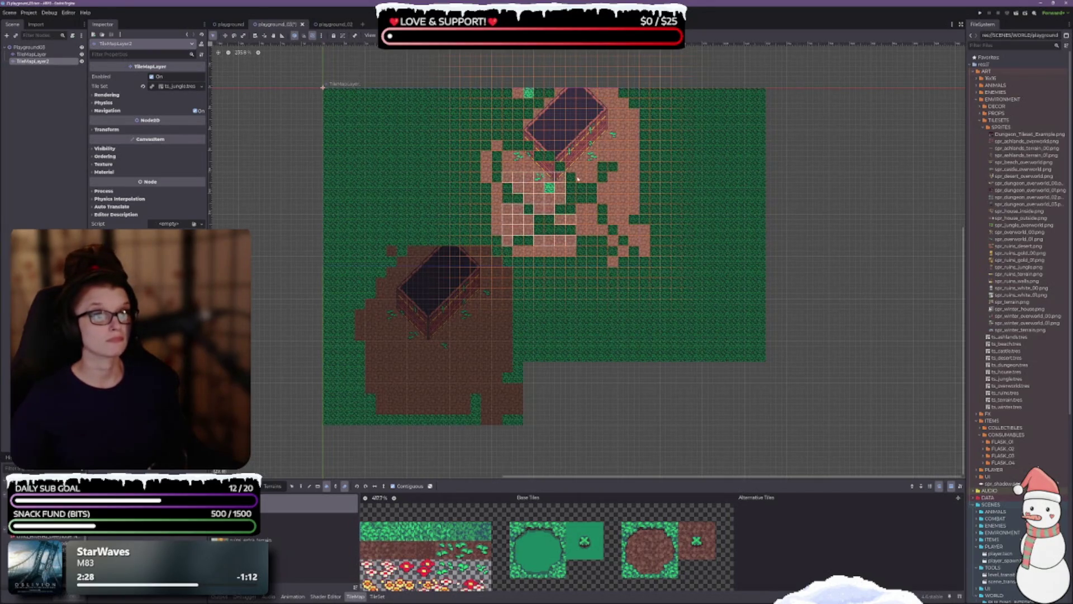
pyautogui.scroll(3, 638, 157)
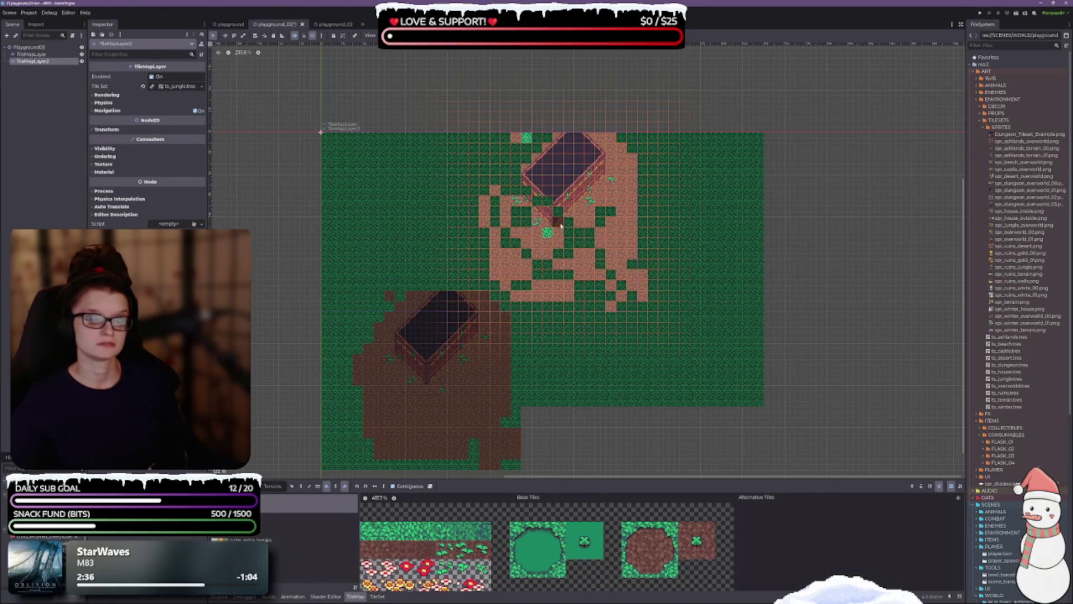
pyautogui.scroll(1, 549, 239)
pyautogui.scroll(1, 525, 255)
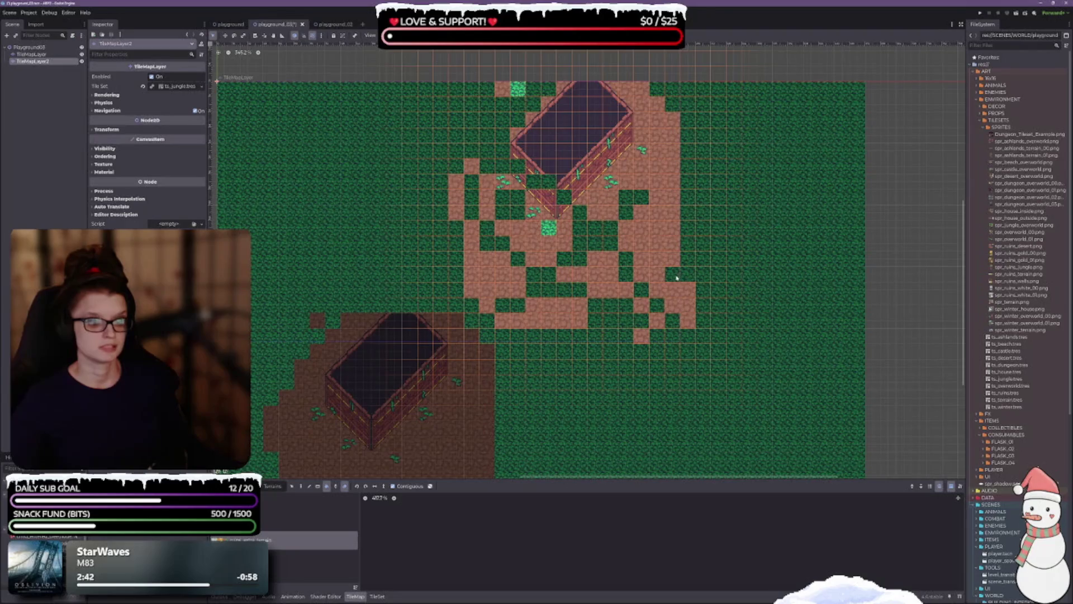
# Cover the remaining dirt tiles and the upper house with dark grass.
pyautogui.moveTo(643, 252); pyautogui.dragTo(692, 313)
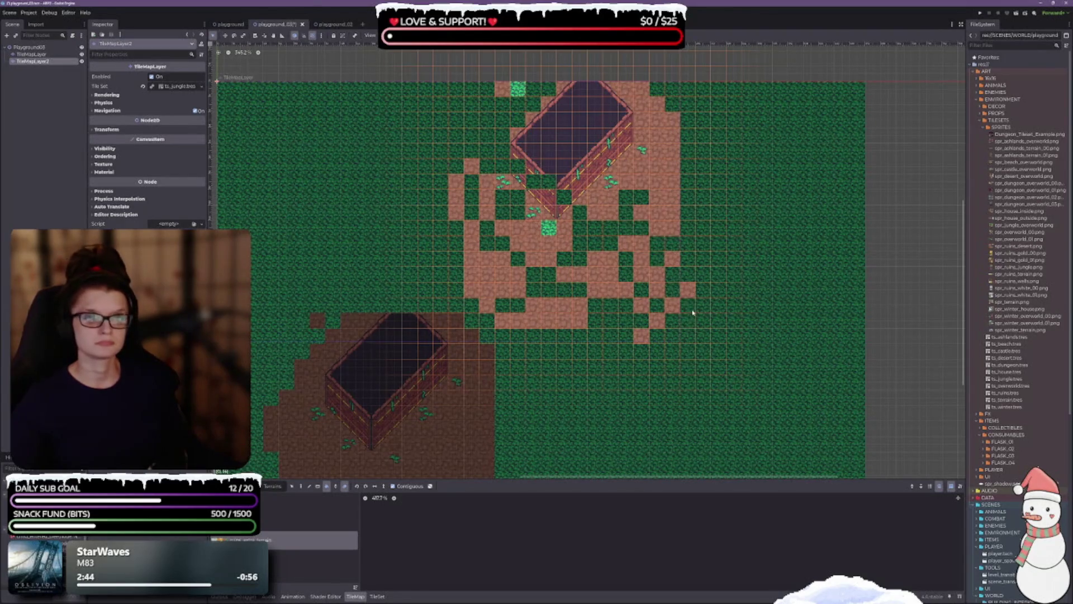
pyautogui.moveTo(636, 230)
pyautogui.mouseDown()
pyautogui.moveTo(537, 213)
pyautogui.moveTo(556, 163)
pyautogui.moveTo(674, 176)
pyautogui.moveTo(480, 157)
pyautogui.moveTo(541, 198)
pyautogui.moveTo(601, 268)
pyautogui.moveTo(545, 347)
pyautogui.moveTo(517, 323)
pyautogui.moveTo(554, 295)
pyautogui.moveTo(642, 306)
pyautogui.moveTo(677, 325)
pyautogui.moveTo(673, 307)
pyautogui.mouseUp()
pyautogui.scroll(5, 608, 309)
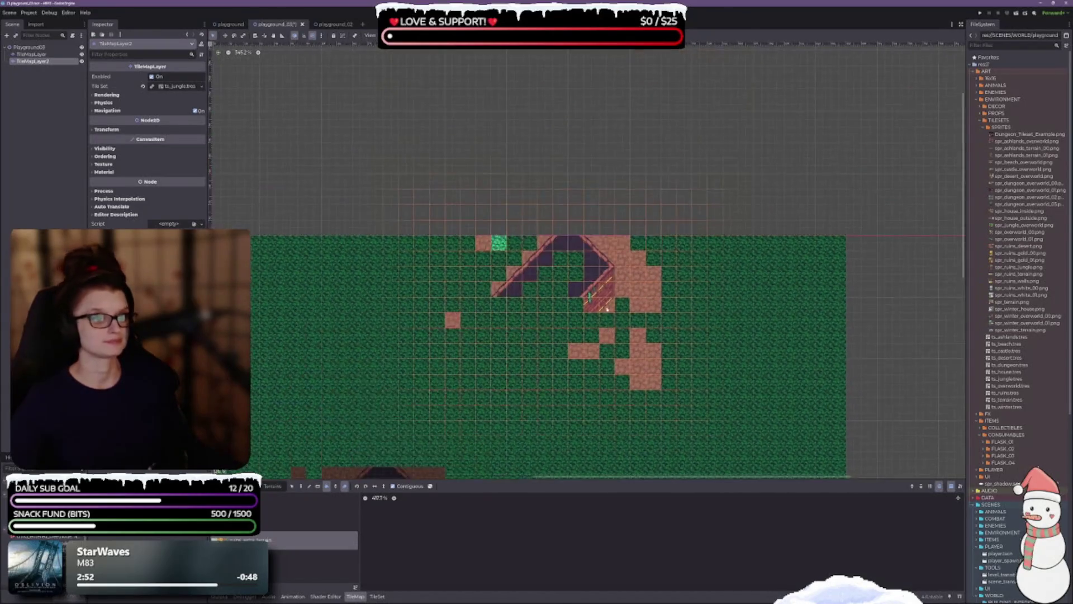
pyautogui.moveTo(438, 311)
pyautogui.mouseDown()
pyautogui.moveTo(495, 216)
pyautogui.moveTo(472, 242)
pyautogui.moveTo(645, 265)
pyautogui.moveTo(517, 268)
pyautogui.moveTo(605, 317)
pyautogui.moveTo(580, 297)
pyautogui.moveTo(584, 349)
pyautogui.moveTo(642, 380)
pyautogui.moveTo(640, 331)
pyautogui.moveTo(657, 312)
pyautogui.mouseUp()
# Save the scene and show the tile atlas in an enlarged TileMap panel.
pyautogui.hotkey('ctrl', 's')
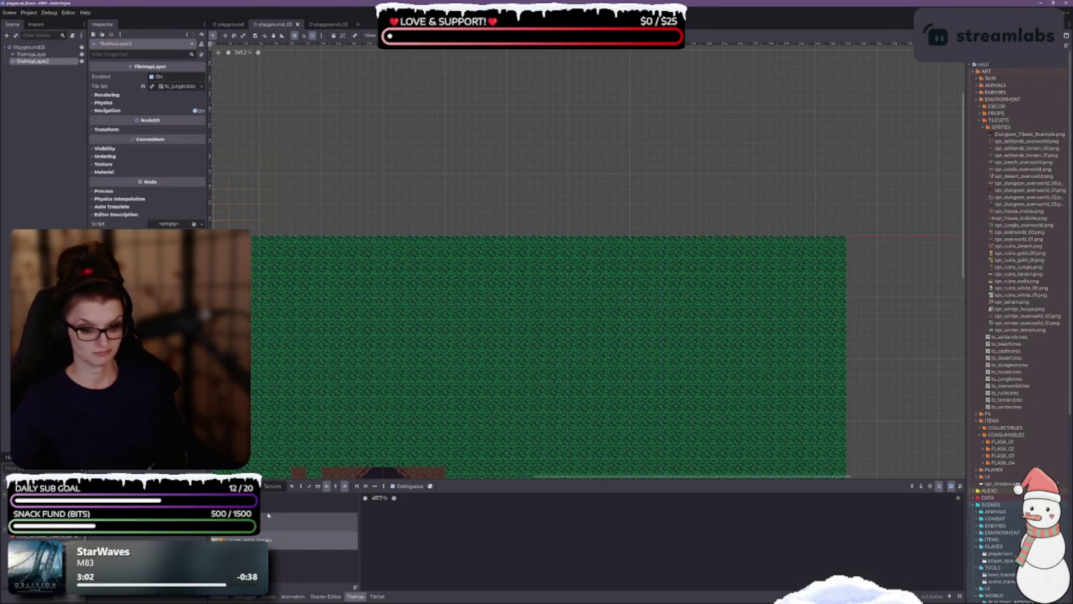
pyautogui.click(285, 500)
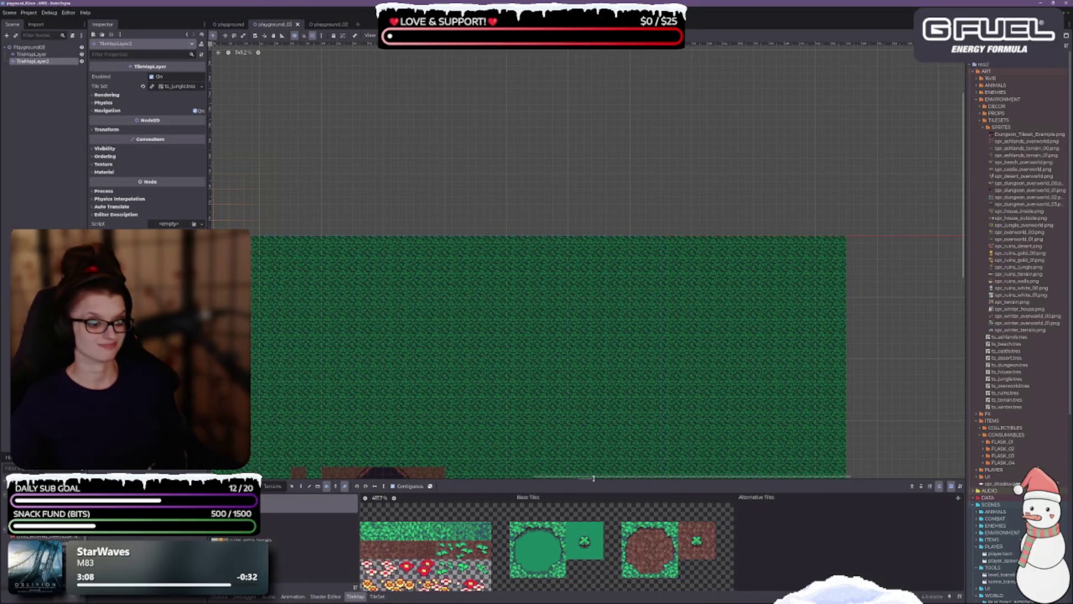
pyautogui.moveTo(594, 478); pyautogui.dragTo(593, 331)
pyautogui.scroll(-5, 648, 542)
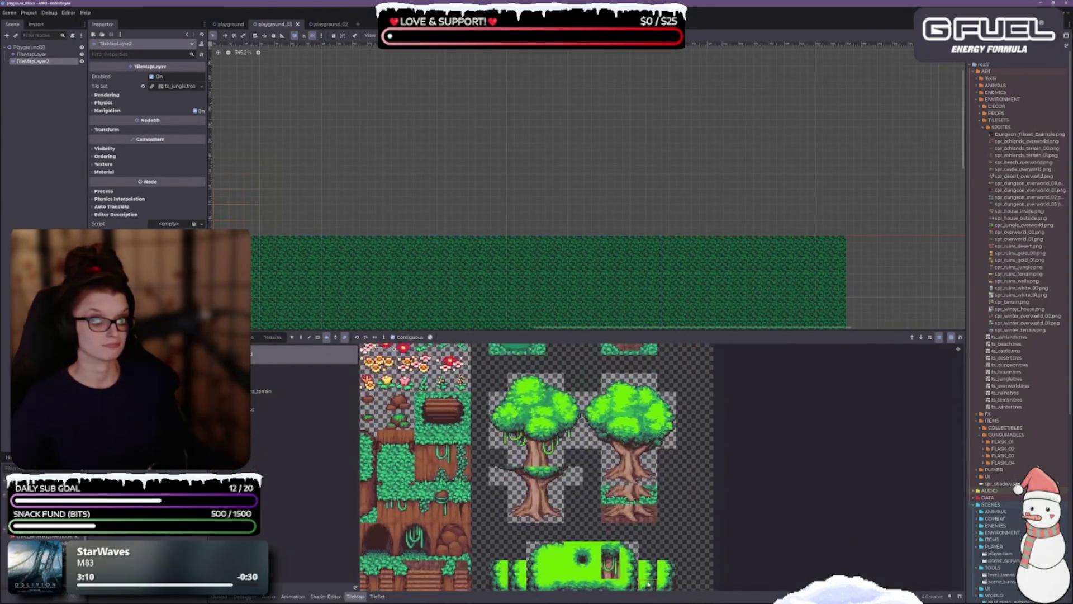
pyautogui.scroll(1, 649, 542)
pyautogui.scroll(1, 652, 560)
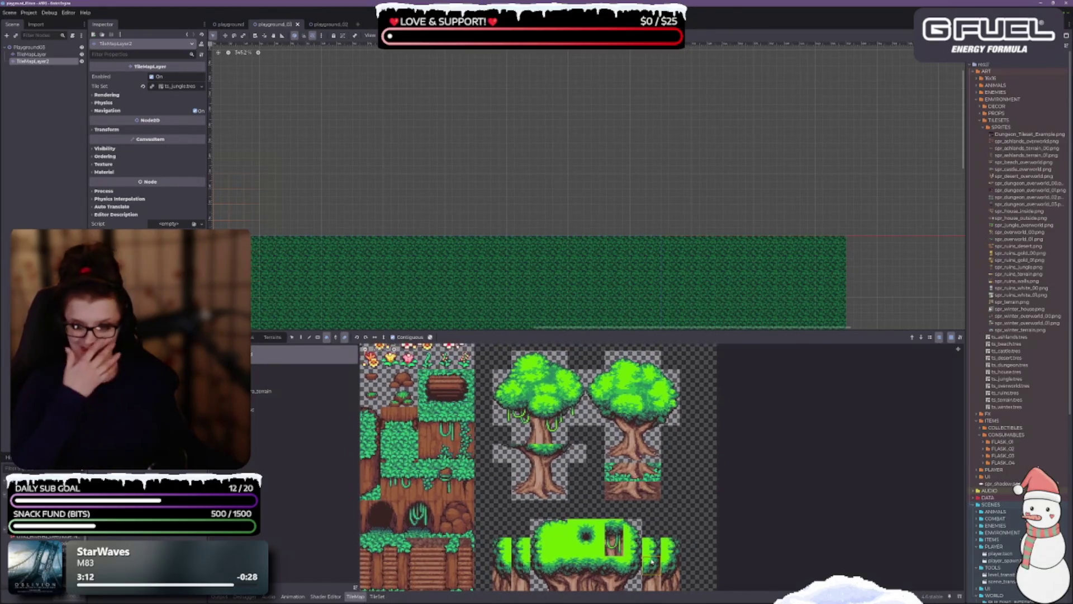
pyautogui.scroll(1, 651, 561)
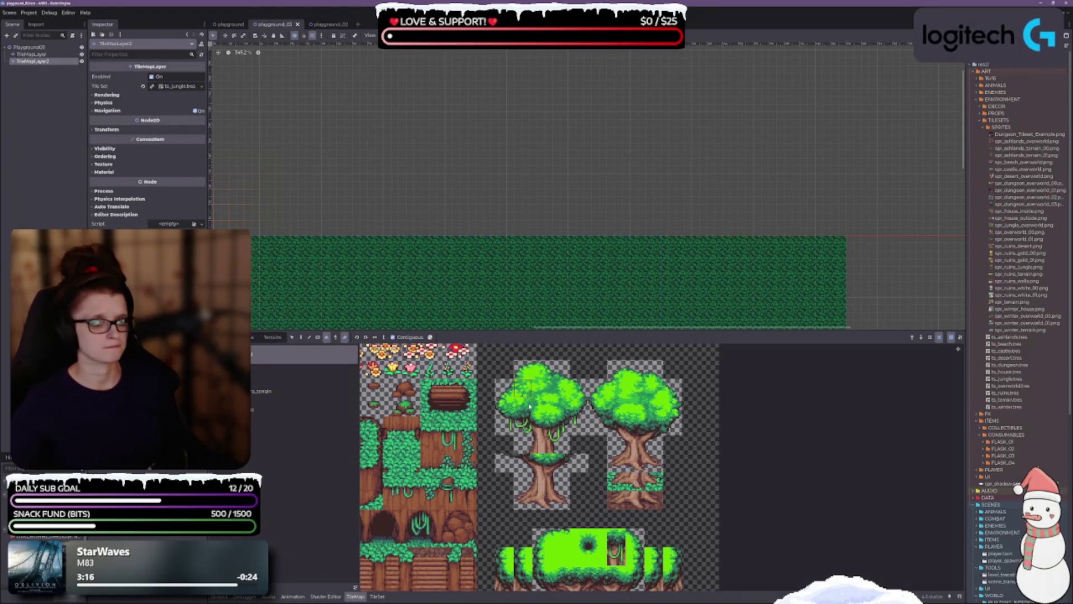
pyautogui.scroll(1, 530, 406)
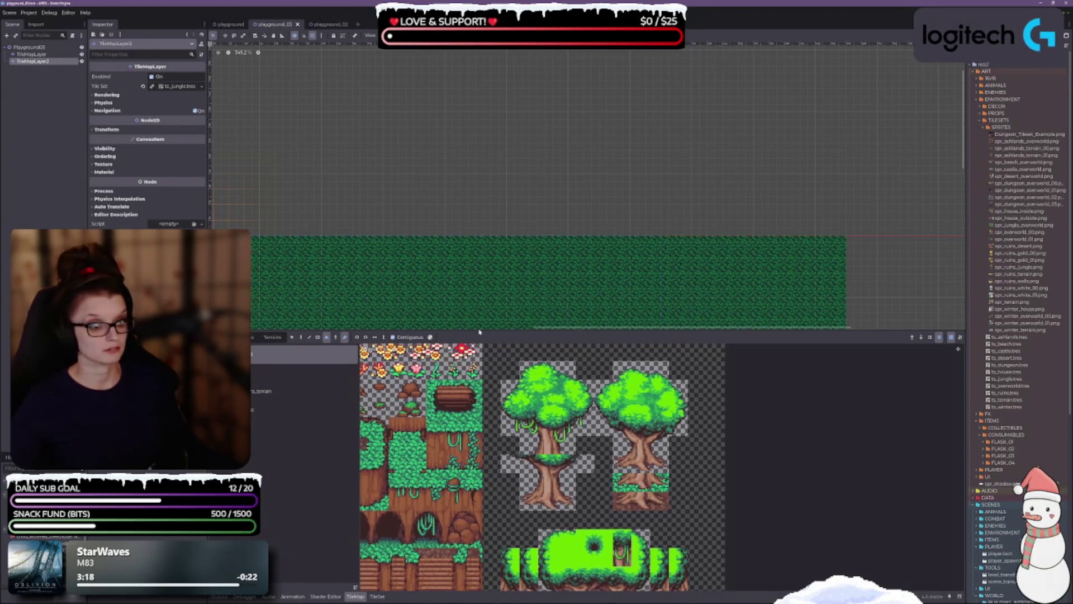
# Select the upper tree canopy tiles and switch to the Paint tool.
pyautogui.moveTo(510, 368)
pyautogui.mouseDown()
pyautogui.moveTo(559, 423)
pyautogui.moveTo(580, 428)
pyautogui.moveTo(582, 448)
pyautogui.mouseUp()
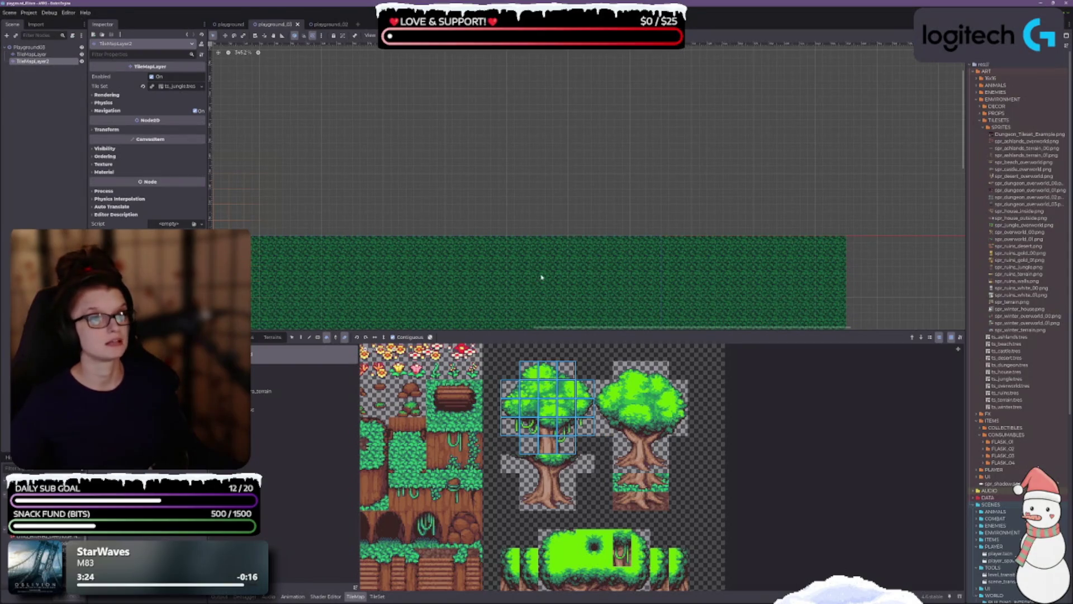
pyautogui.moveTo(541, 276); pyautogui.dragTo(582, 133)
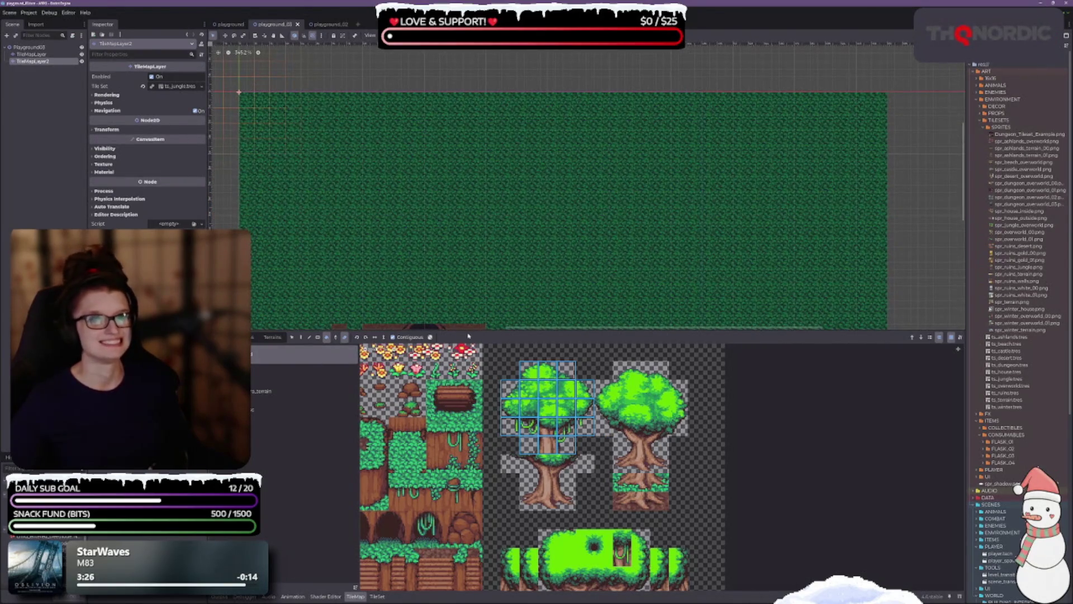
pyautogui.moveTo(477, 288); pyautogui.dragTo(514, 198)
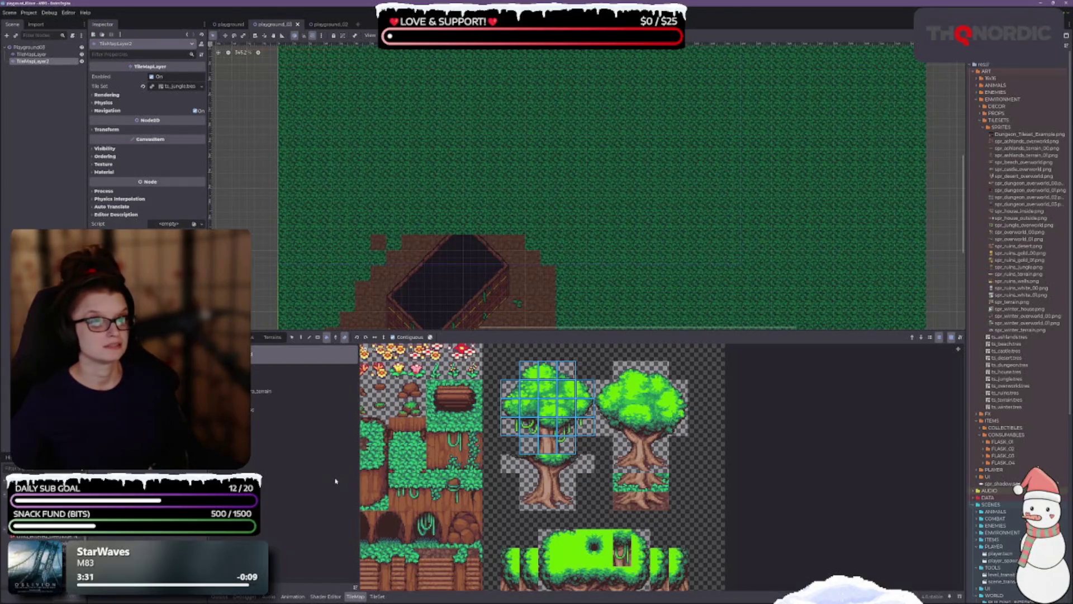
pyautogui.click(300, 337)
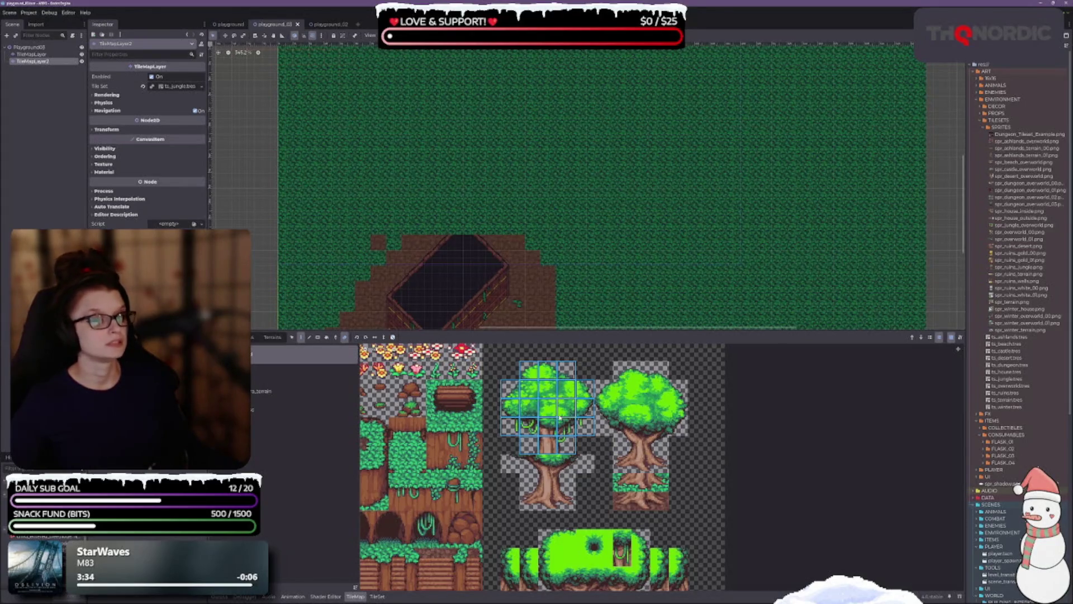
pyautogui.scroll(1, 560, 417)
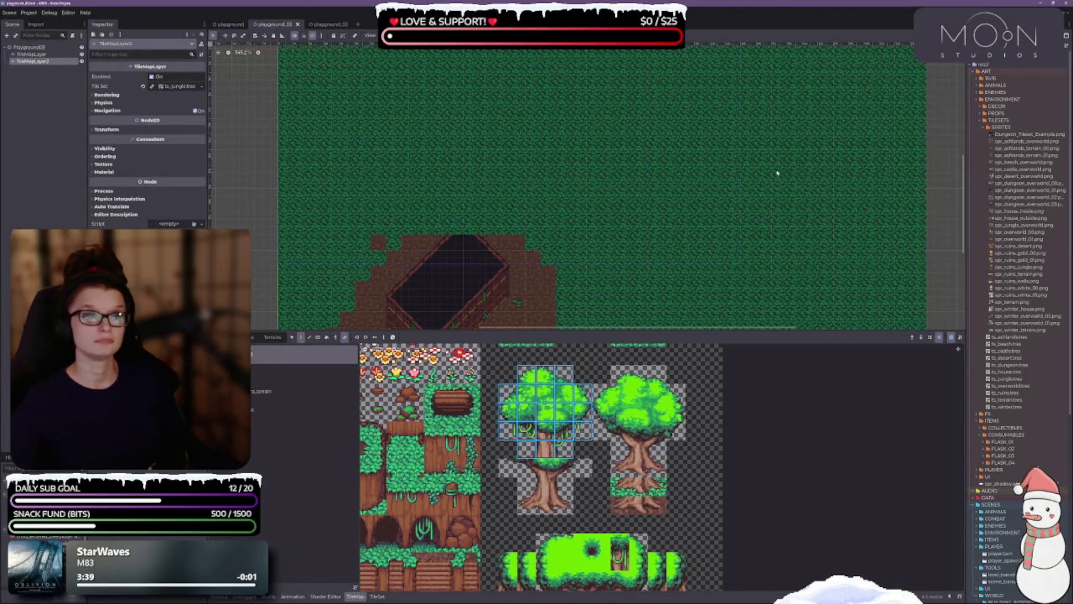
pyautogui.moveTo(713, 190); pyautogui.dragTo(666, 263)
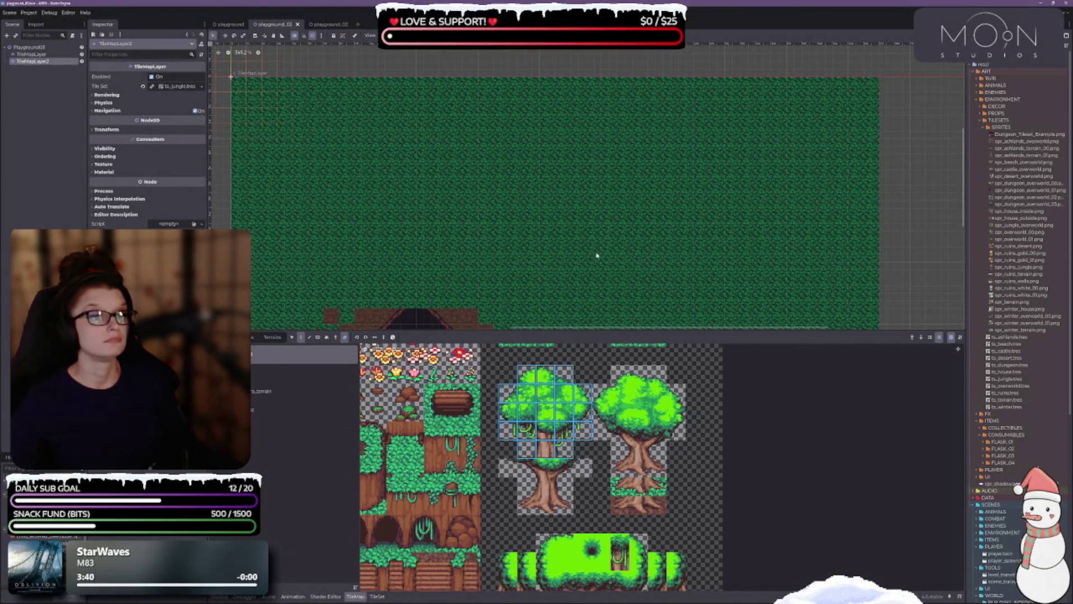
pyautogui.scroll(-1, 480, 213)
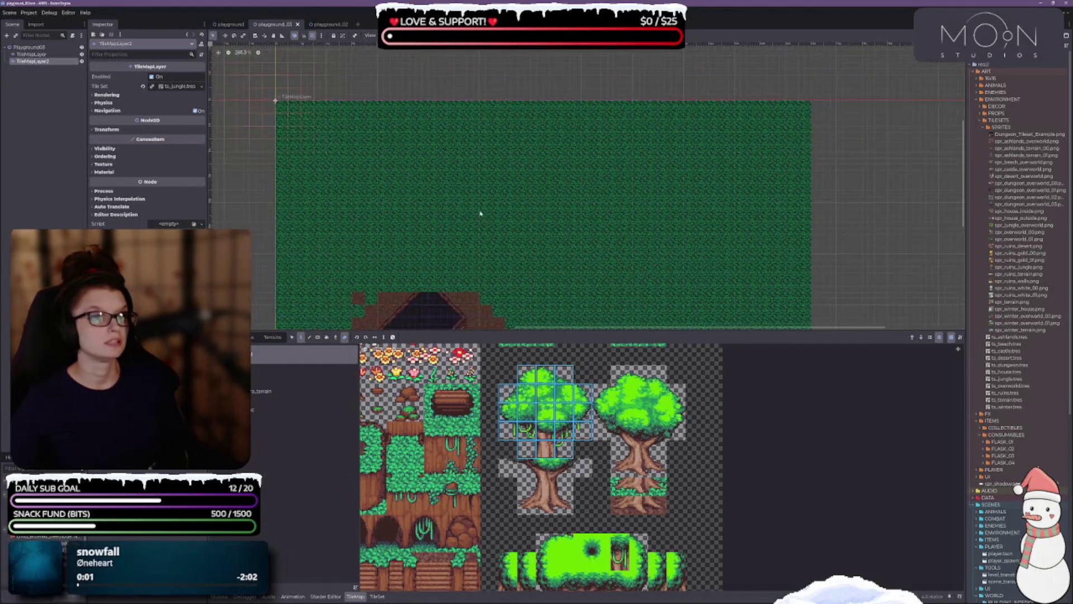
pyautogui.scroll(-1, 558, 216)
pyautogui.scroll(1, 555, 115)
pyautogui.scroll(-1, 580, 273)
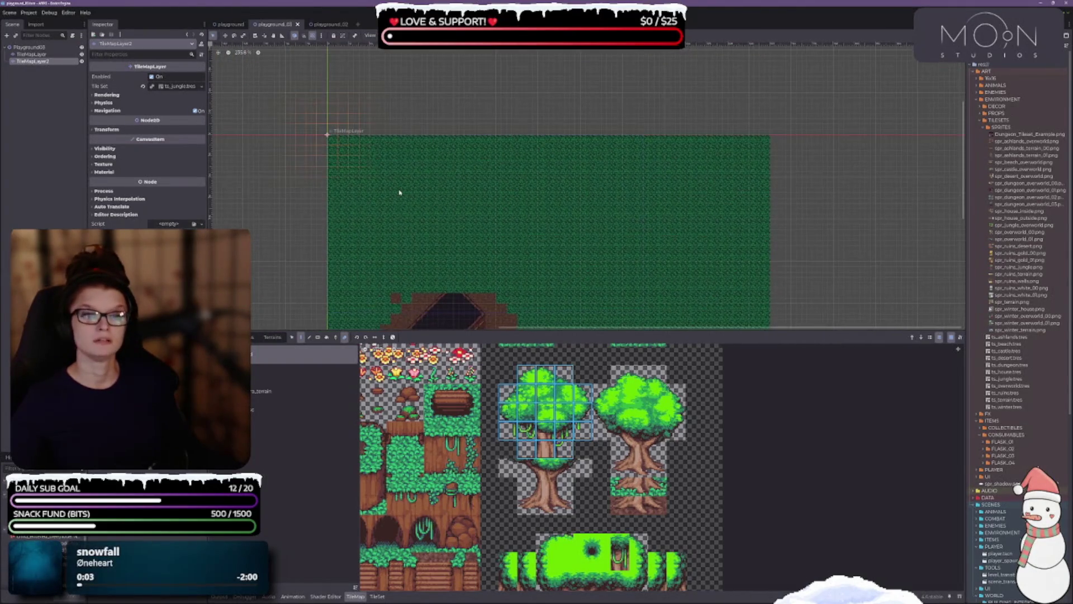
pyautogui.scroll(3, 399, 193)
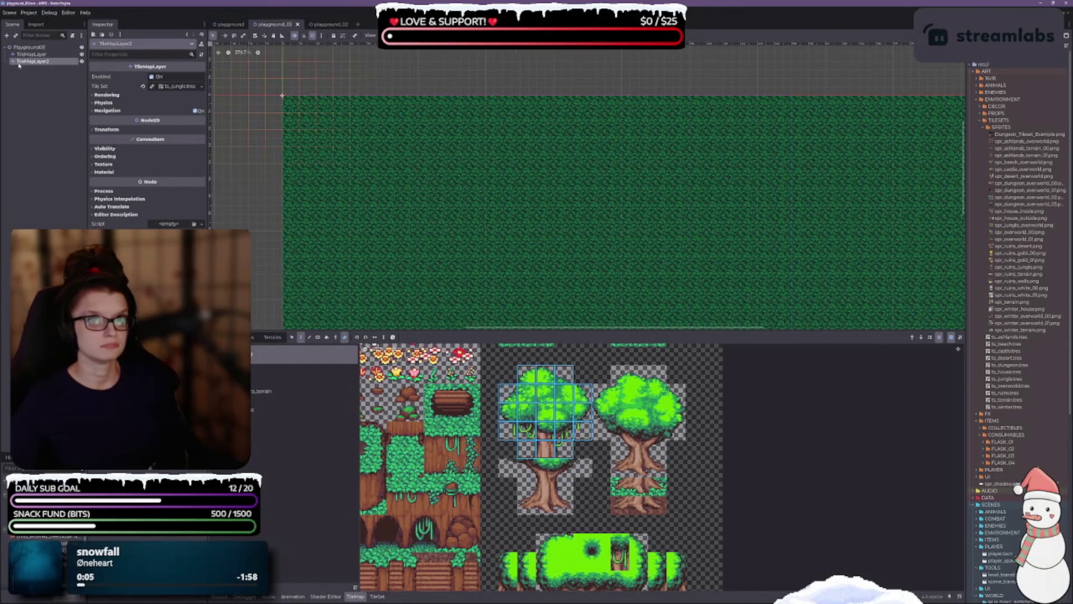
pyautogui.click(179, 87)
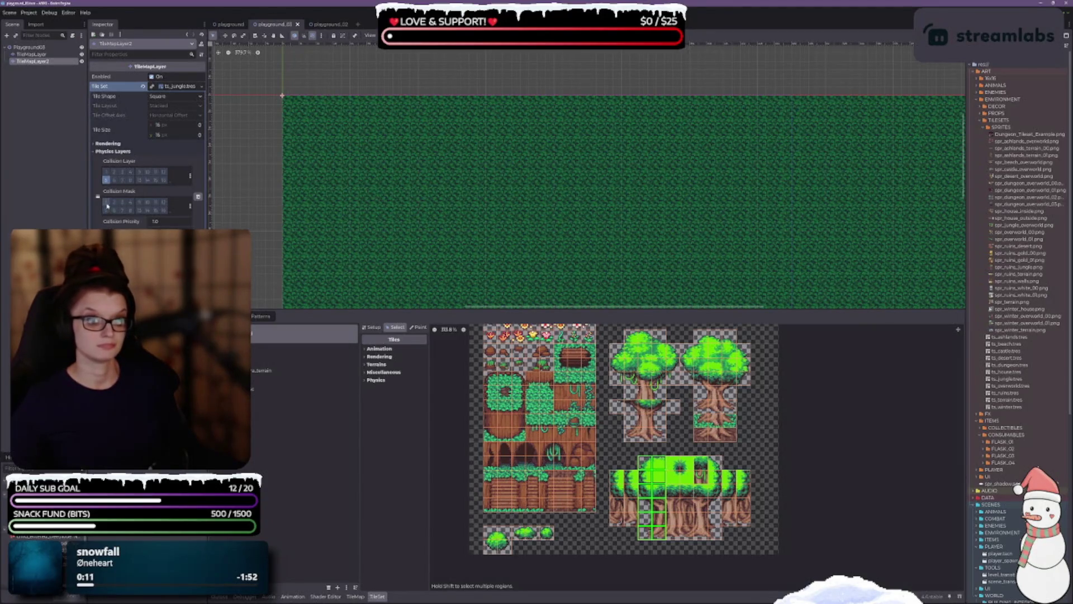
pyautogui.click(370, 327)
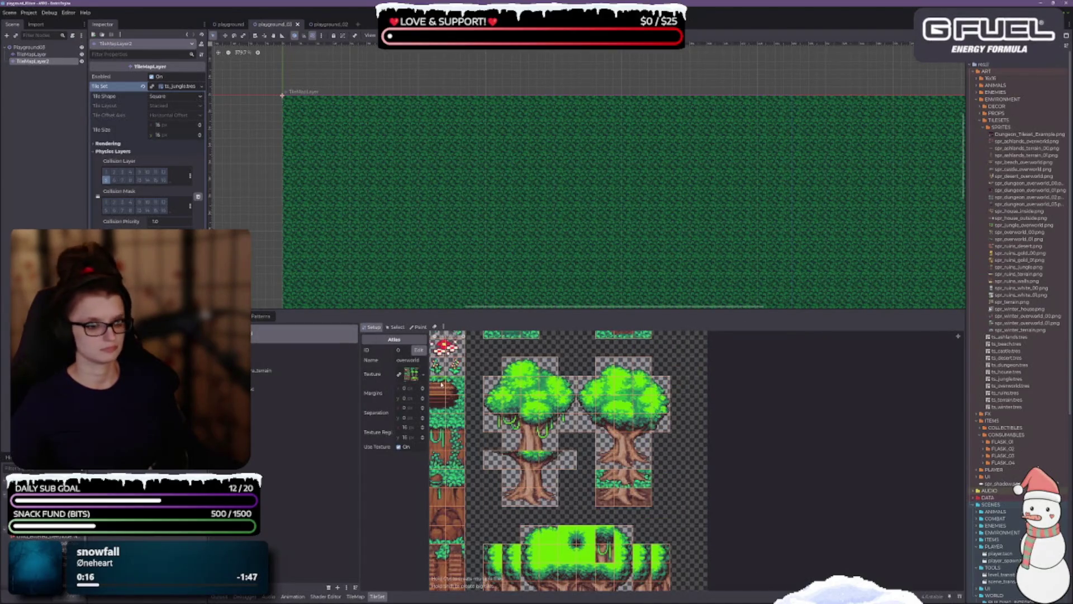
pyautogui.moveTo(427, 379); pyautogui.dragTo(459, 378)
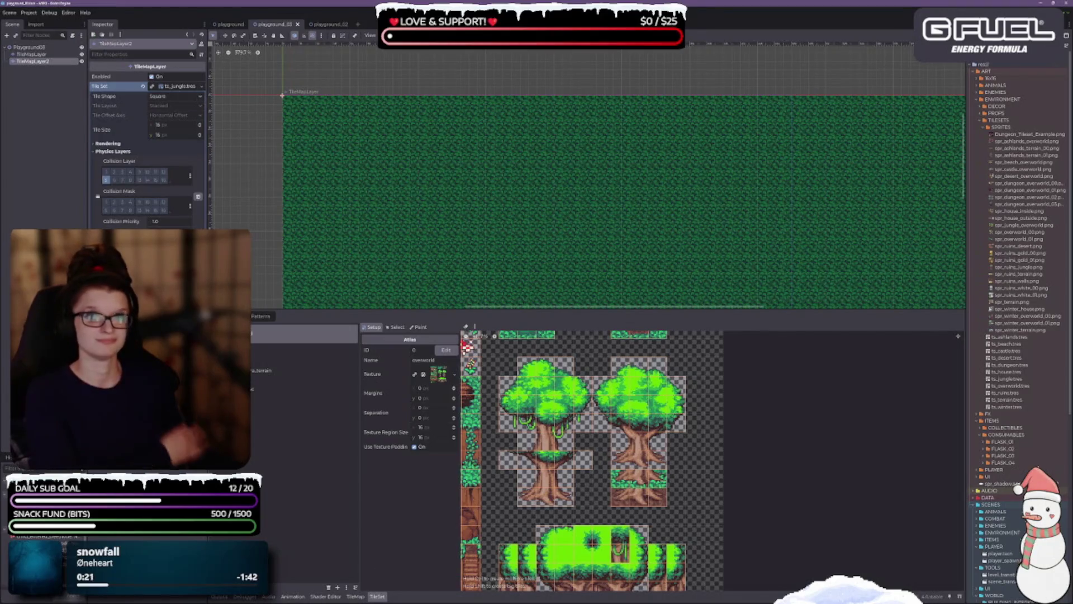
pyautogui.click(31, 54)
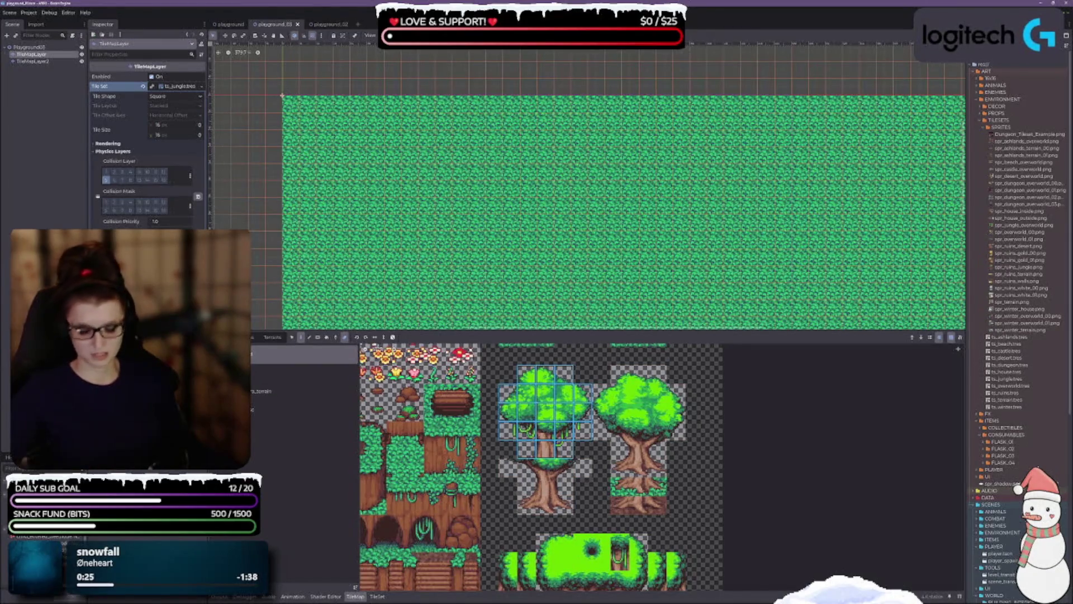
pyautogui.click(31, 62)
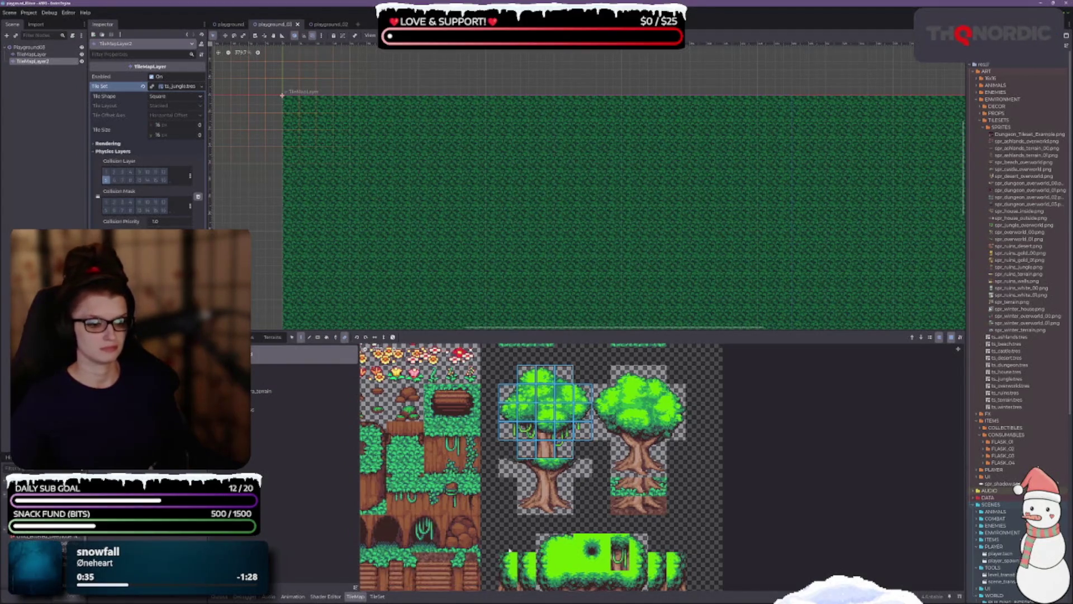
pyautogui.click(526, 505)
pyautogui.moveTo(521, 375)
pyautogui.mouseDown()
pyautogui.moveTo(568, 452)
pyautogui.moveTo(585, 453)
pyautogui.mouseUp()
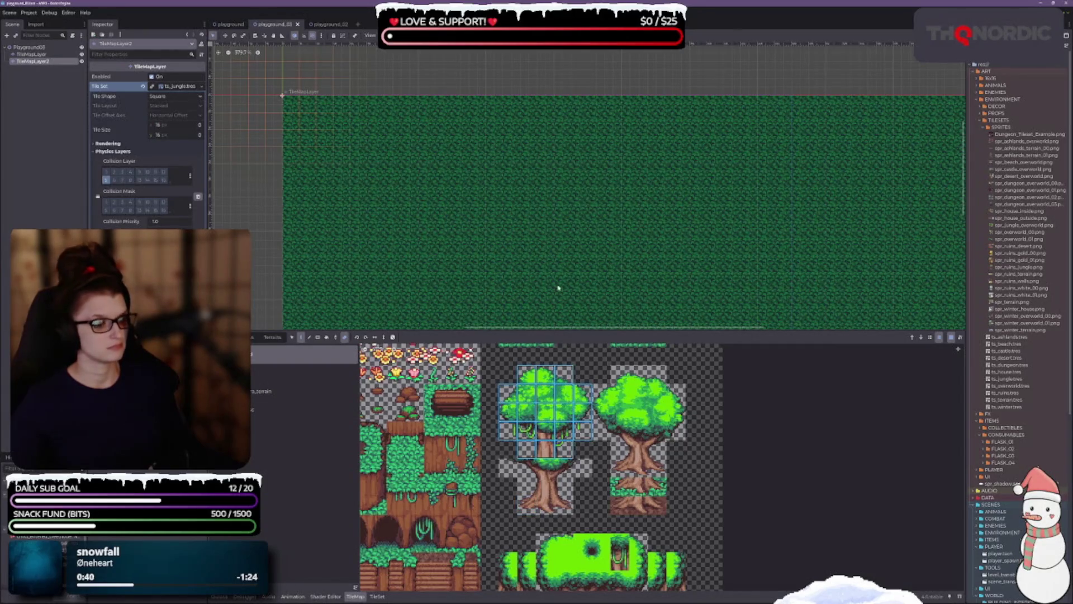